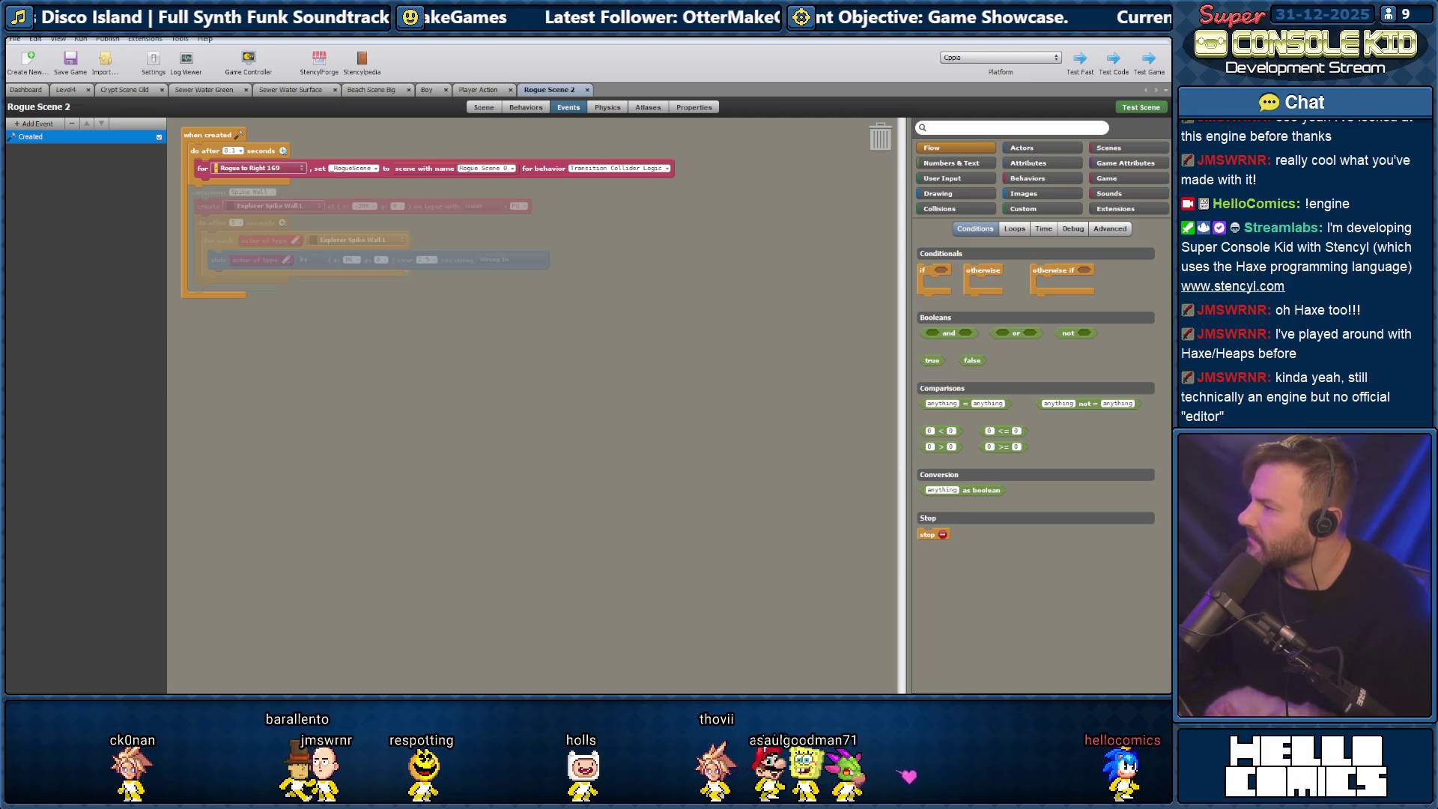
# Drag the Heaps.io Chrome window over the Stencyl event editor.
pyautogui.moveTo(1168, 84); pyautogui.dragTo(634, 69)
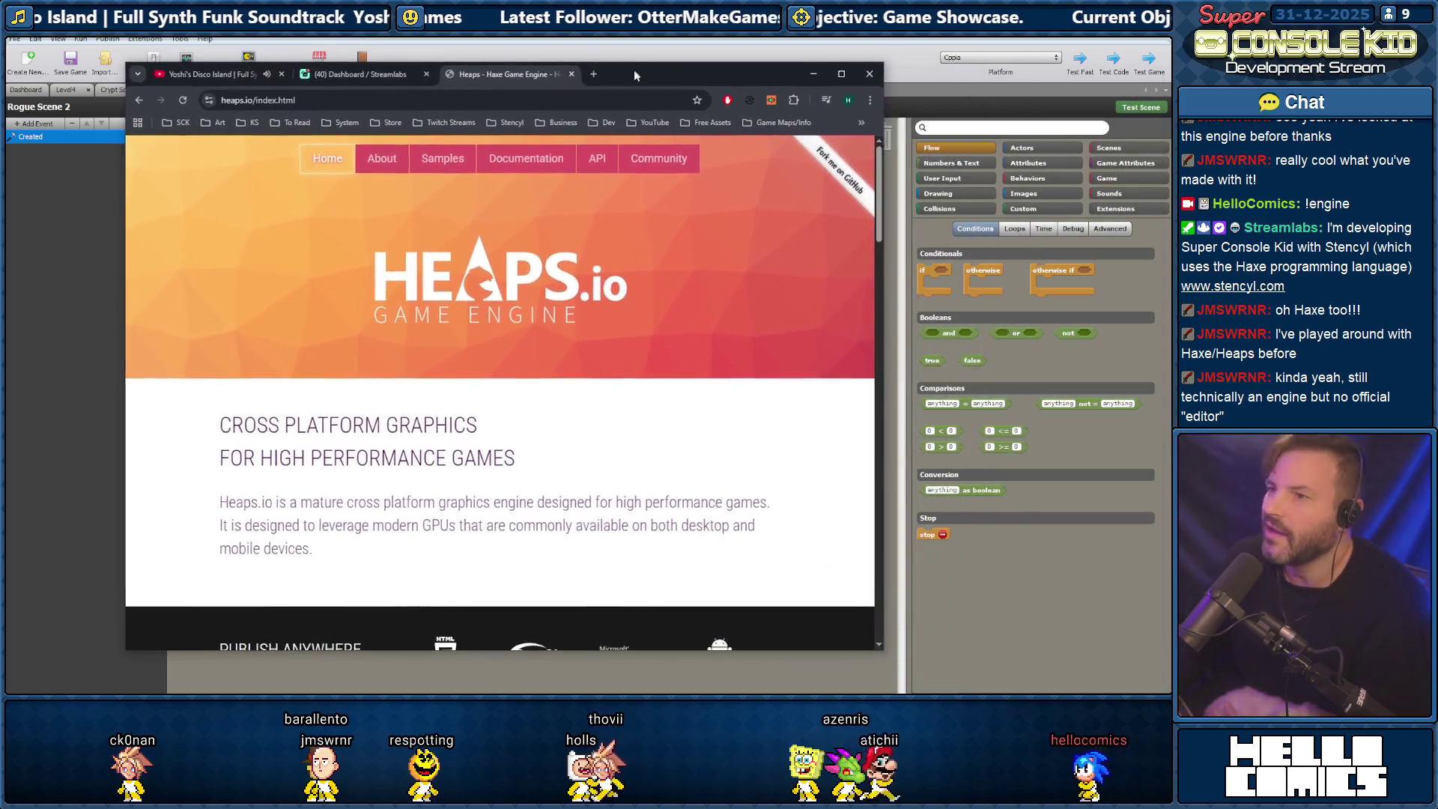
# Maximize the browser and scroll the Heaps.io home page's features and showcases, then back to the top.
pyautogui.doubleClick(632, 70)
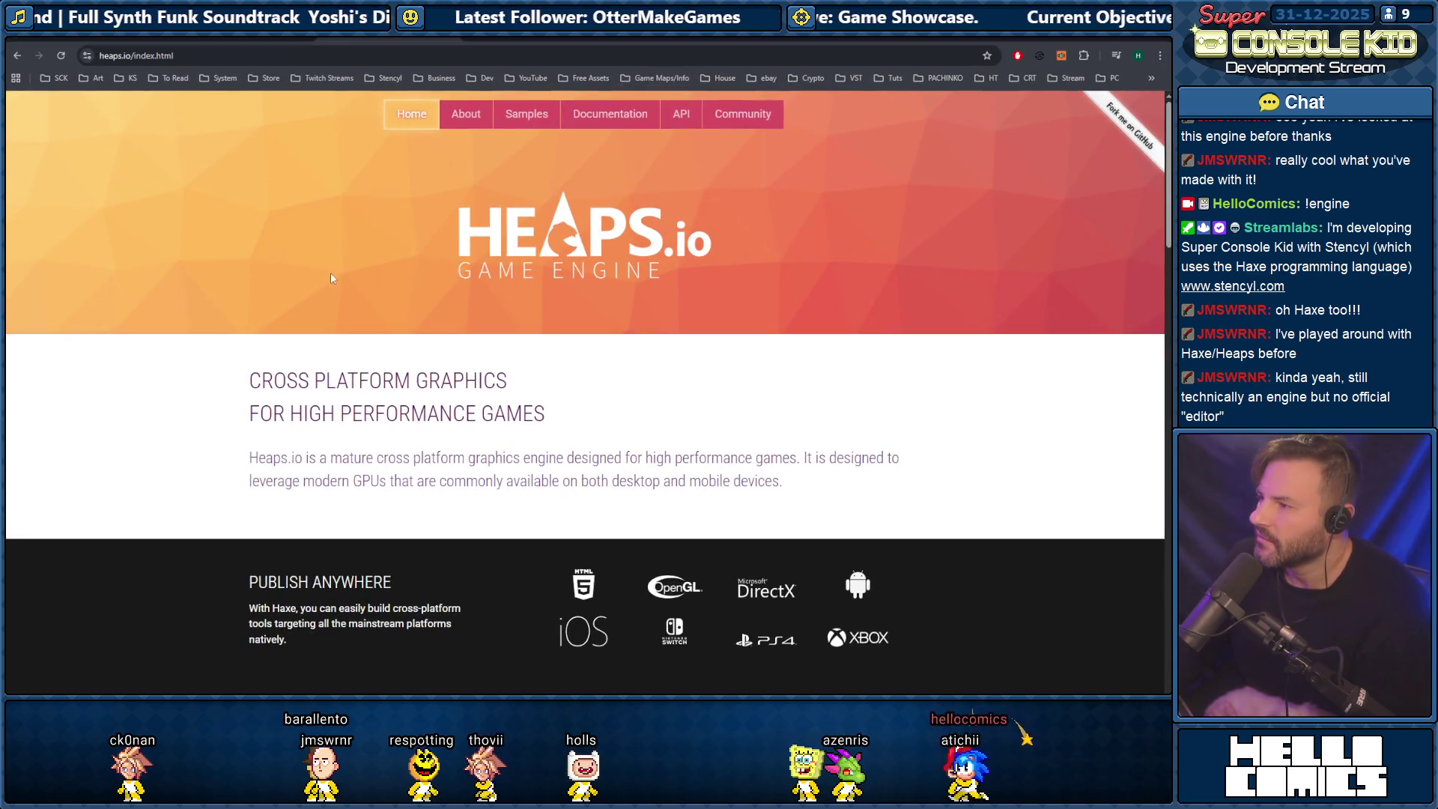
pyautogui.scroll(-3, 365, 269)
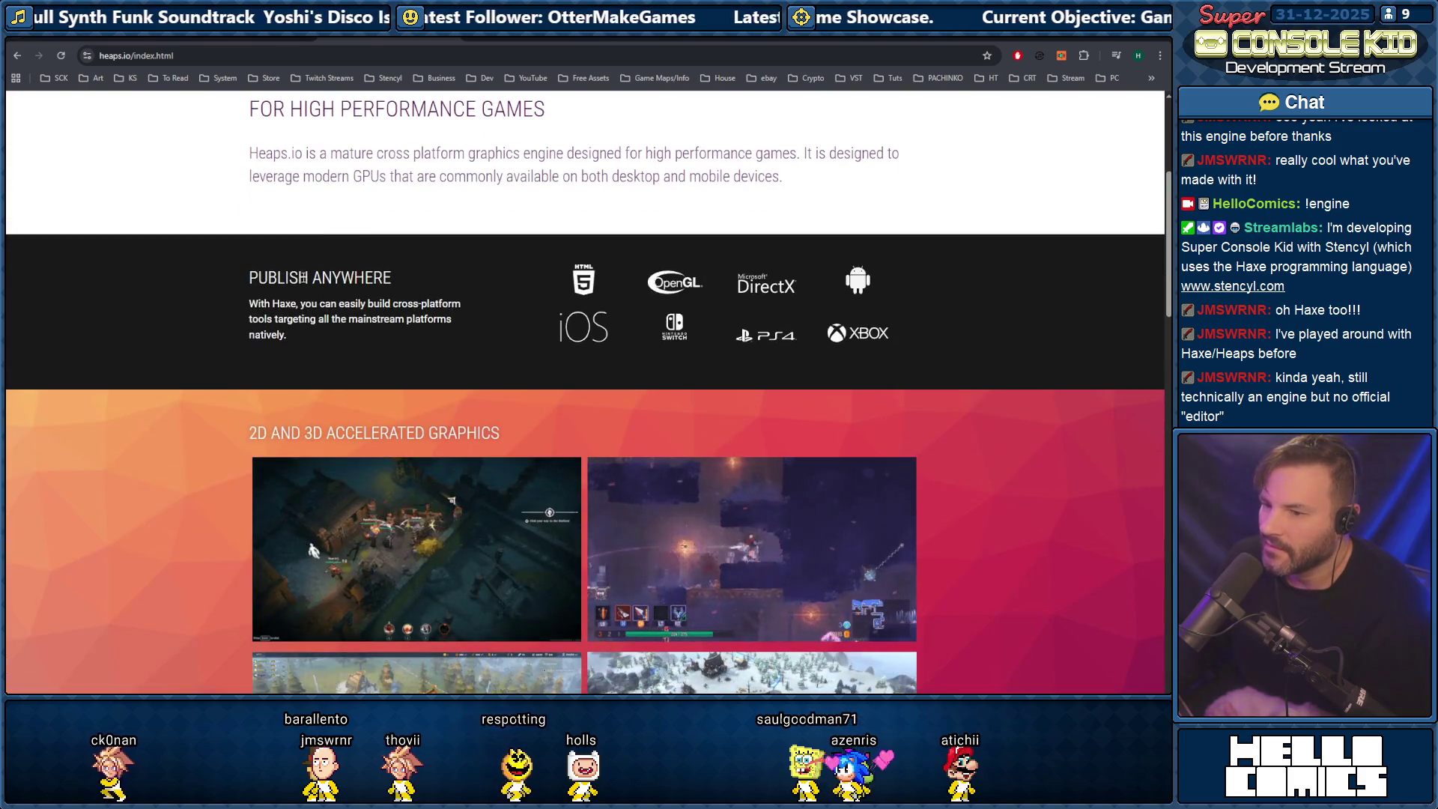
pyautogui.scroll(-3, 710, 419)
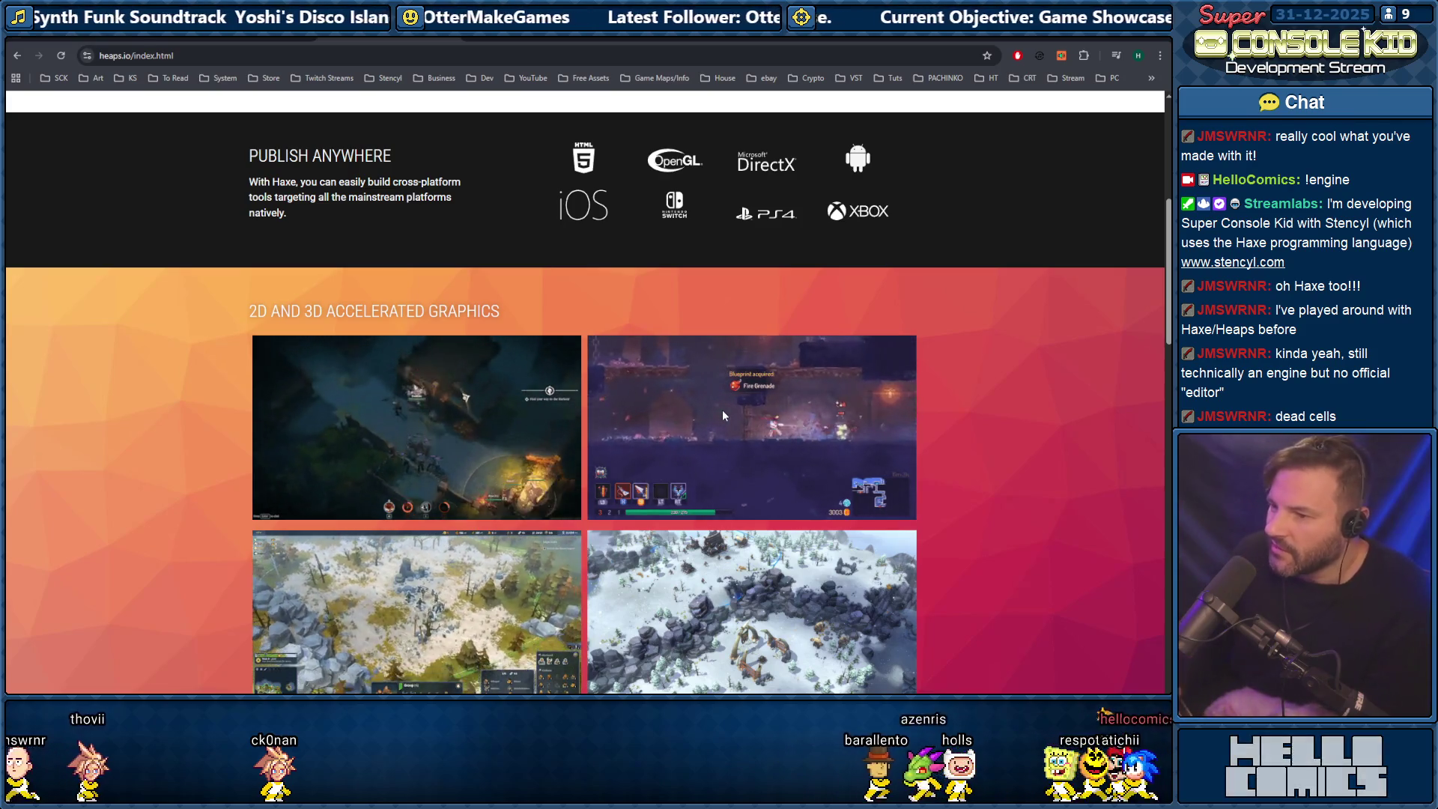
pyautogui.scroll(-4, 292, 383)
pyautogui.scroll(-7, 291, 383)
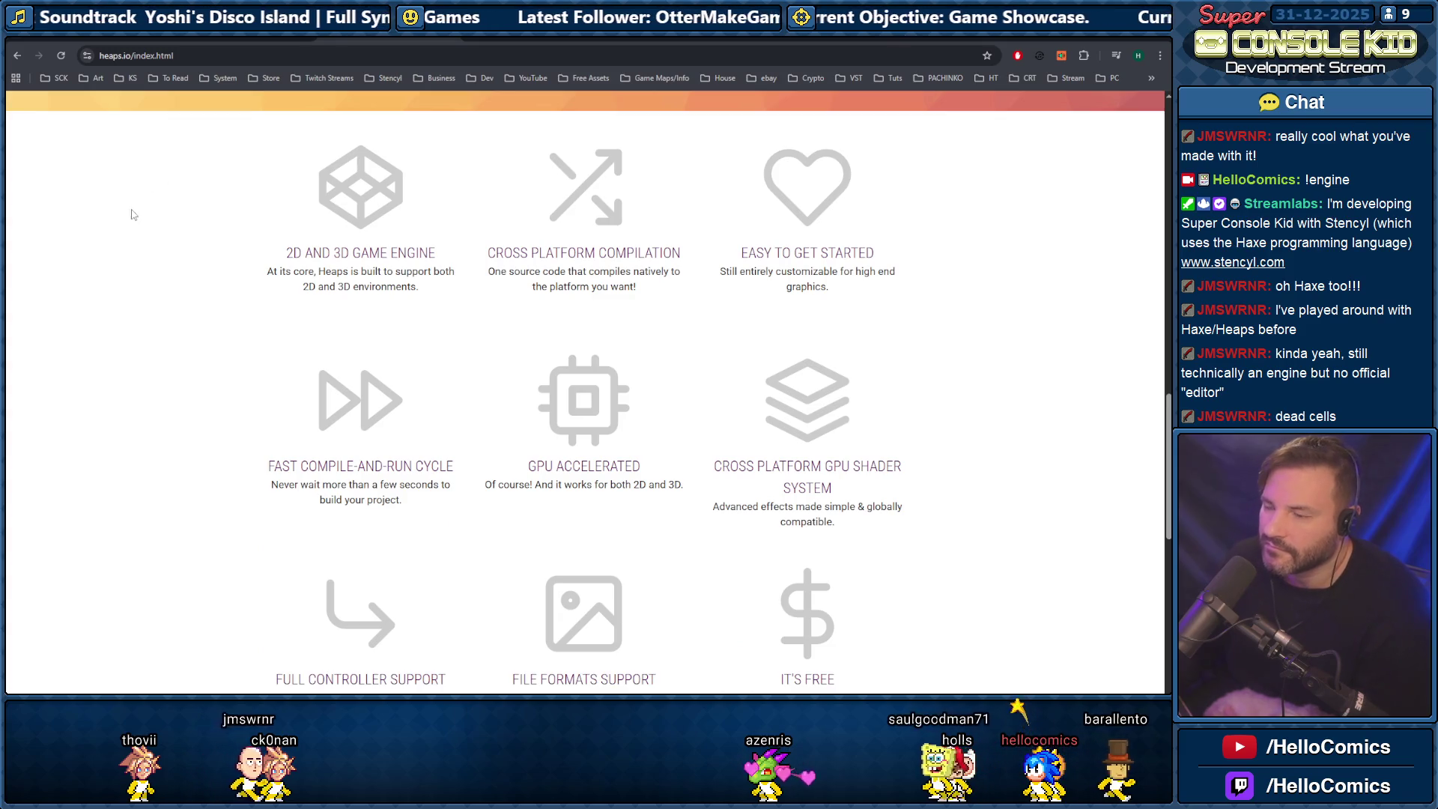
pyautogui.scroll(-8, 170, 206)
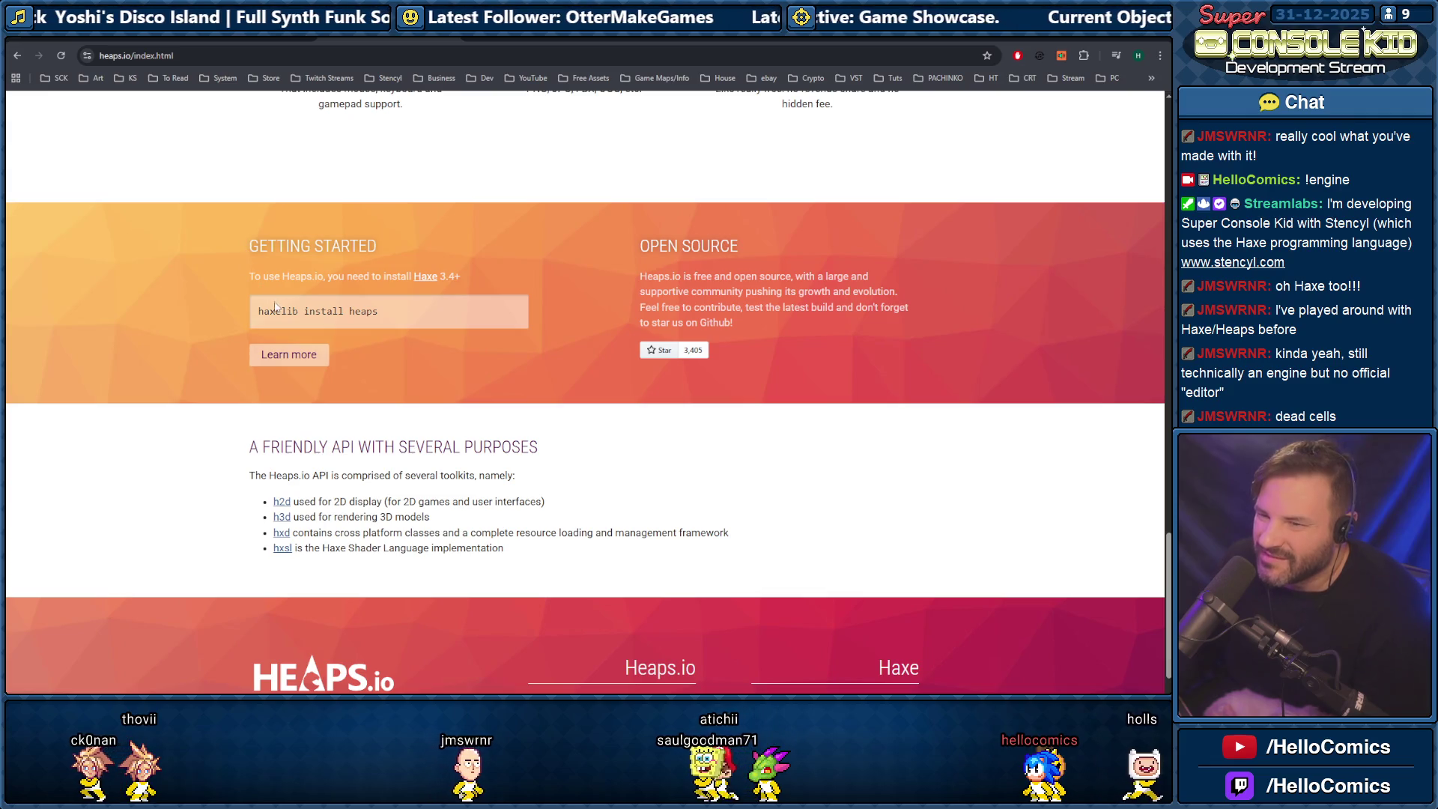
pyautogui.scroll(-3, 177, 276)
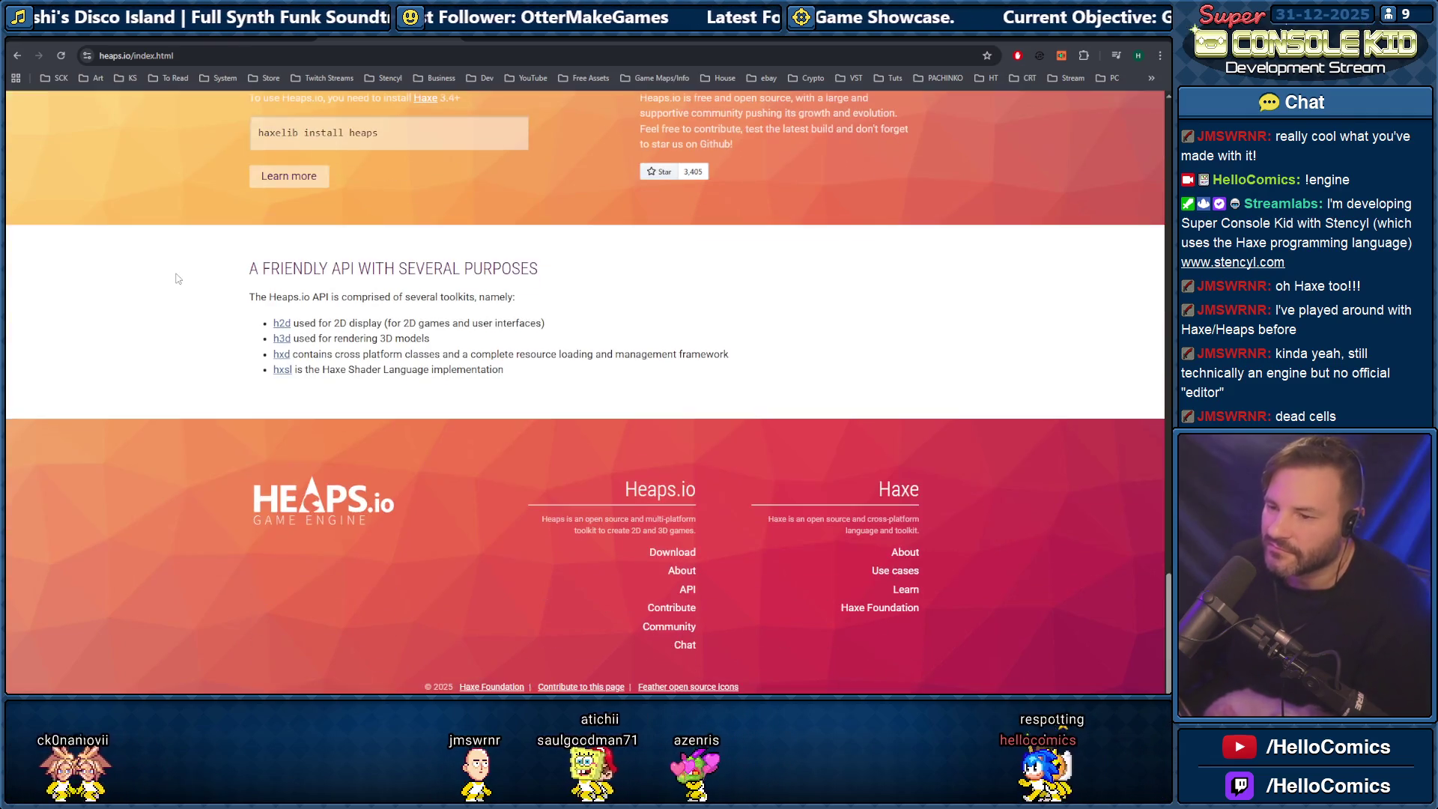
pyautogui.scroll(5, 174, 274)
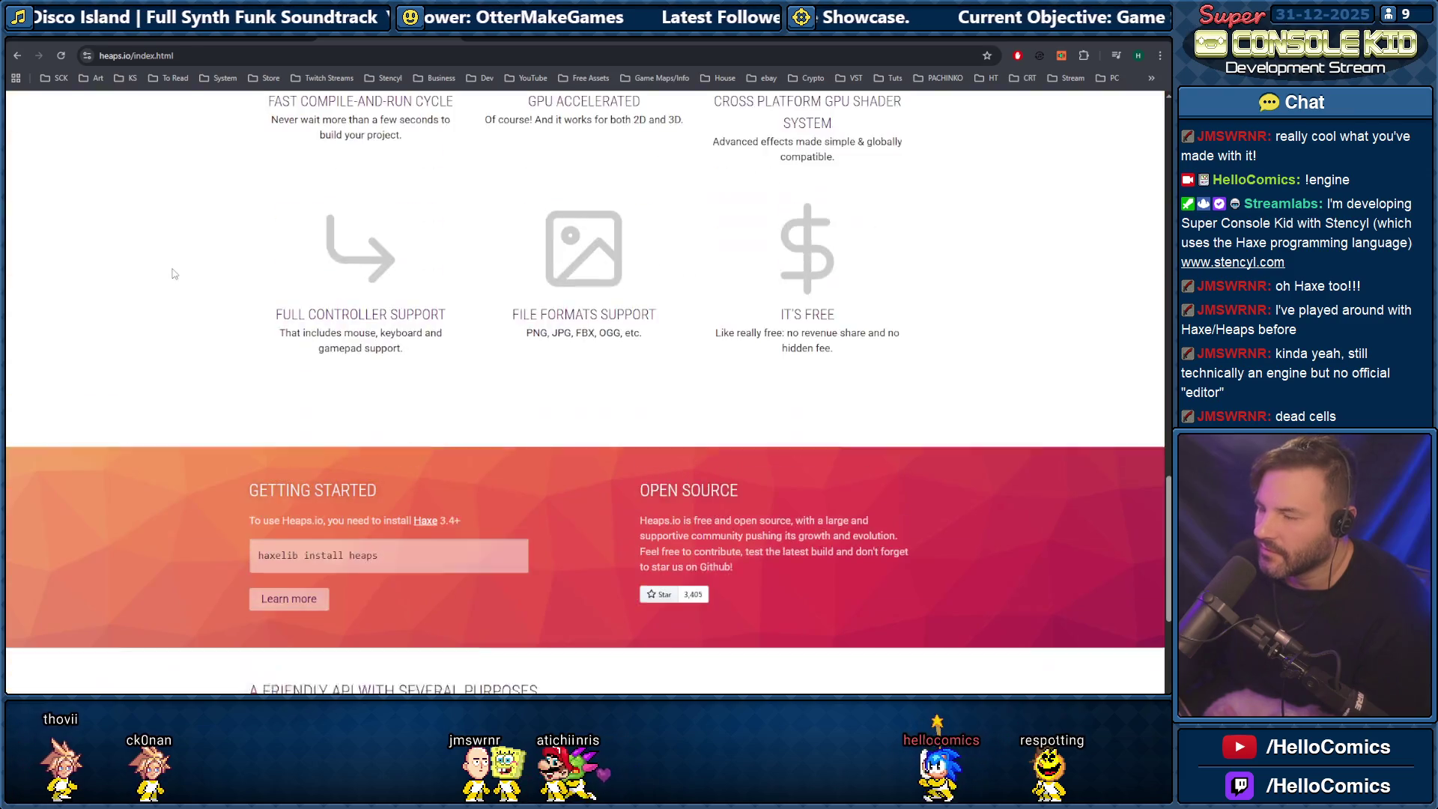
pyautogui.scroll(9, 169, 274)
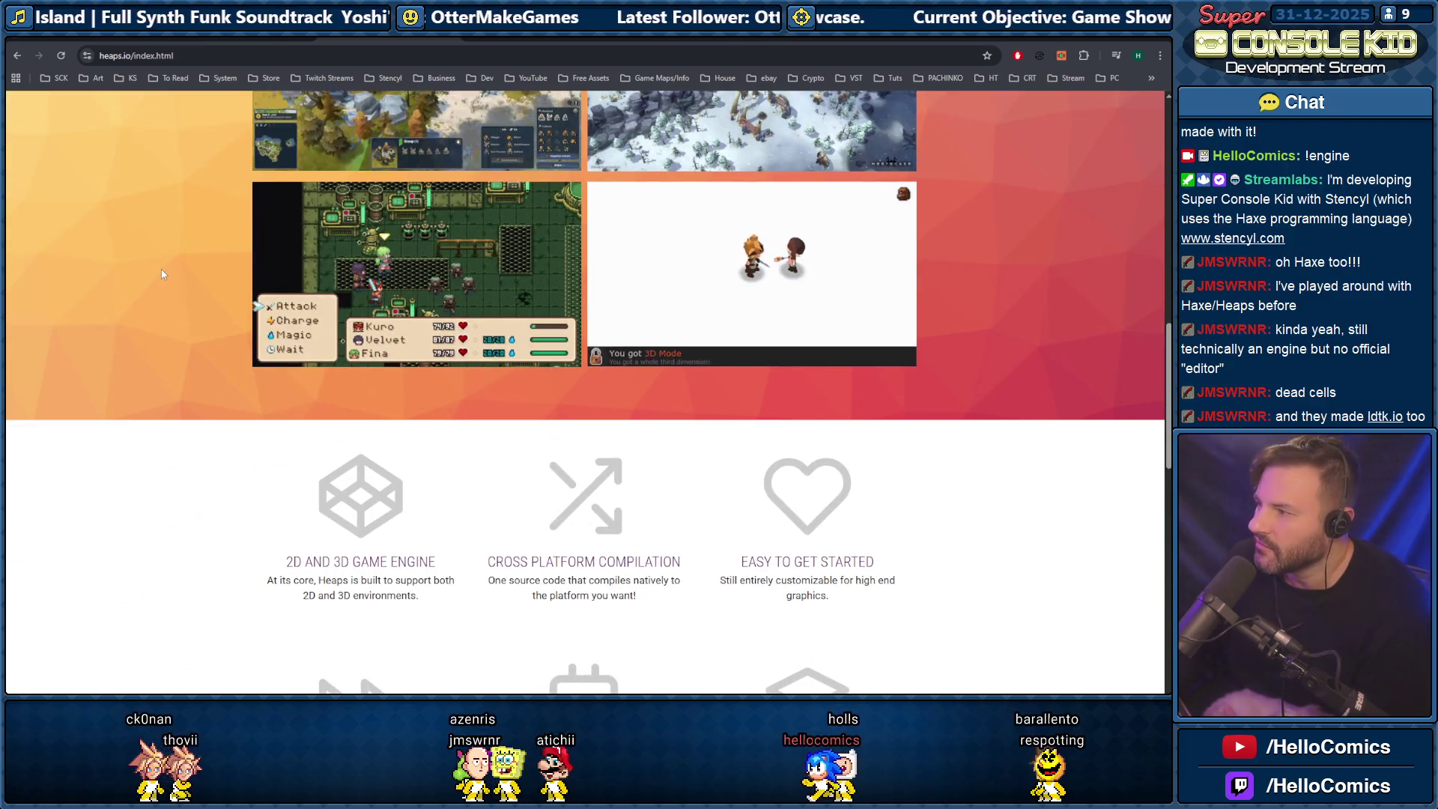
pyautogui.scroll(8, 162, 274)
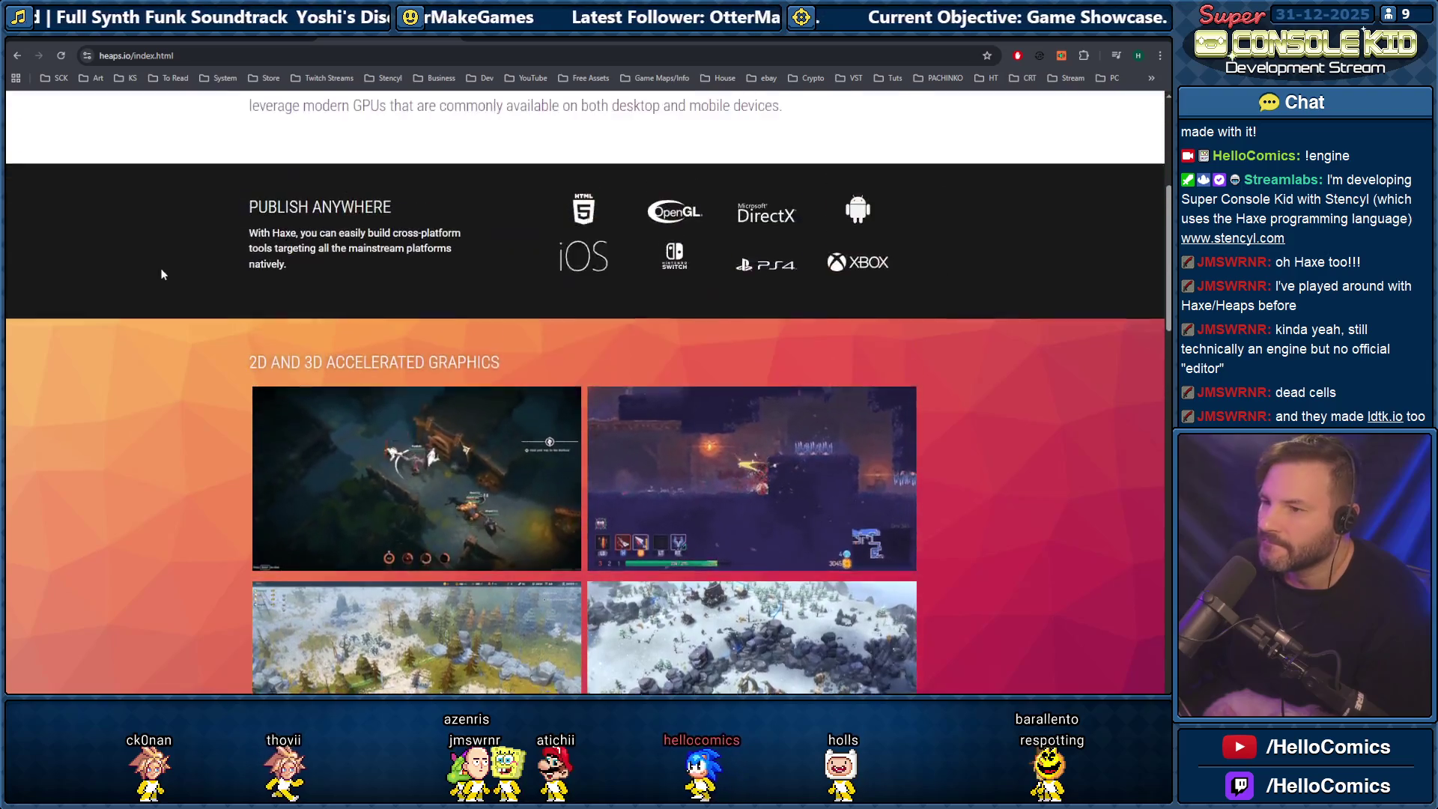
pyautogui.scroll(5, 161, 274)
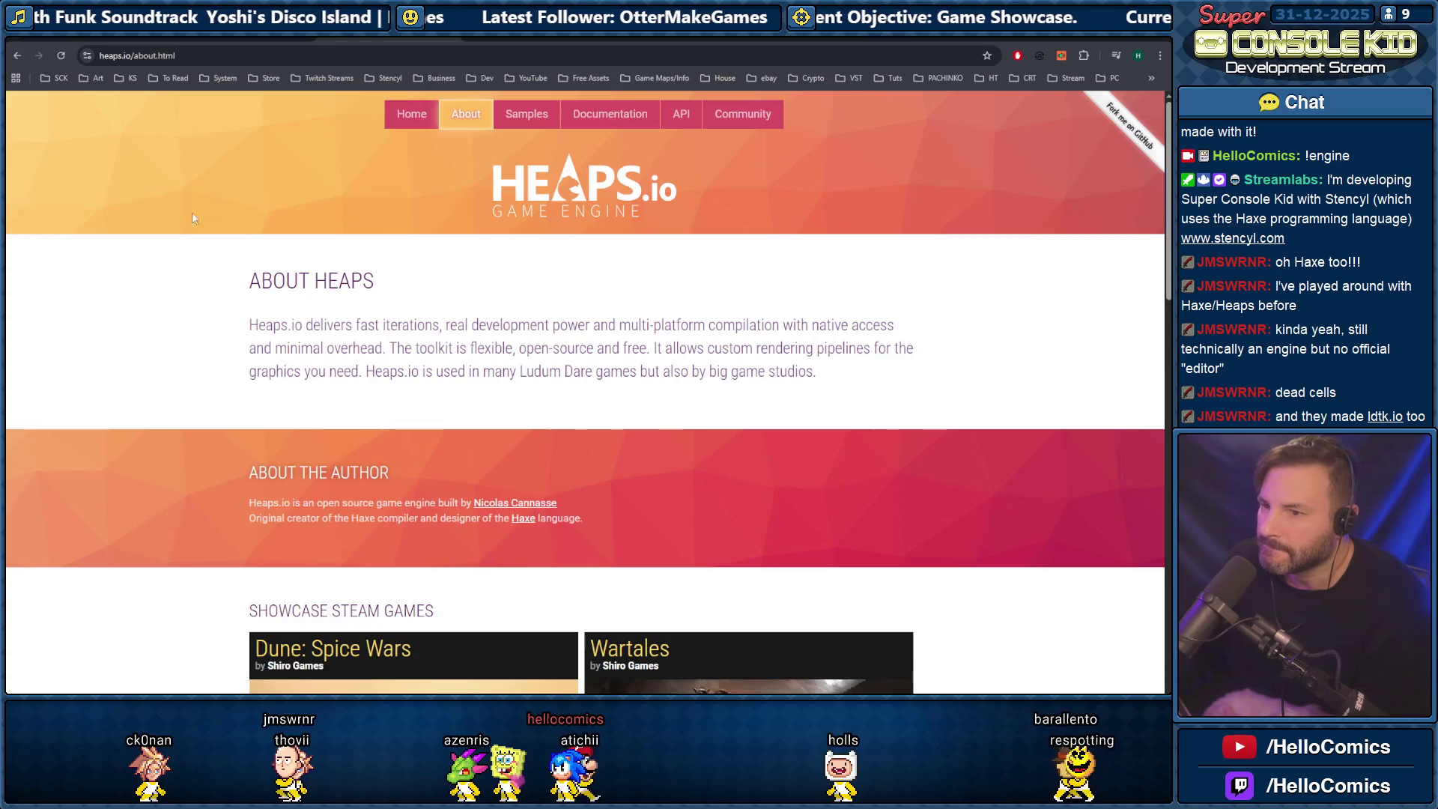
# Scroll the Heaps.io About page's showcase games down to the footer.
pyautogui.scroll(-2, 185, 230)
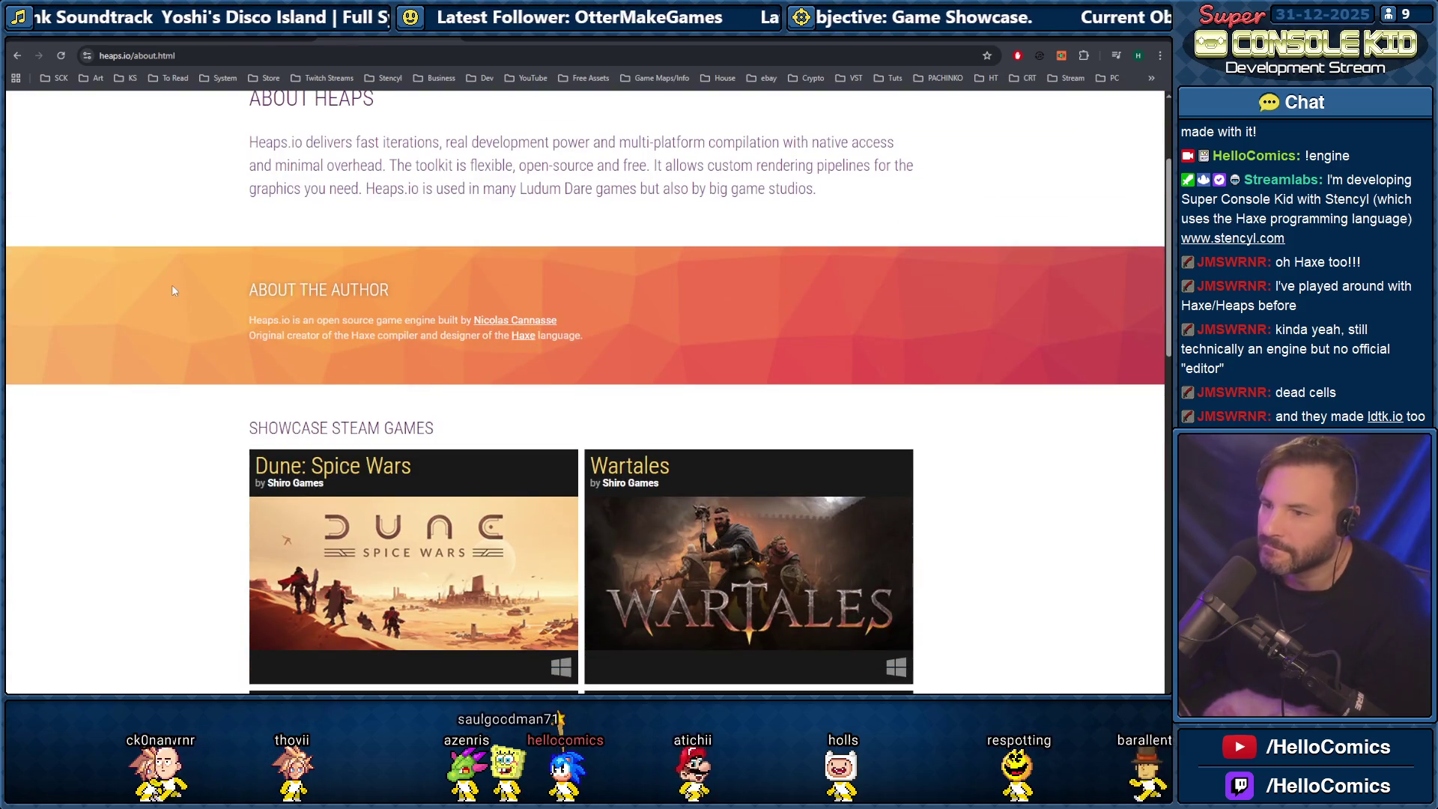
pyautogui.scroll(-4, 172, 290)
pyautogui.scroll(-2, 165, 259)
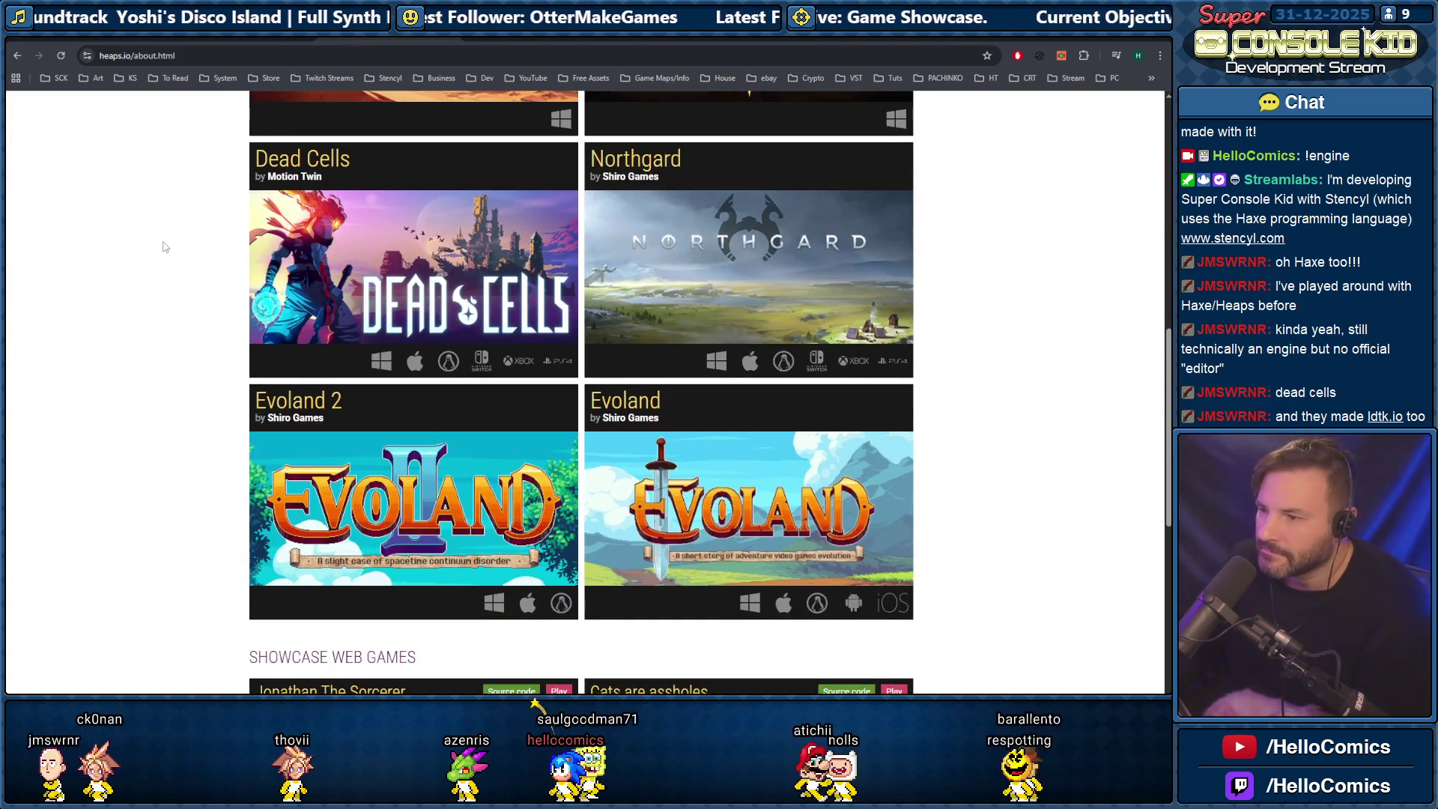
pyautogui.scroll(-3, 165, 247)
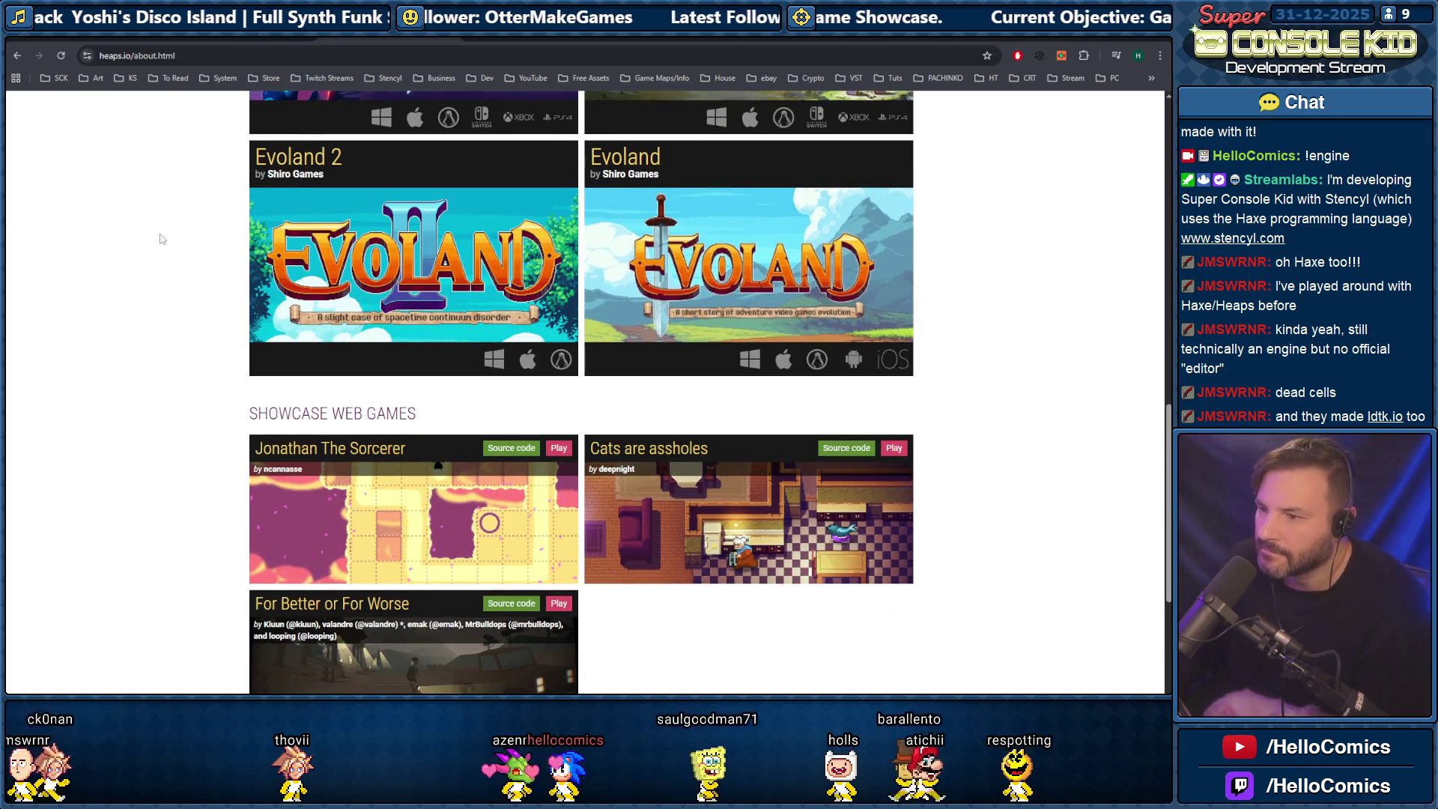
pyautogui.scroll(-3, 160, 240)
pyautogui.scroll(-2, 160, 240)
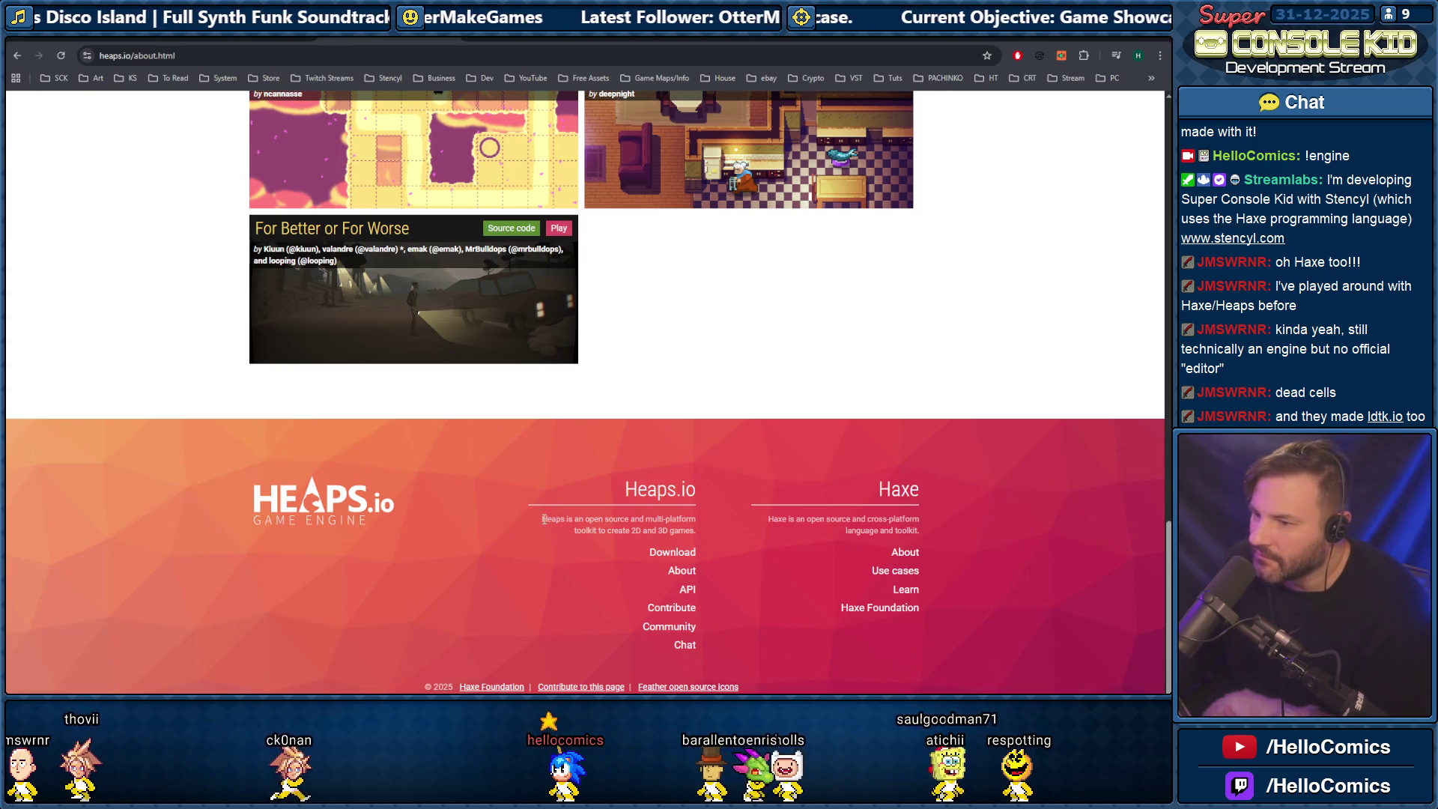
# Select and then deselect the footer description text, and bring OBS Studio to the front.
pyautogui.moveTo(544, 519); pyautogui.dragTo(693, 536)
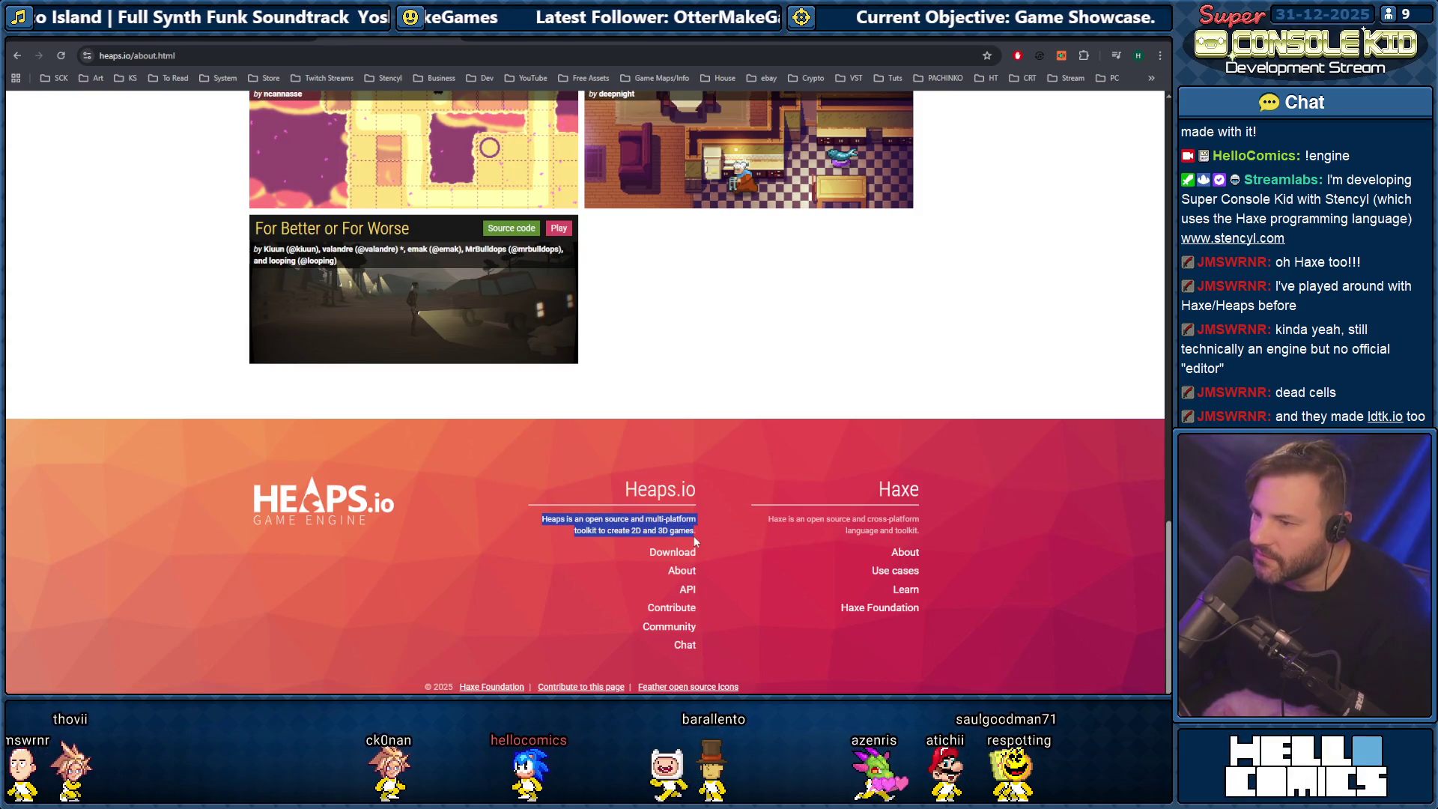
pyautogui.click(586, 480)
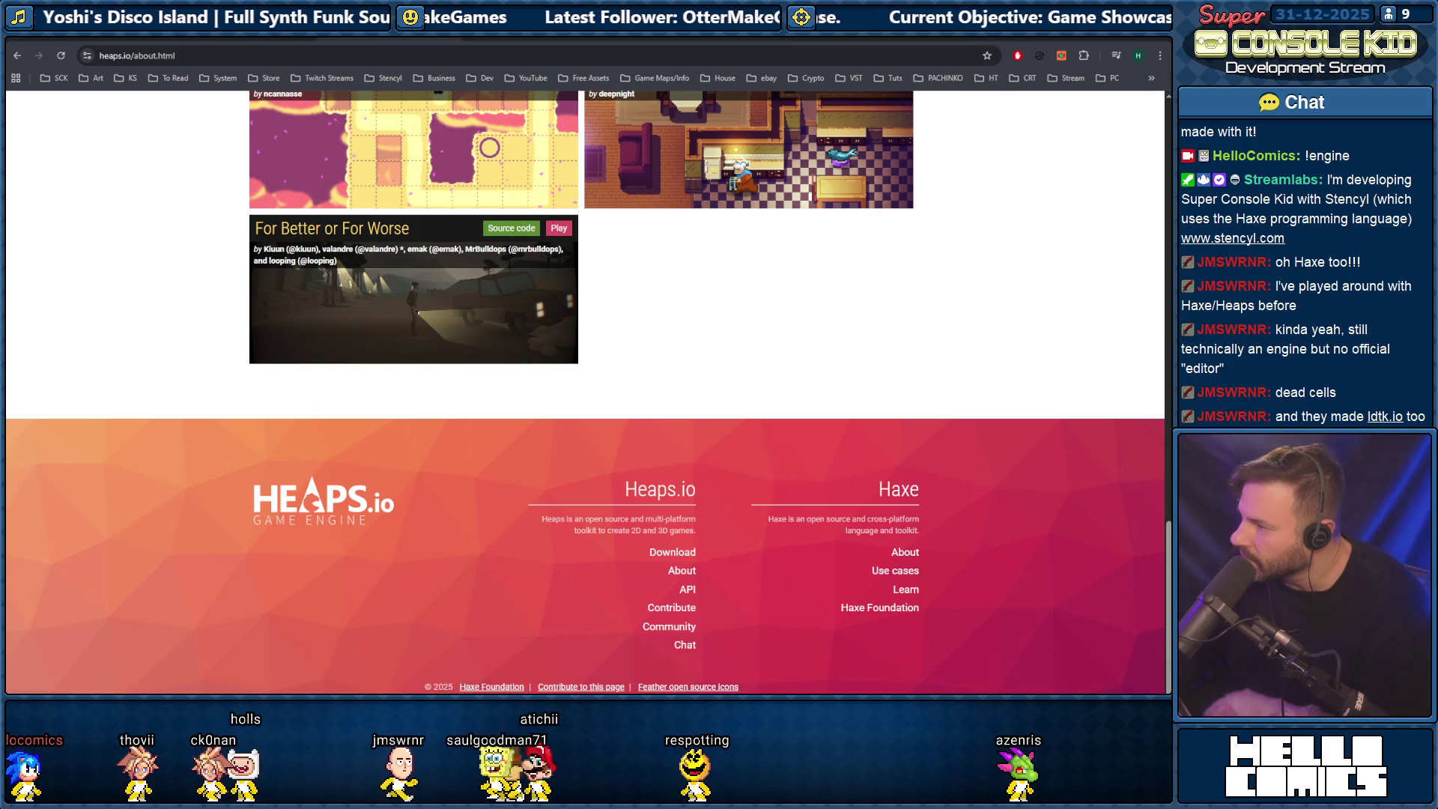
pyautogui.hotkey('alt', 'Tab')
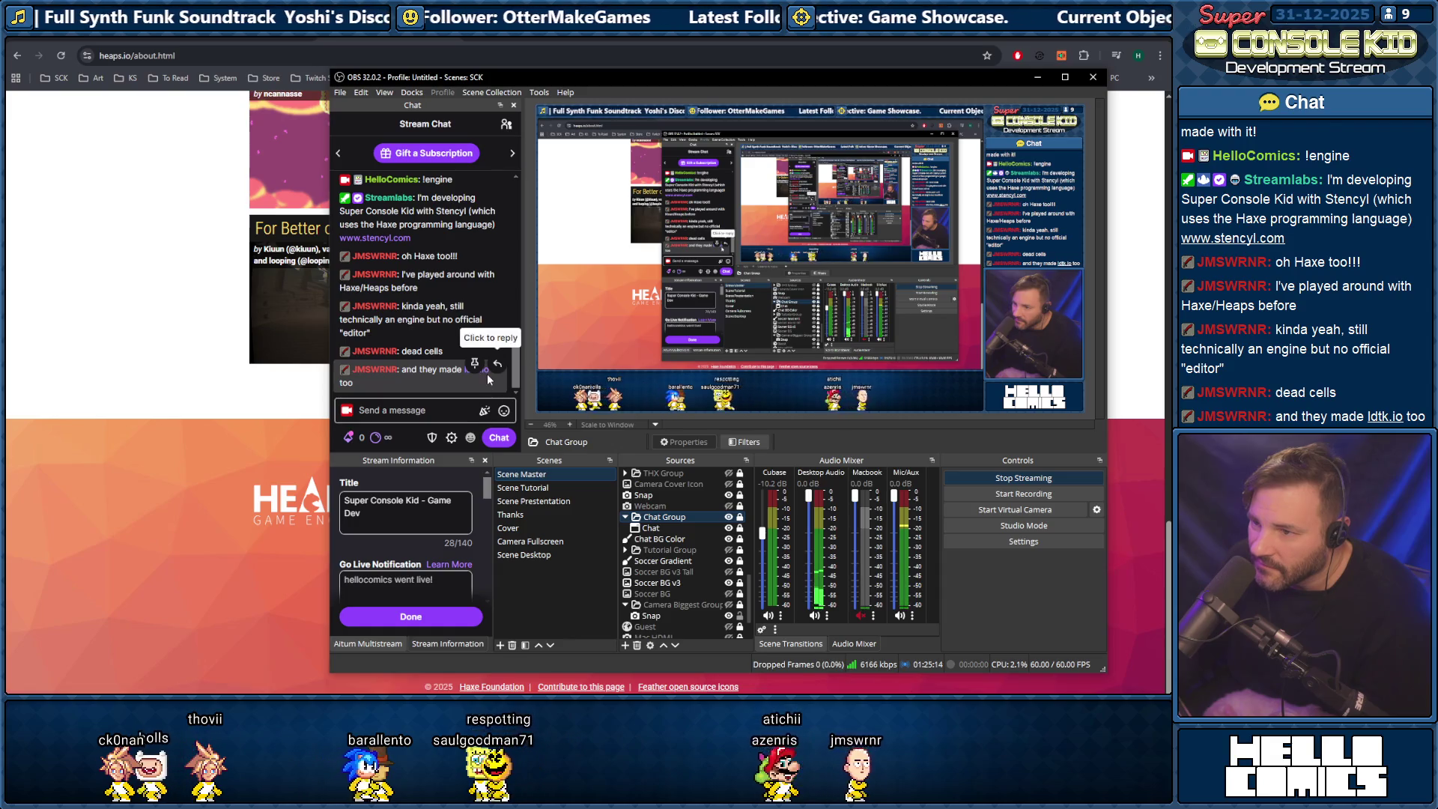
# Send 'bghujighi' in the OBS stream chat, then drag the OBS window off-screen.
pyautogui.click(494, 408)
pyautogui.write('bghujighi')
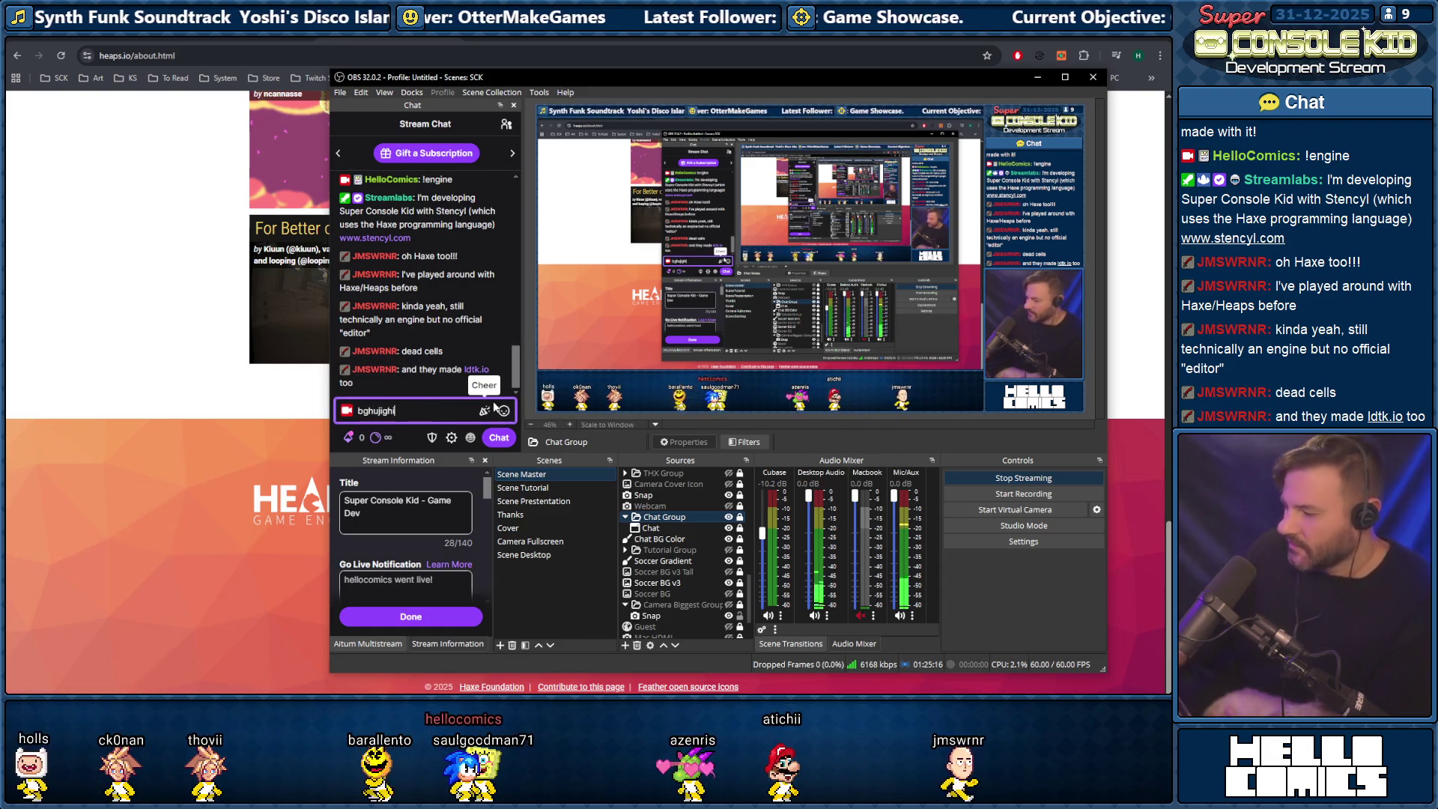
pyautogui.press('Return')
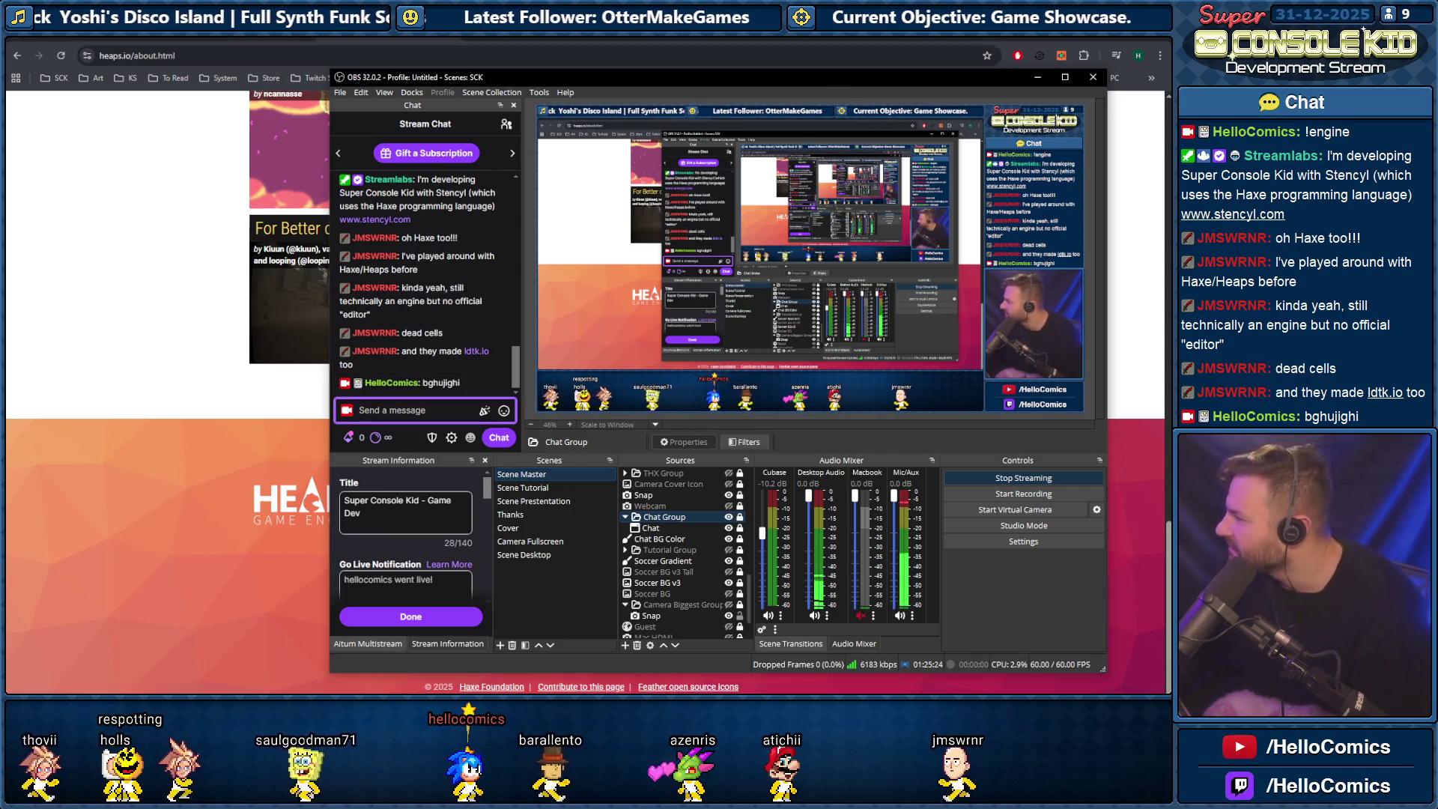
pyautogui.click(303, 295)
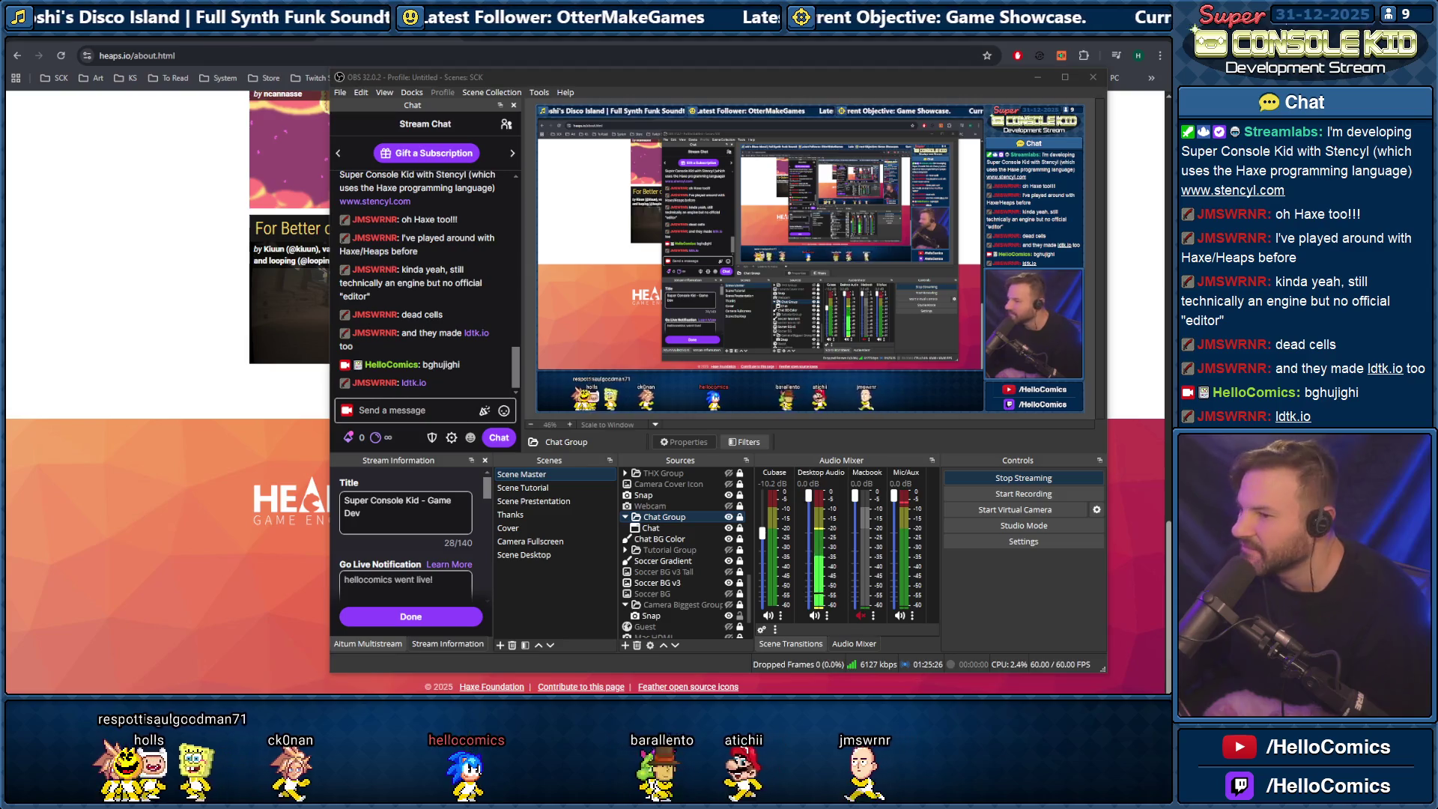
pyautogui.moveTo(557, 73); pyautogui.dragTo(1437, 75)
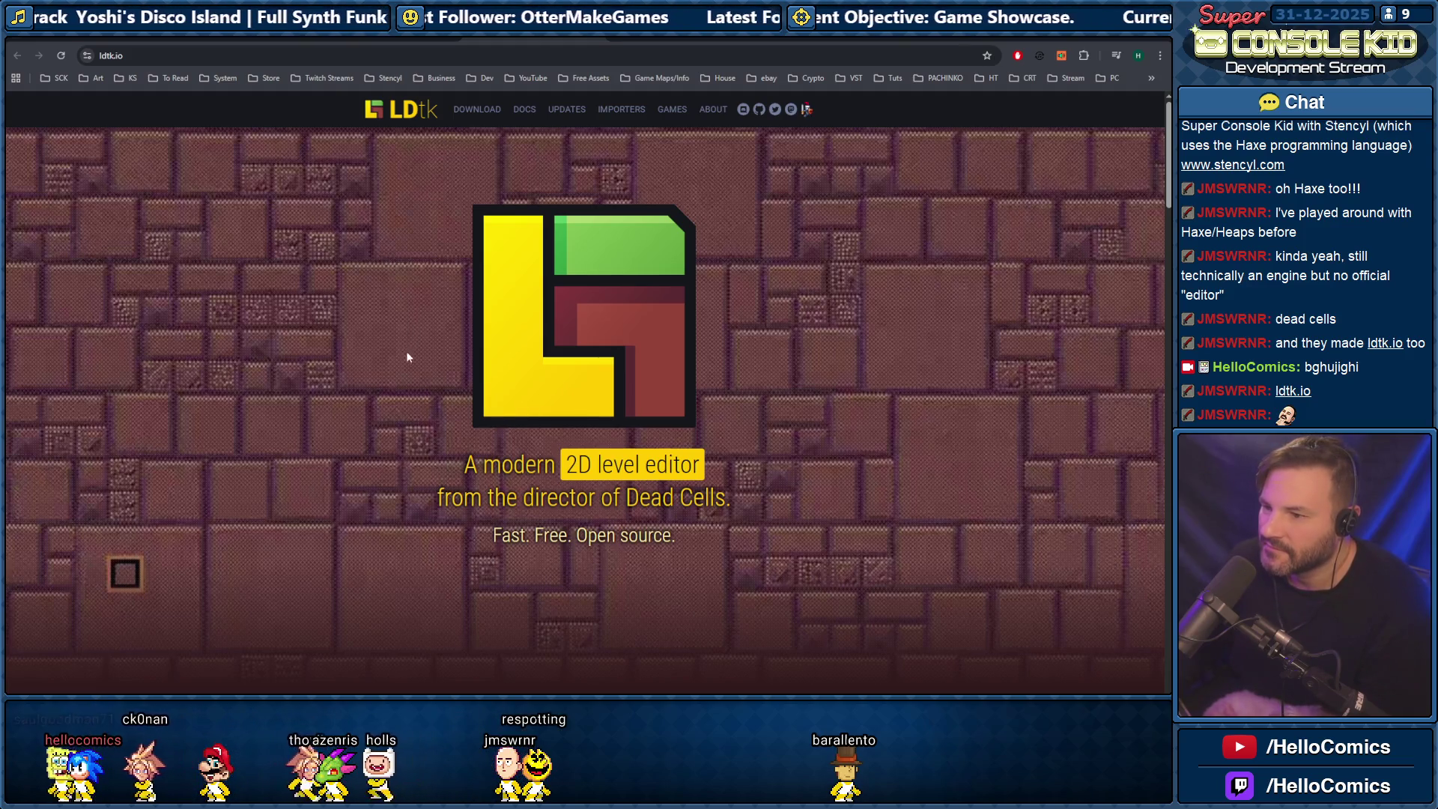
# Scroll through the LDtk home page, briefly glancing back at the Heaps.io tab.
pyautogui.scroll(-5, 408, 358)
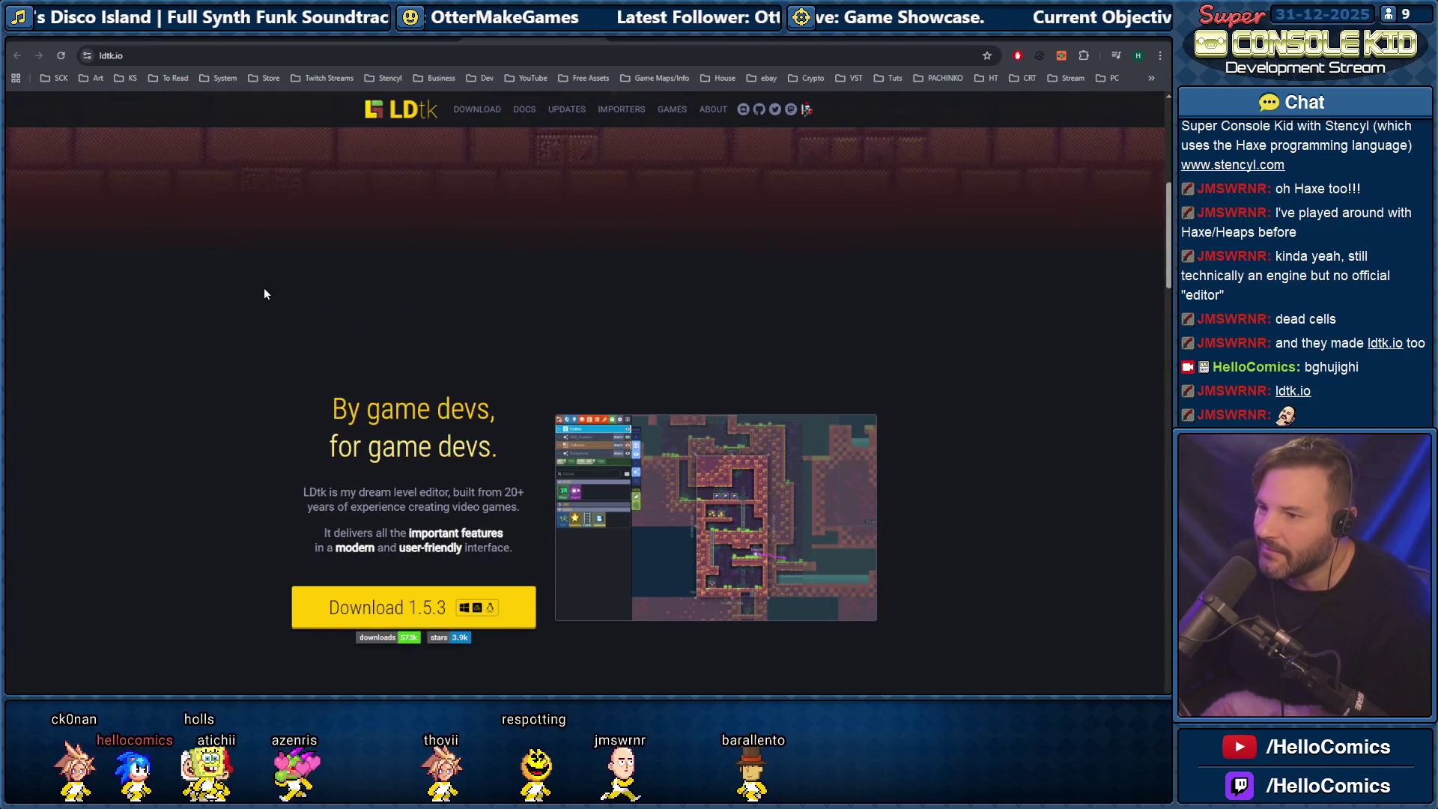
pyautogui.scroll(5, 254, 346)
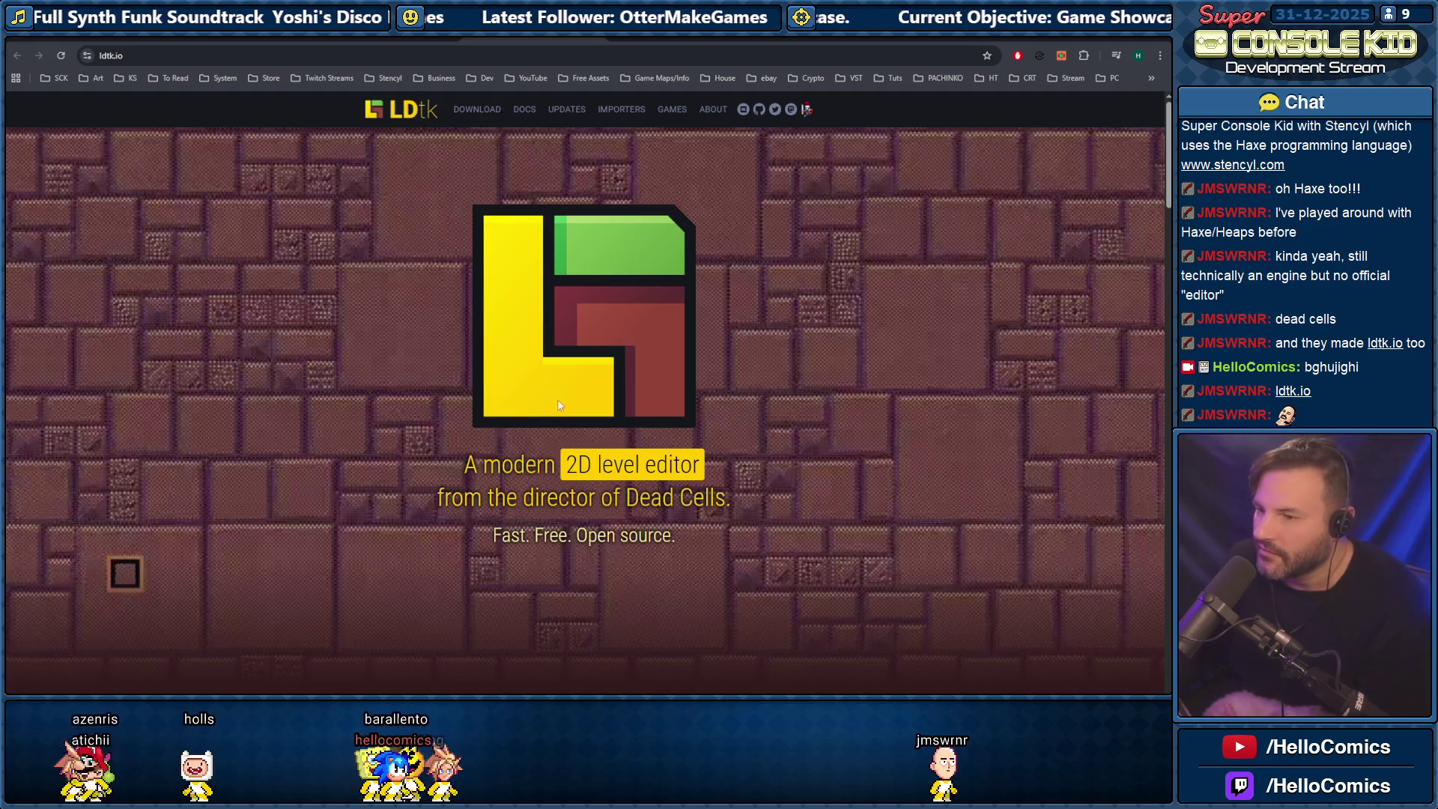
pyautogui.hotkey('ctrl', 'shift', 'Tab')
pyautogui.hotkey('ctrl', 'Tab')
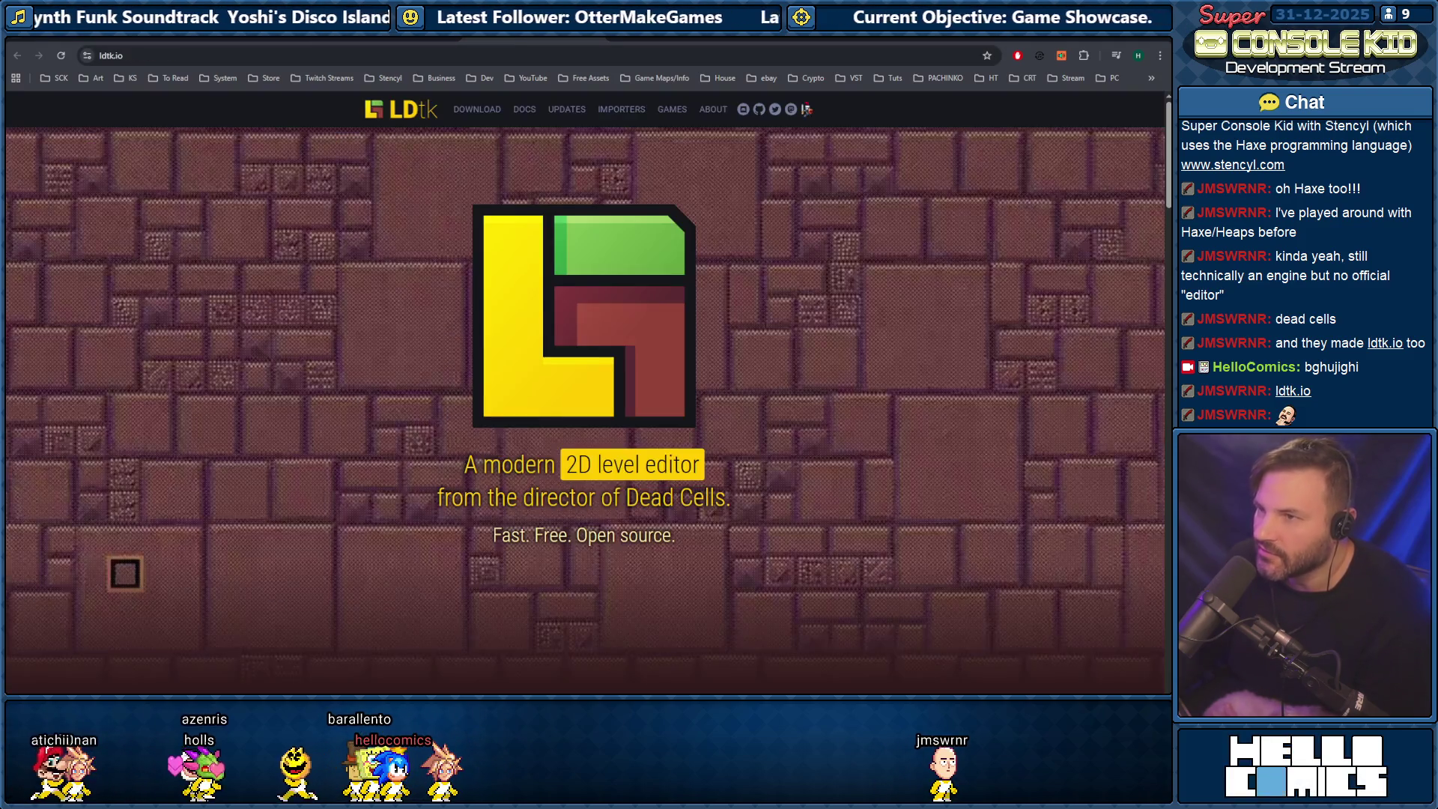
pyautogui.scroll(-5, 439, 224)
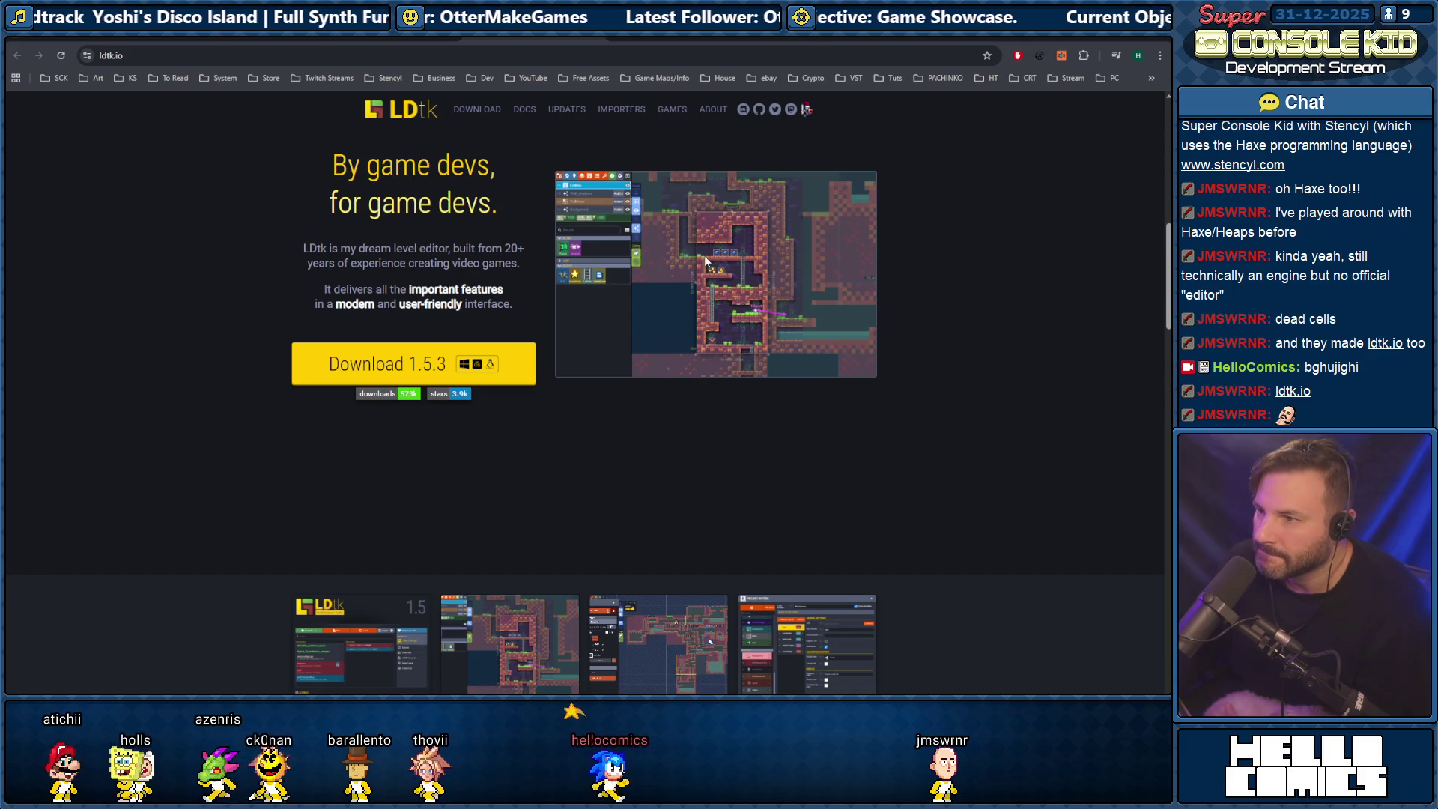
pyautogui.scroll(-5, 214, 213)
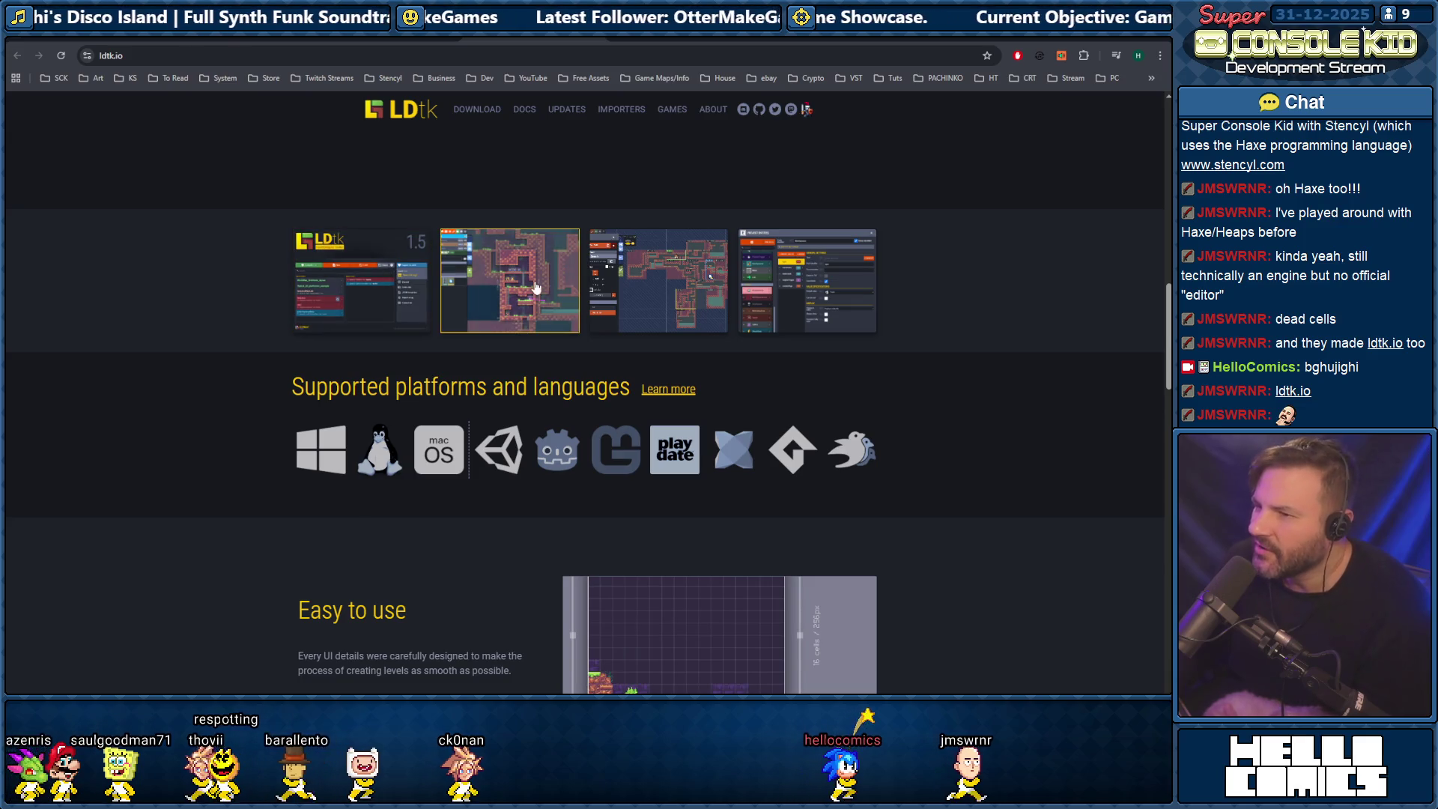
# Enlarge the second LDtk editor screenshot, close it, and switch to the running game.
pyautogui.click(509, 280)
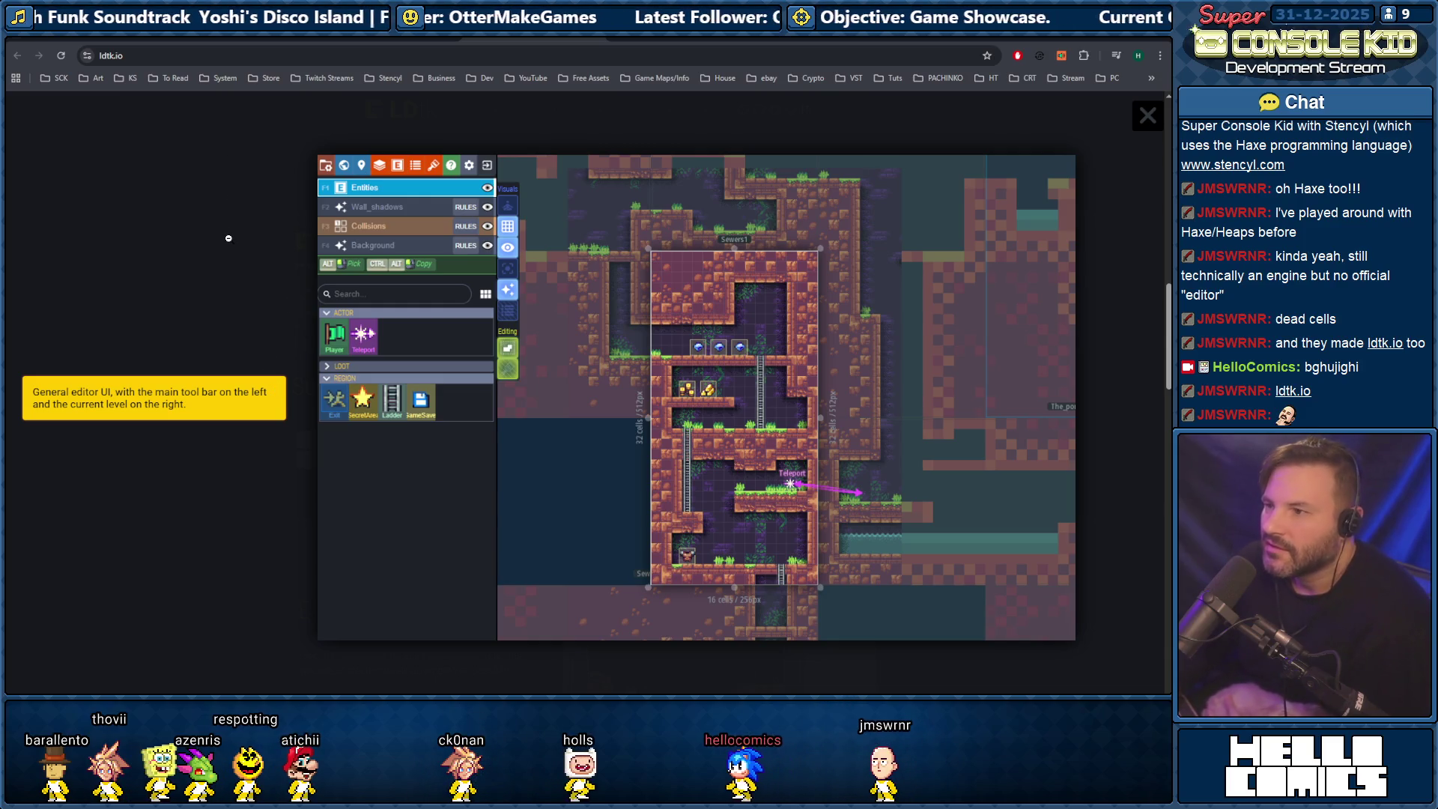
pyautogui.click(262, 197)
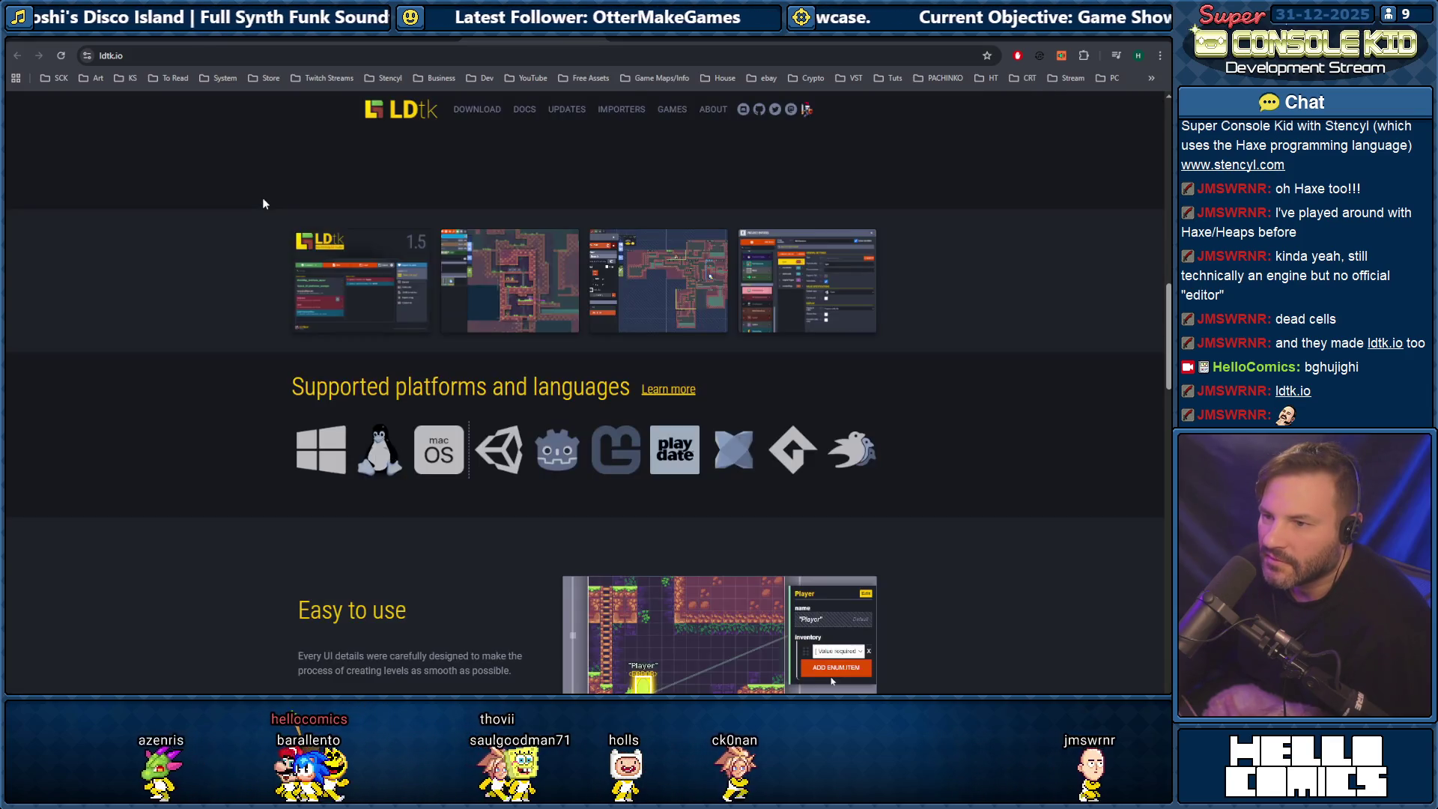
pyautogui.hotkey('alt', 'Tab')
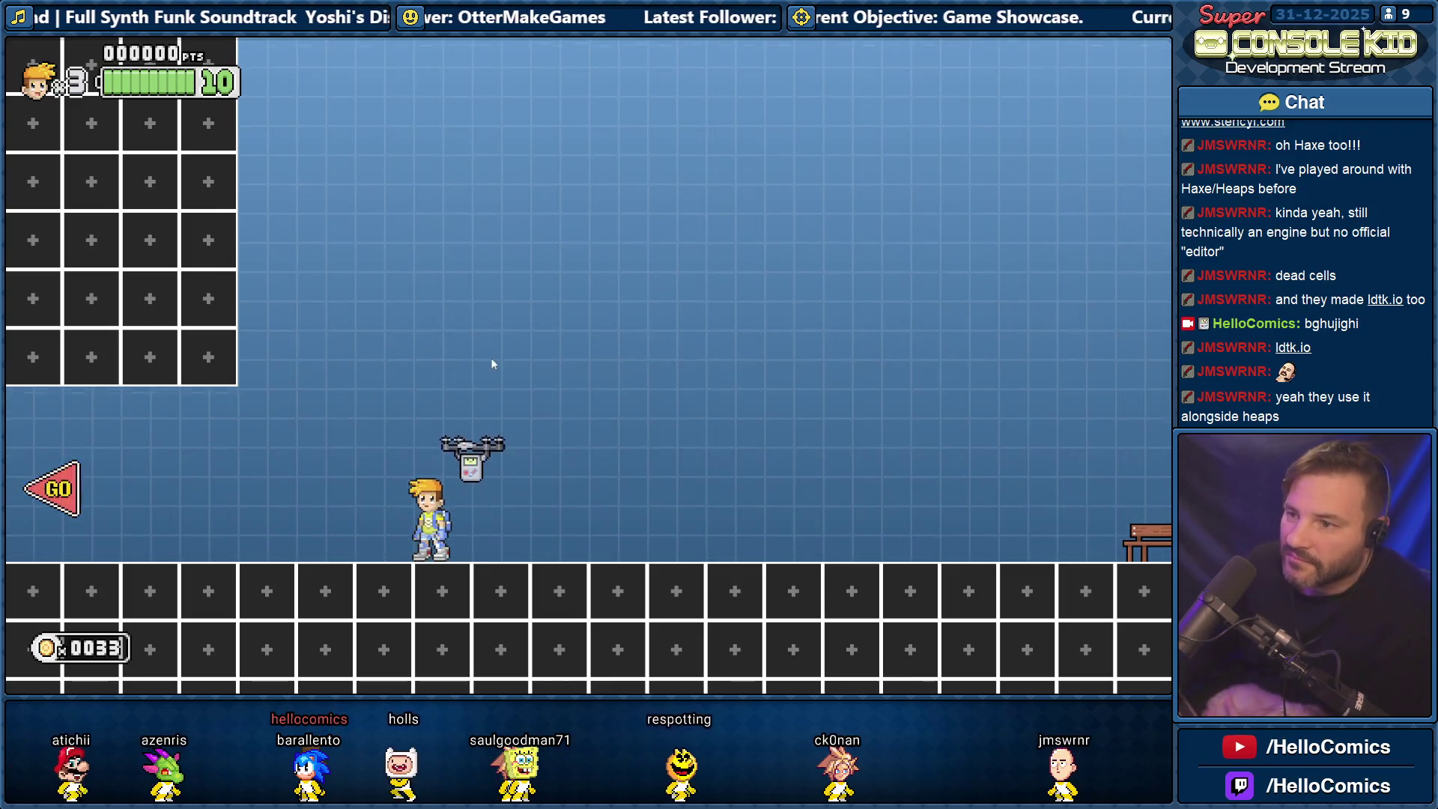
# Show the debug overlay, start the VR level, and paint dark tiles above the chests in edit mode.
pyautogui.press('F3')
pyautogui.press('F3')
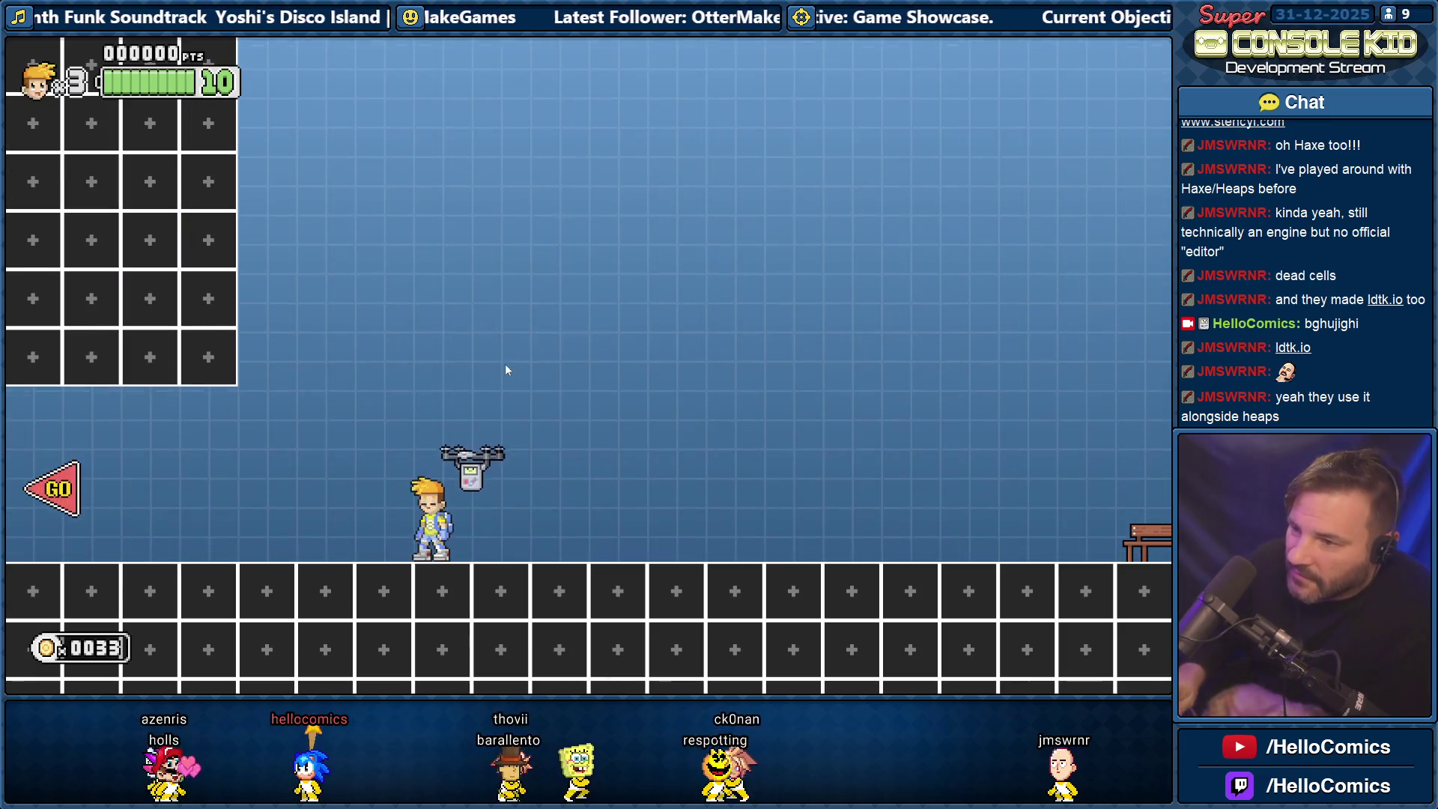
pyautogui.press('Escape')
pyautogui.press('Right')
pyautogui.press('Right')
pyautogui.press('Right')
pyautogui.press('Down')
pyautogui.press('Down')
pyautogui.press('Return')
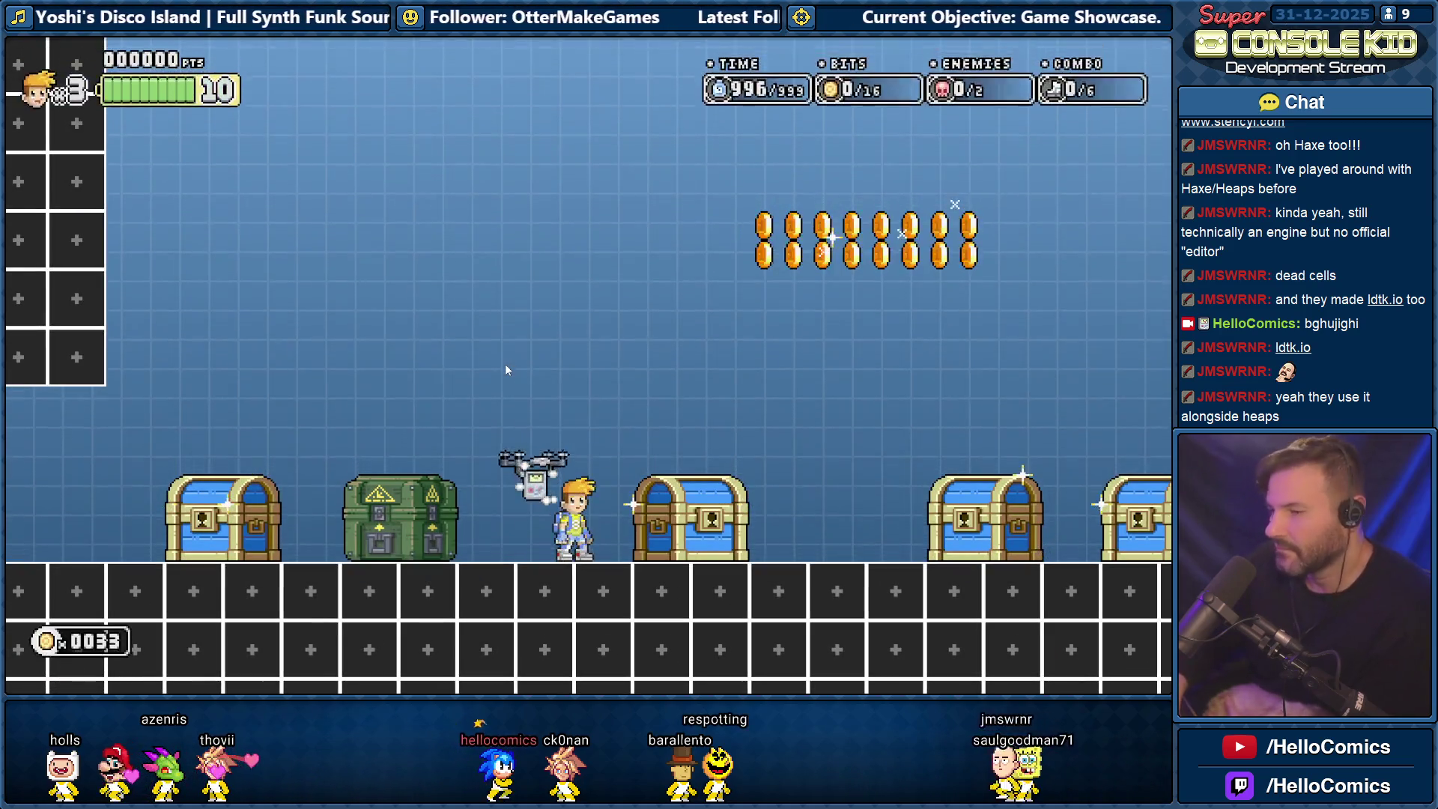
pyautogui.press('Tab')
pyautogui.moveTo(355, 272)
pyautogui.mouseDown()
pyautogui.moveTo(465, 275)
pyautogui.moveTo(471, 300)
pyautogui.moveTo(439, 340)
pyautogui.moveTo(366, 340)
pyautogui.moveTo(316, 311)
pyautogui.moveTo(320, 334)
pyautogui.mouseUp()
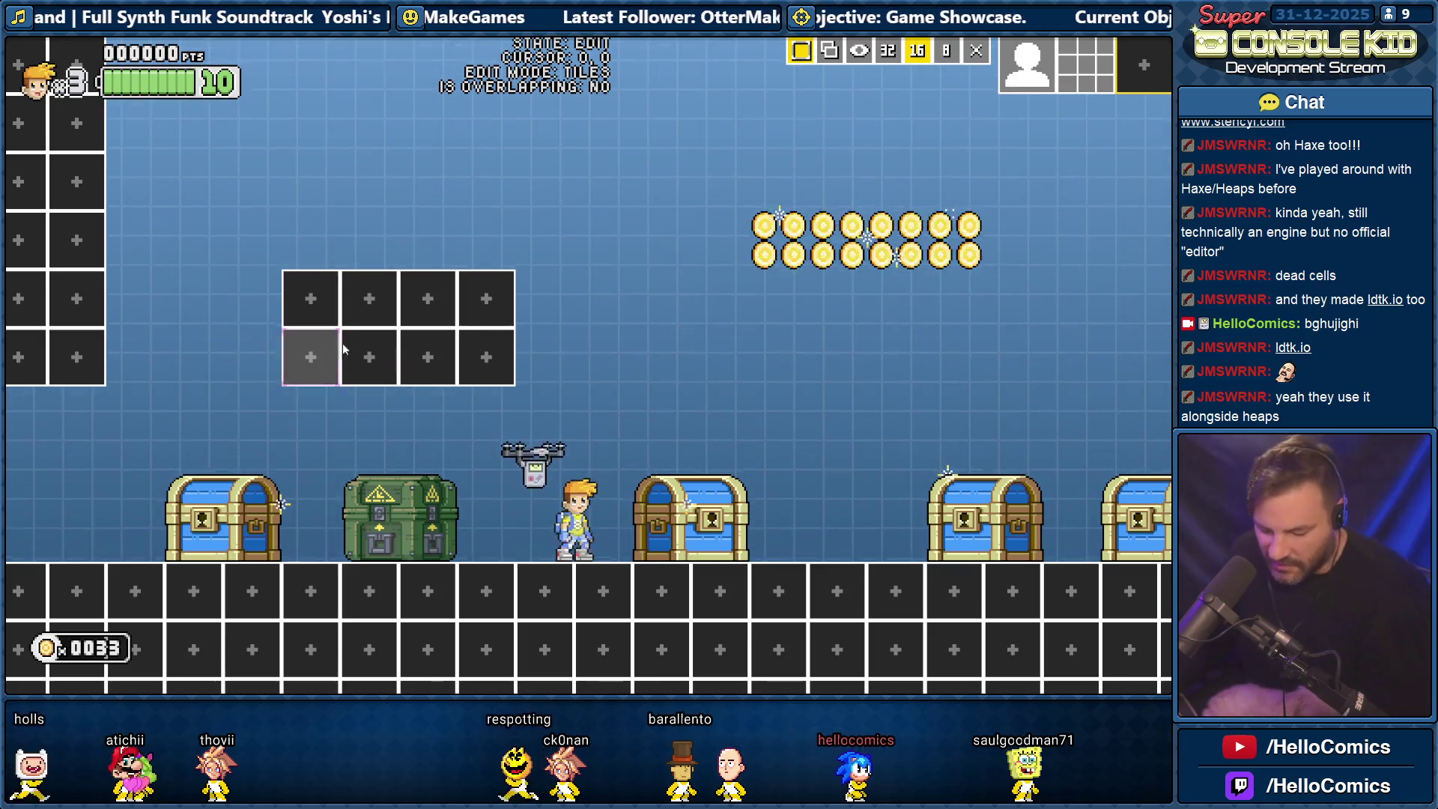
# Erase the block's bottom-left tile and place five pots on the floating block.
pyautogui.click(294, 379)
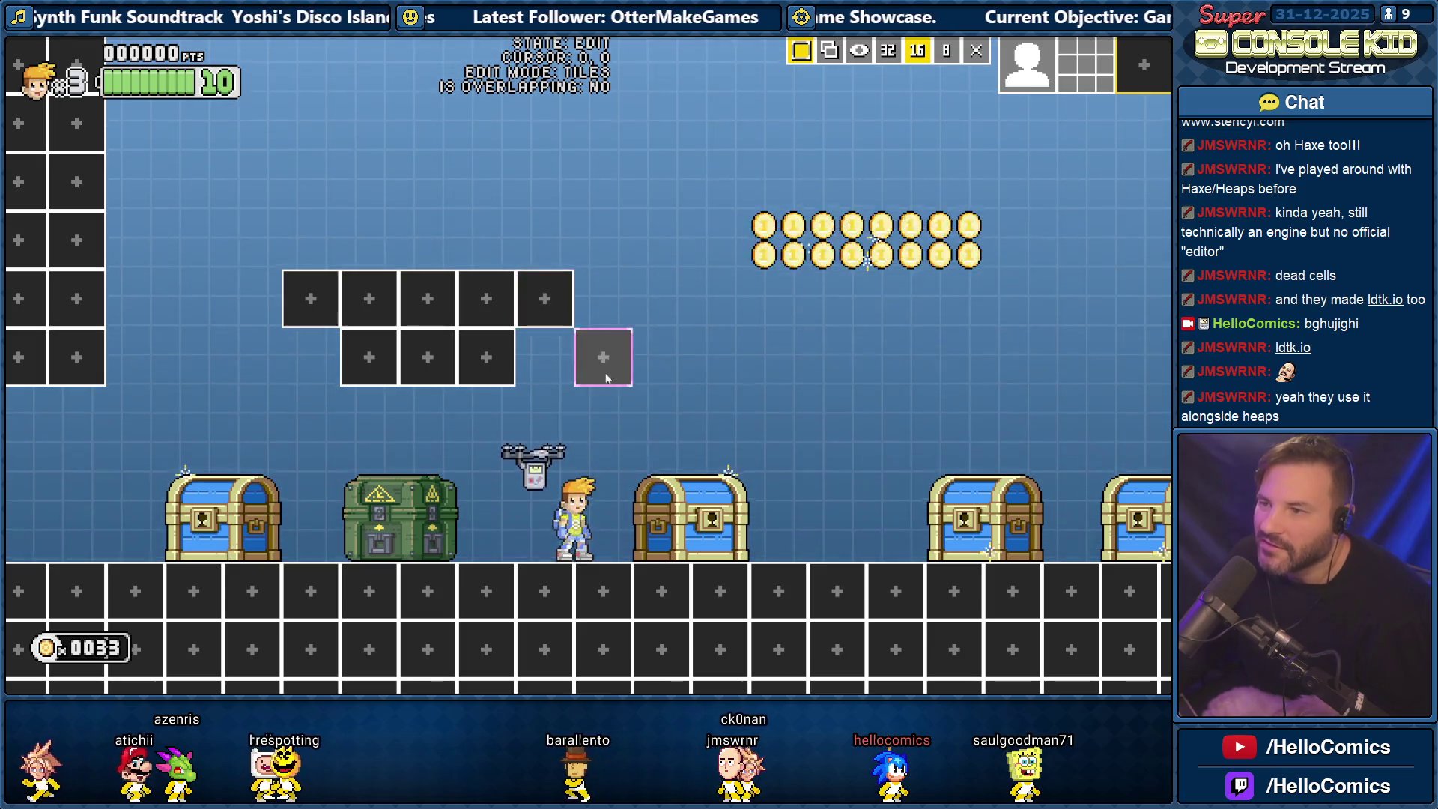
pyautogui.click(1027, 71)
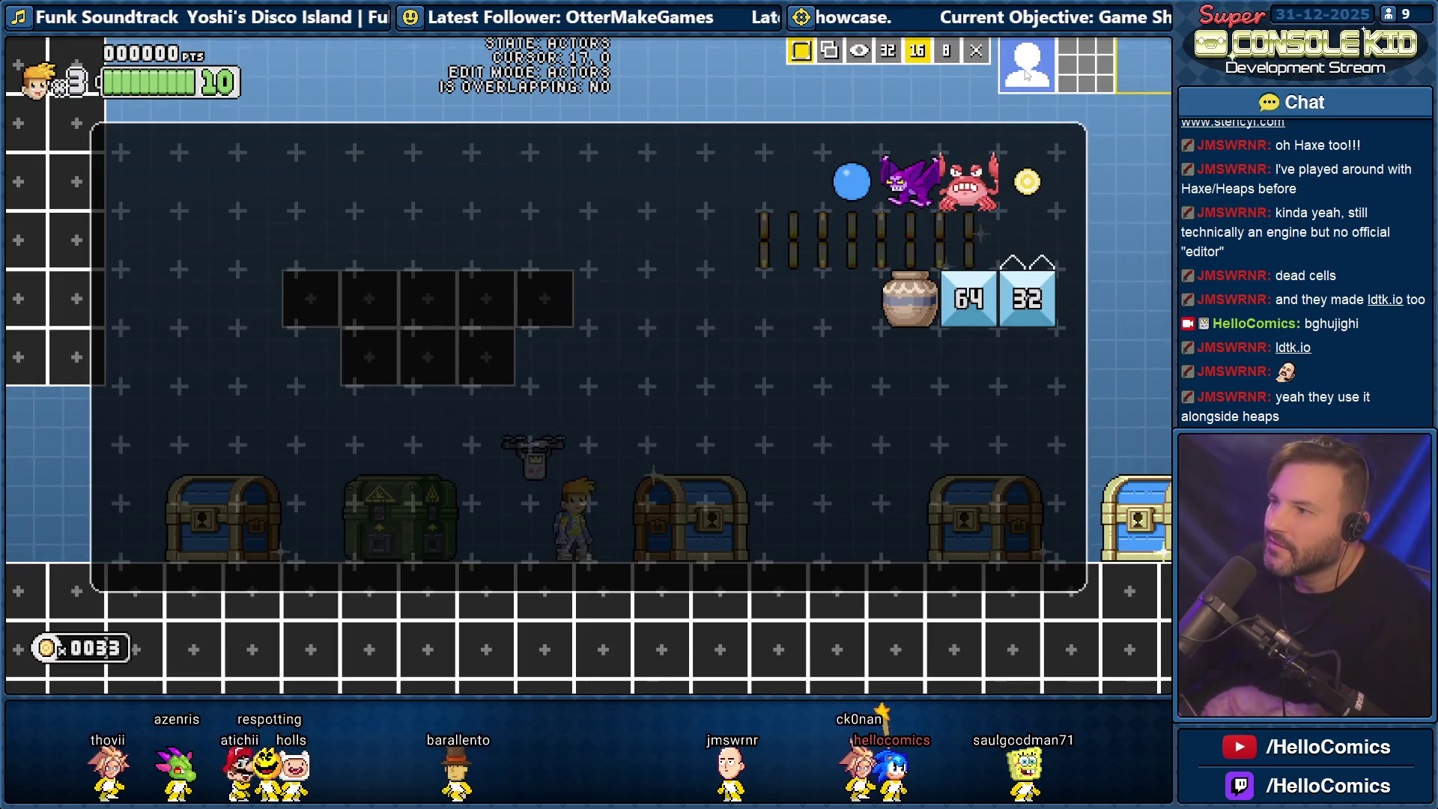
pyautogui.click(903, 283)
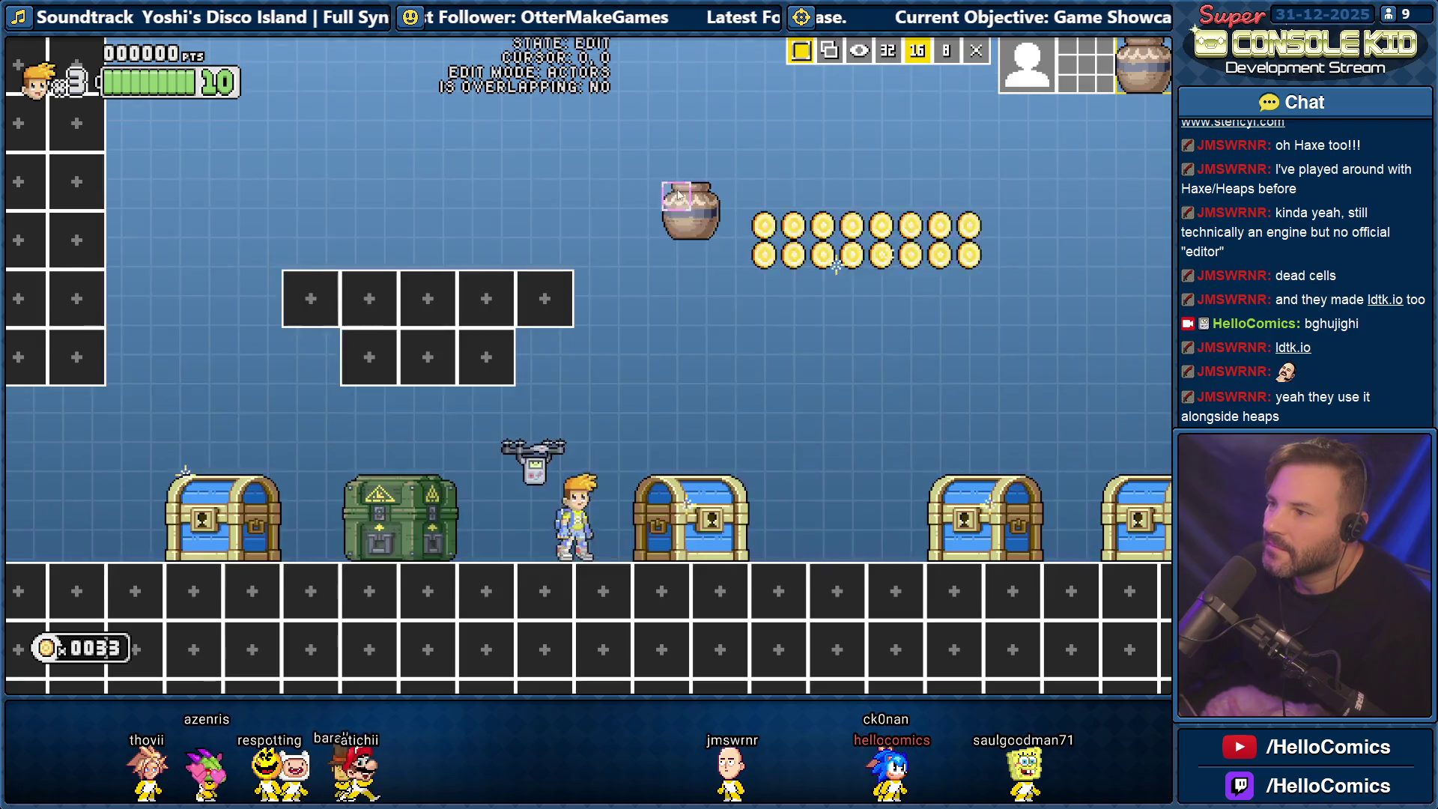
pyautogui.click(539, 228)
pyautogui.click(480, 228)
pyautogui.click(481, 168)
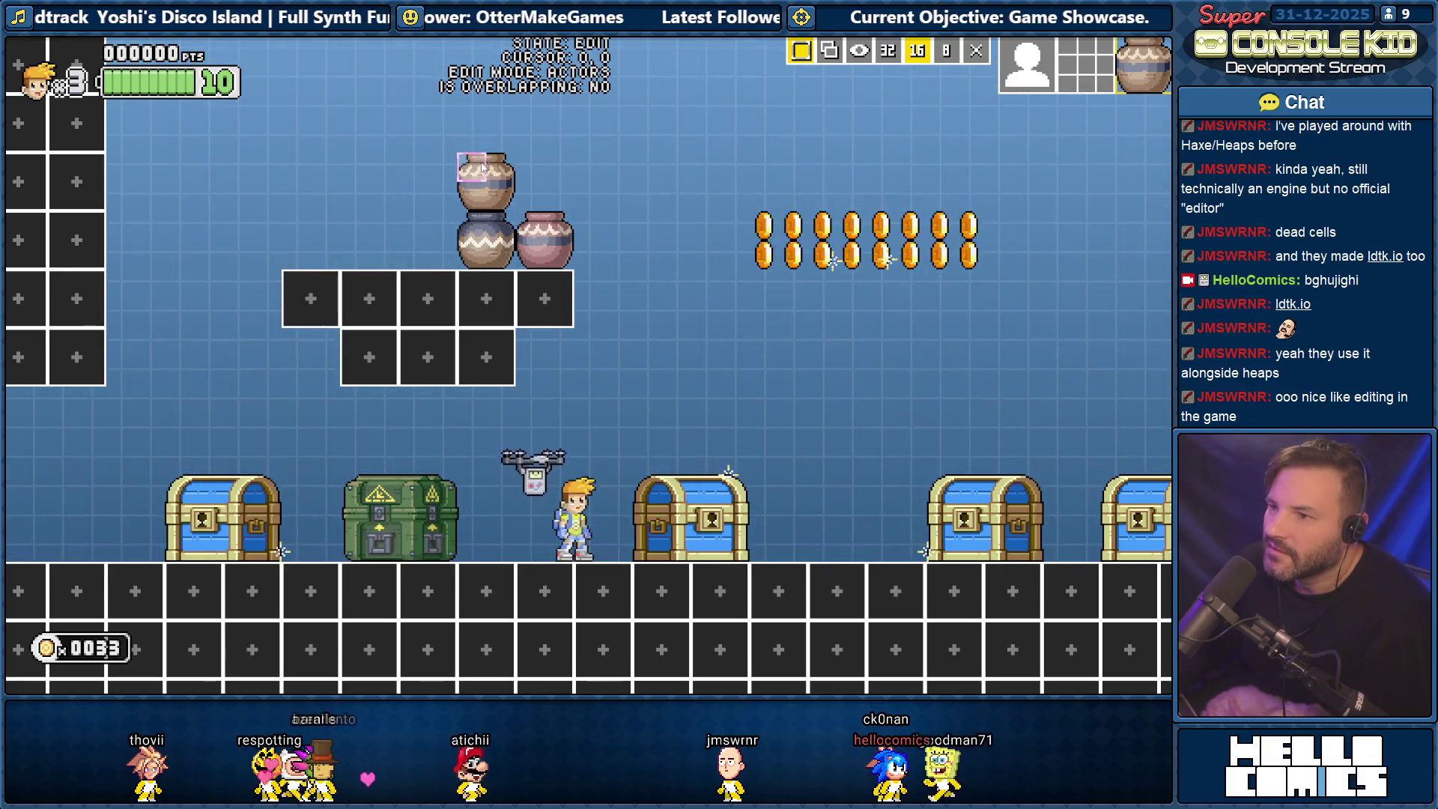
pyautogui.click(539, 168)
pyautogui.click(422, 229)
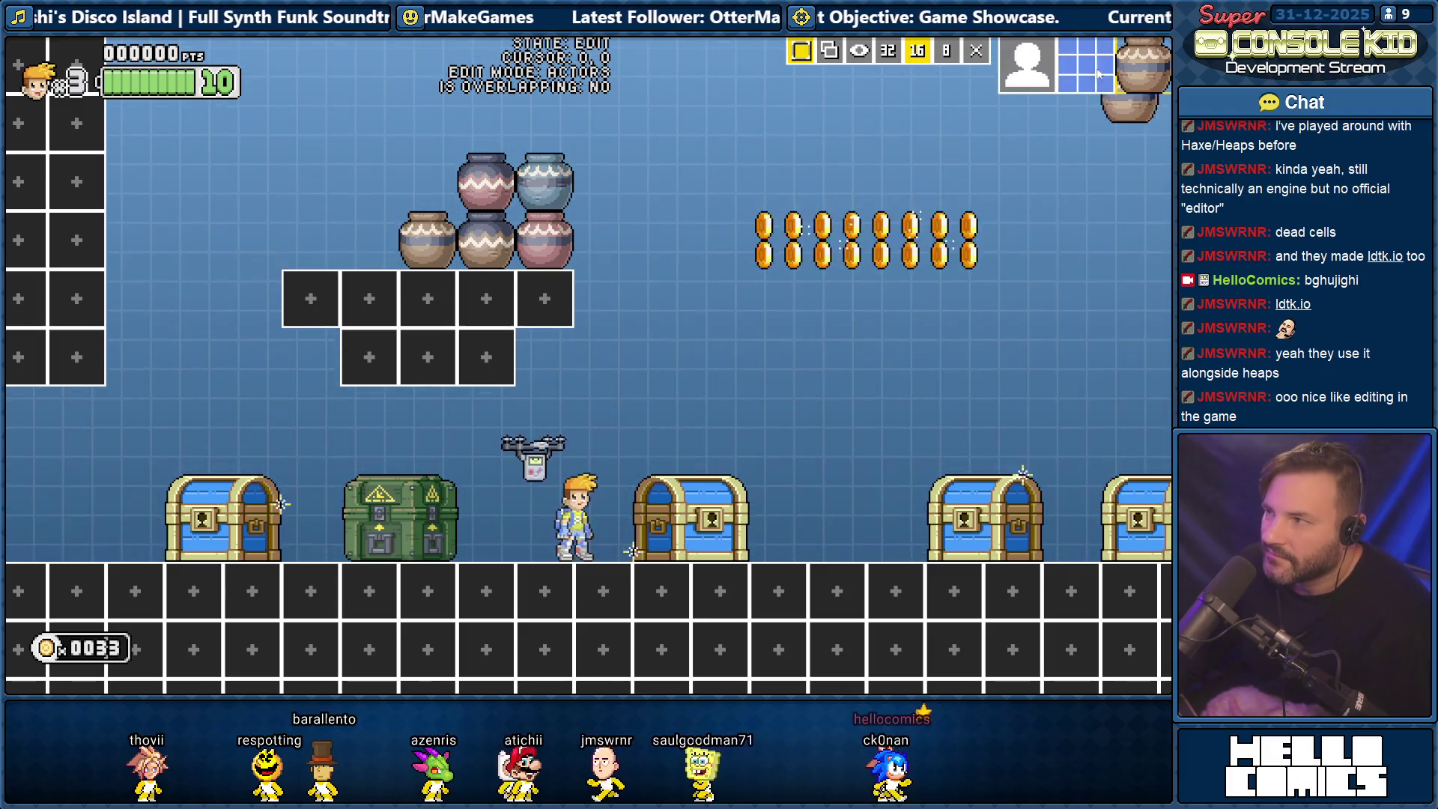
# Browse the tile, actor and slope palettes, close them, and show hitbox outlines.
pyautogui.click(1073, 70)
pyautogui.click(1028, 75)
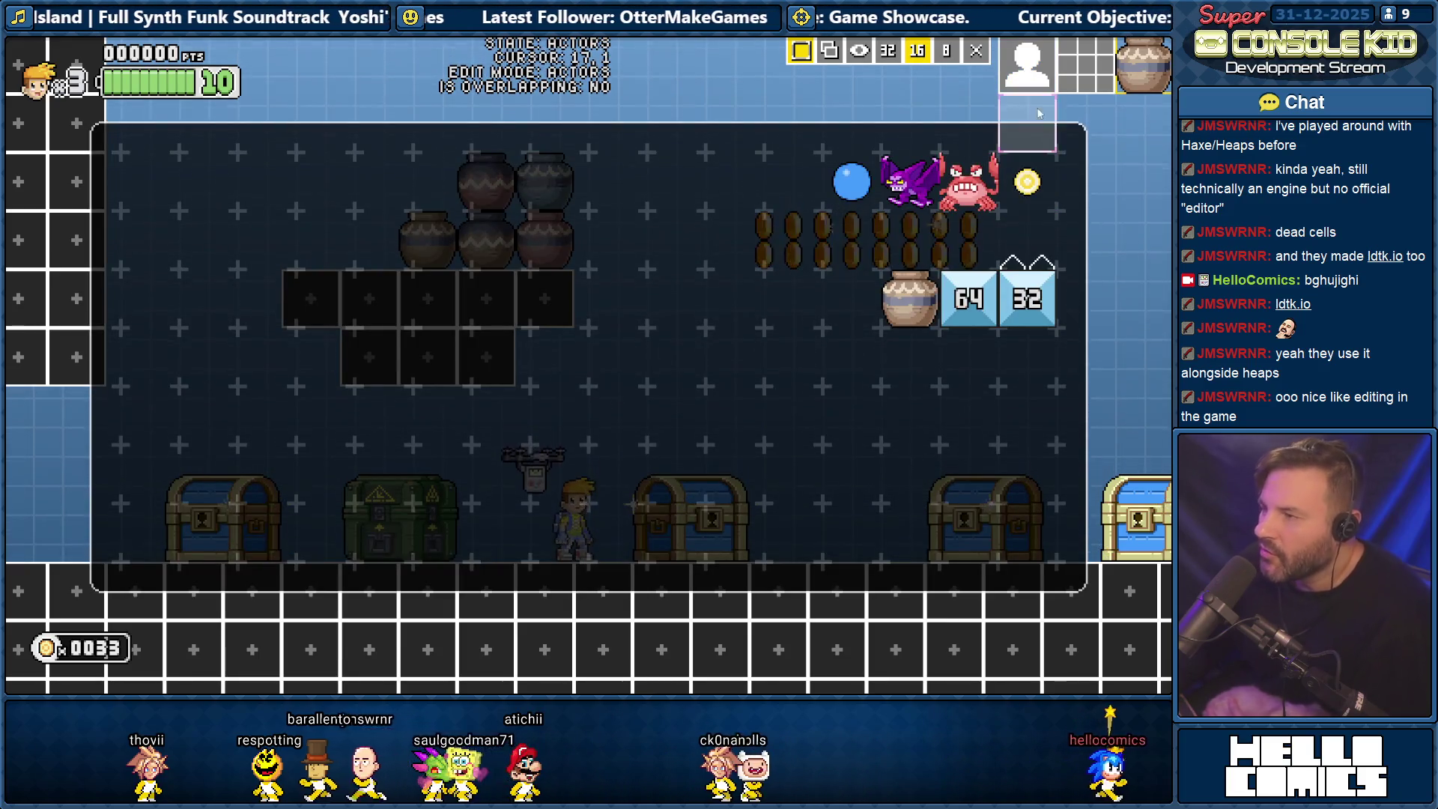
pyautogui.click(1083, 84)
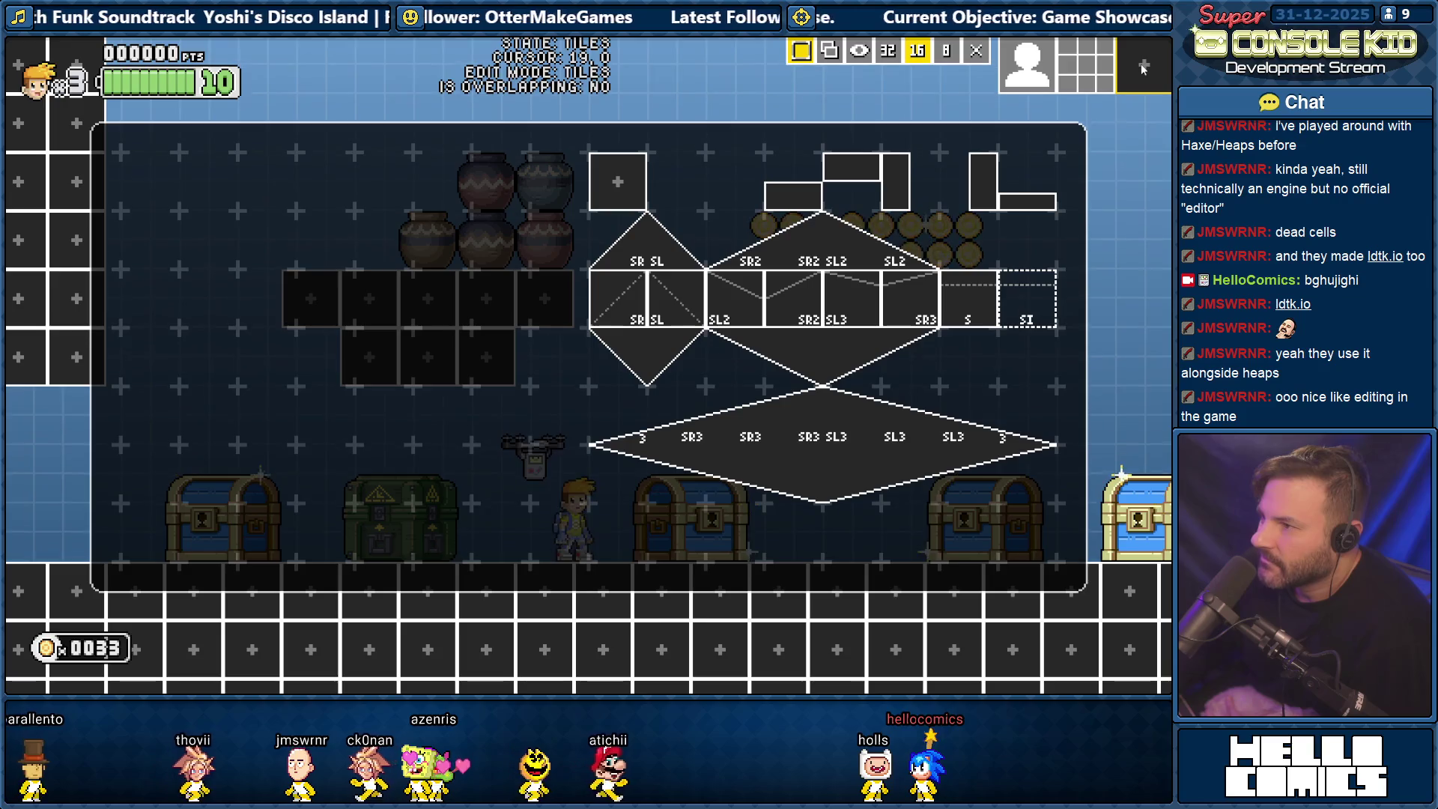
pyautogui.click(1076, 68)
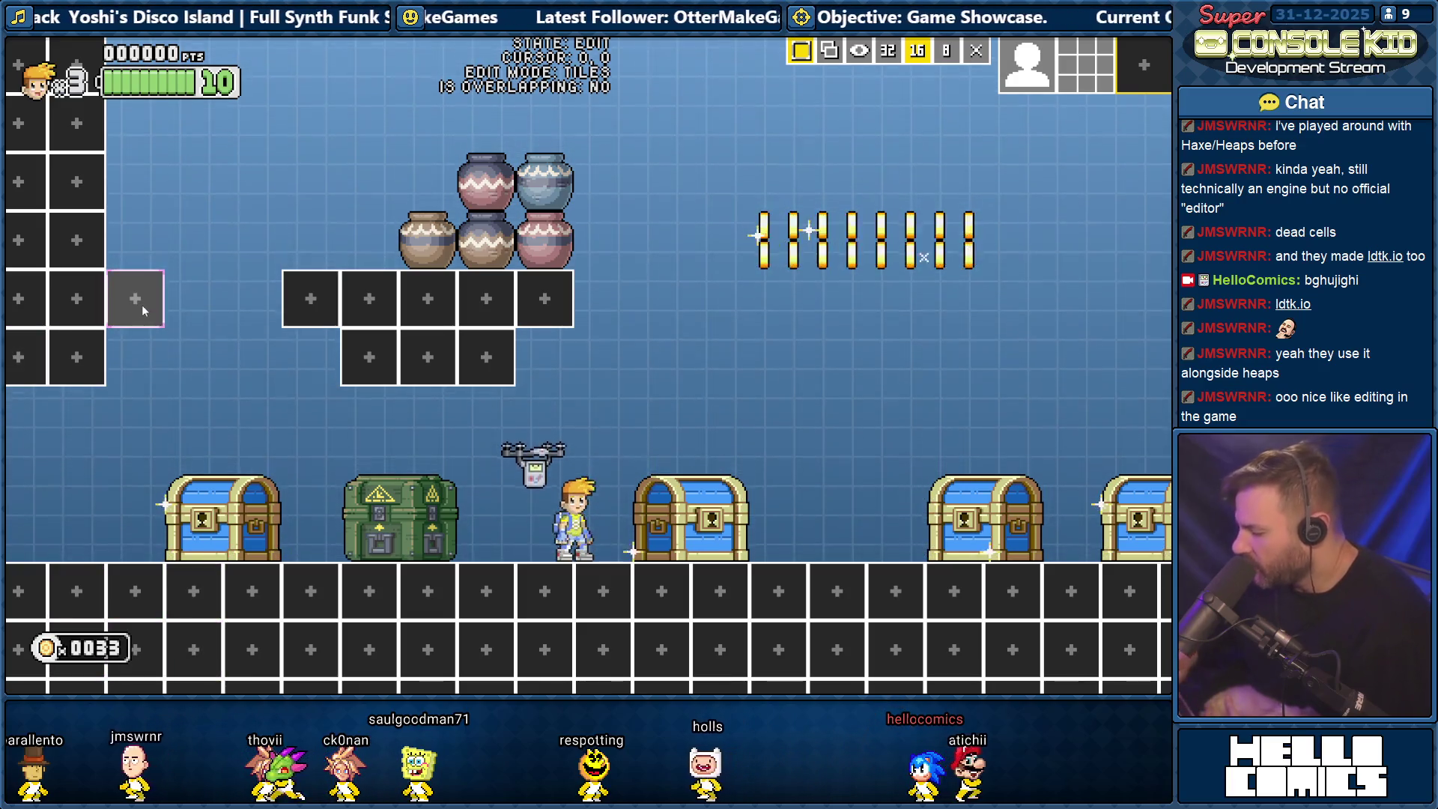
pyautogui.press('F1')
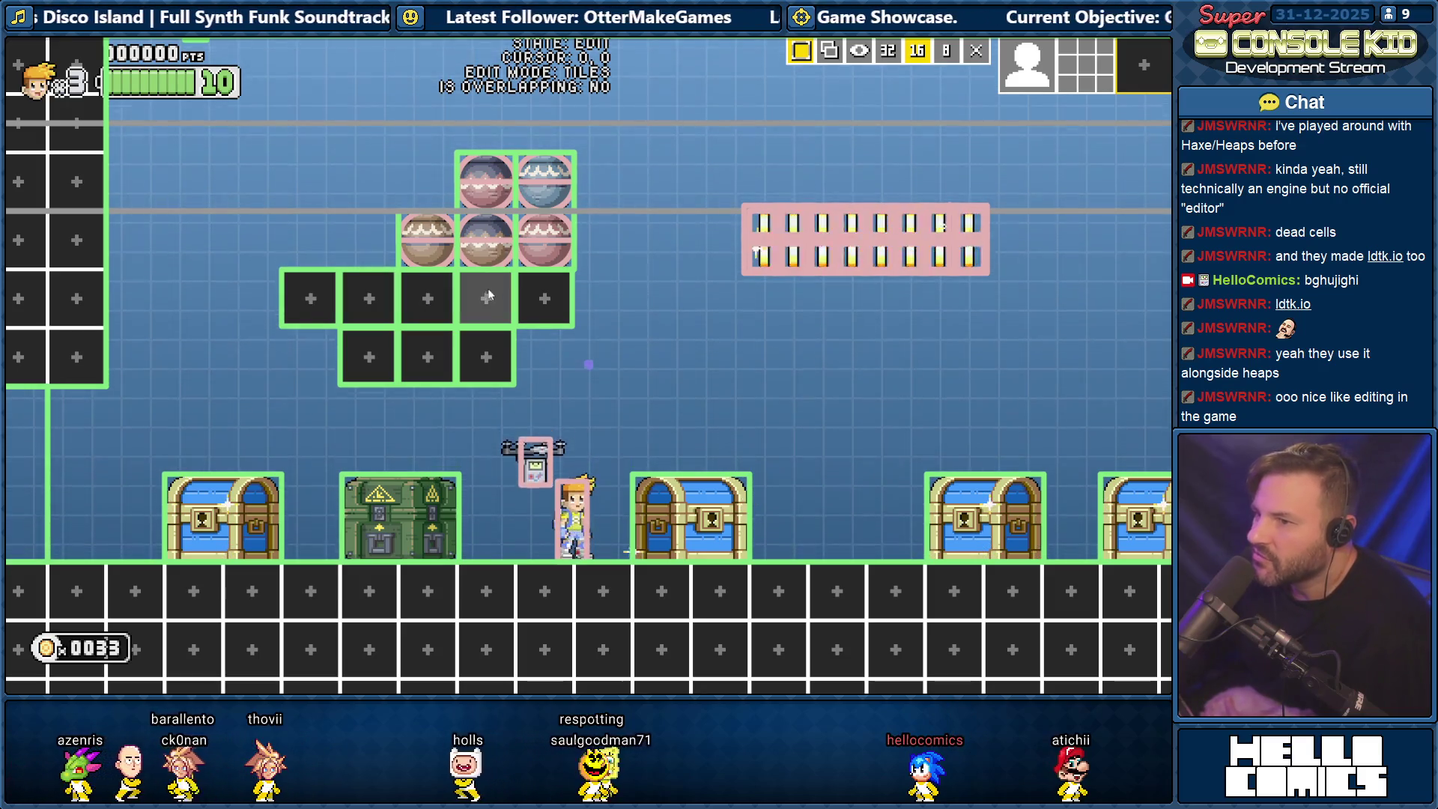
# Add one tile to the top row's left end and two to its right, then hide hitboxes.
pyautogui.click(232, 294)
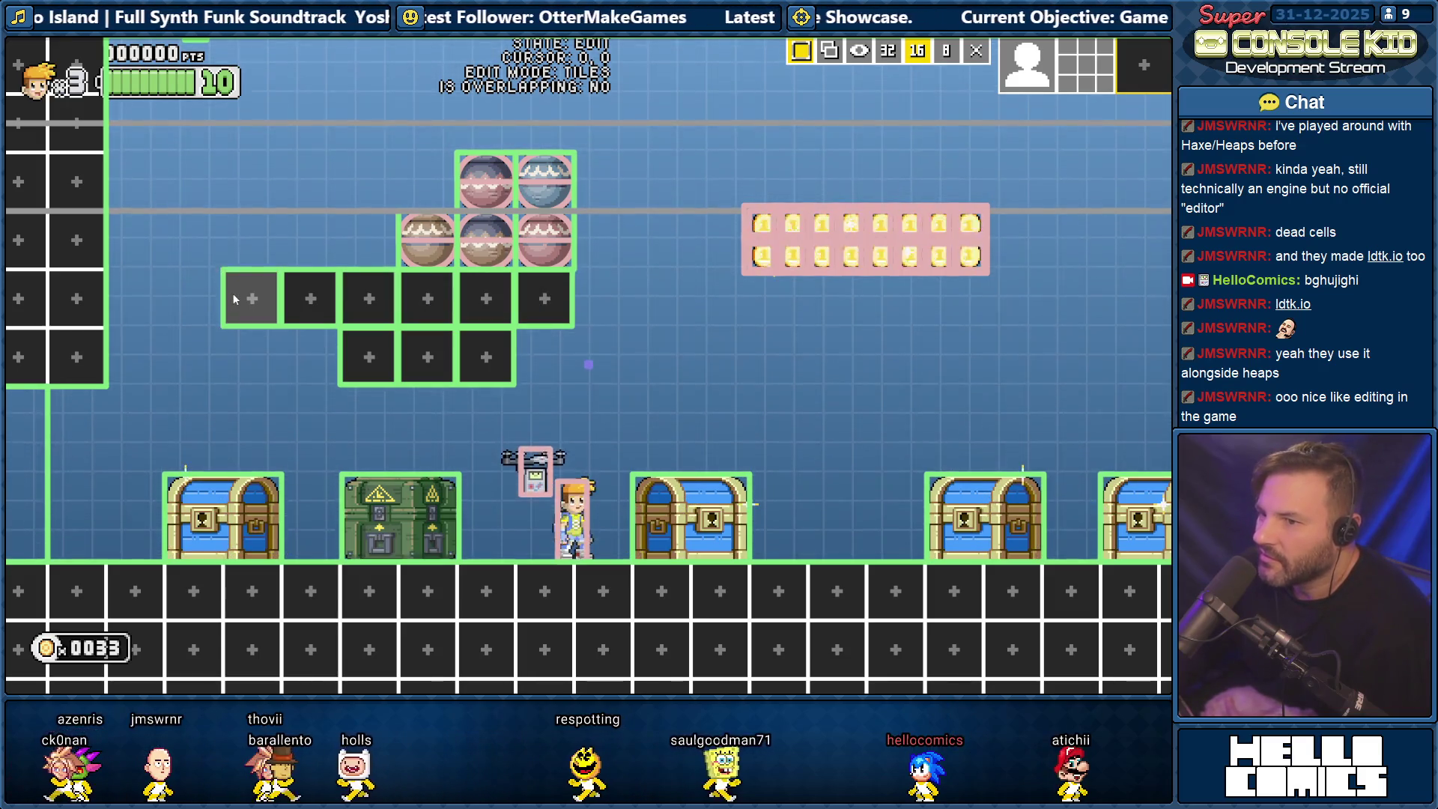
pyautogui.click(611, 308)
pyautogui.click(660, 308)
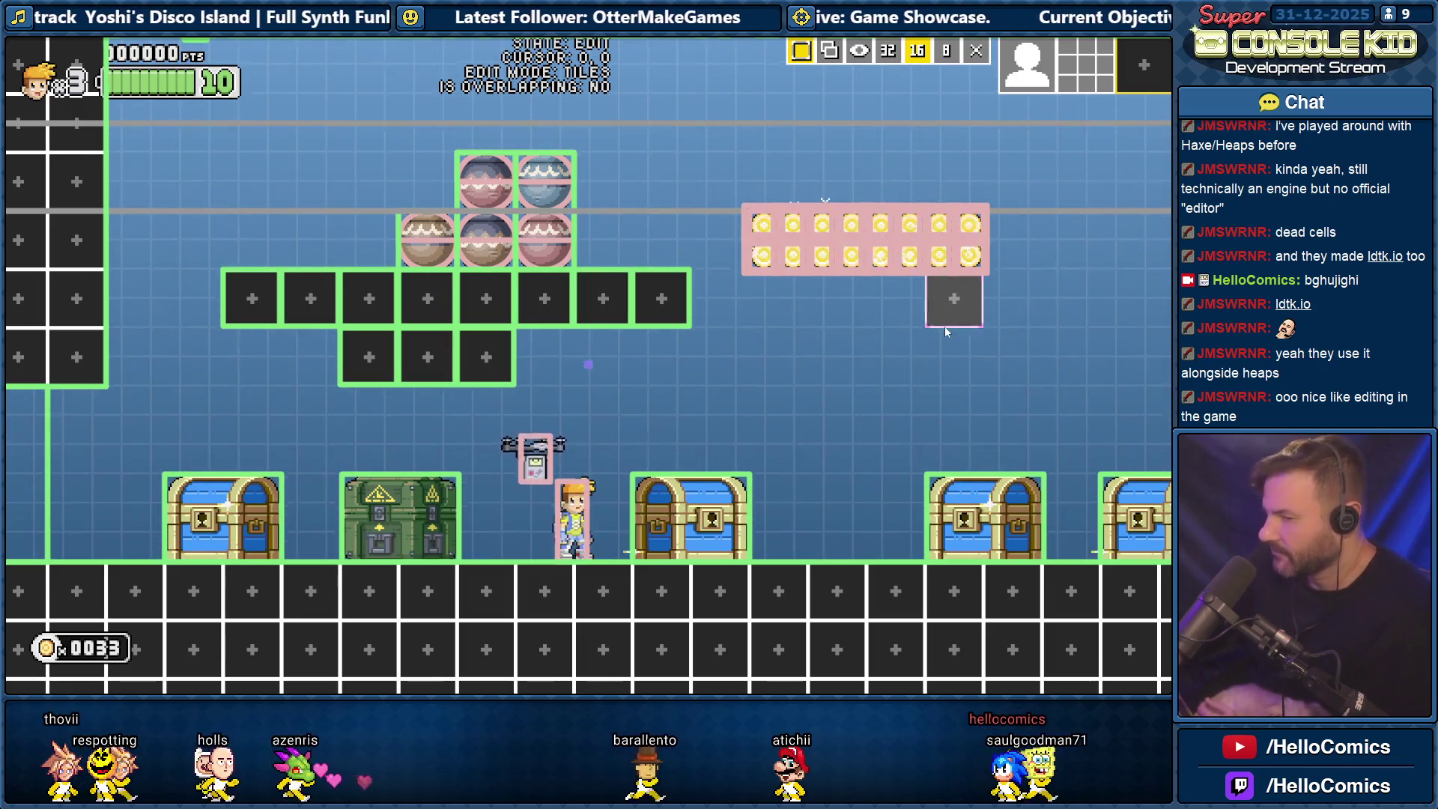
pyautogui.press('Tab')
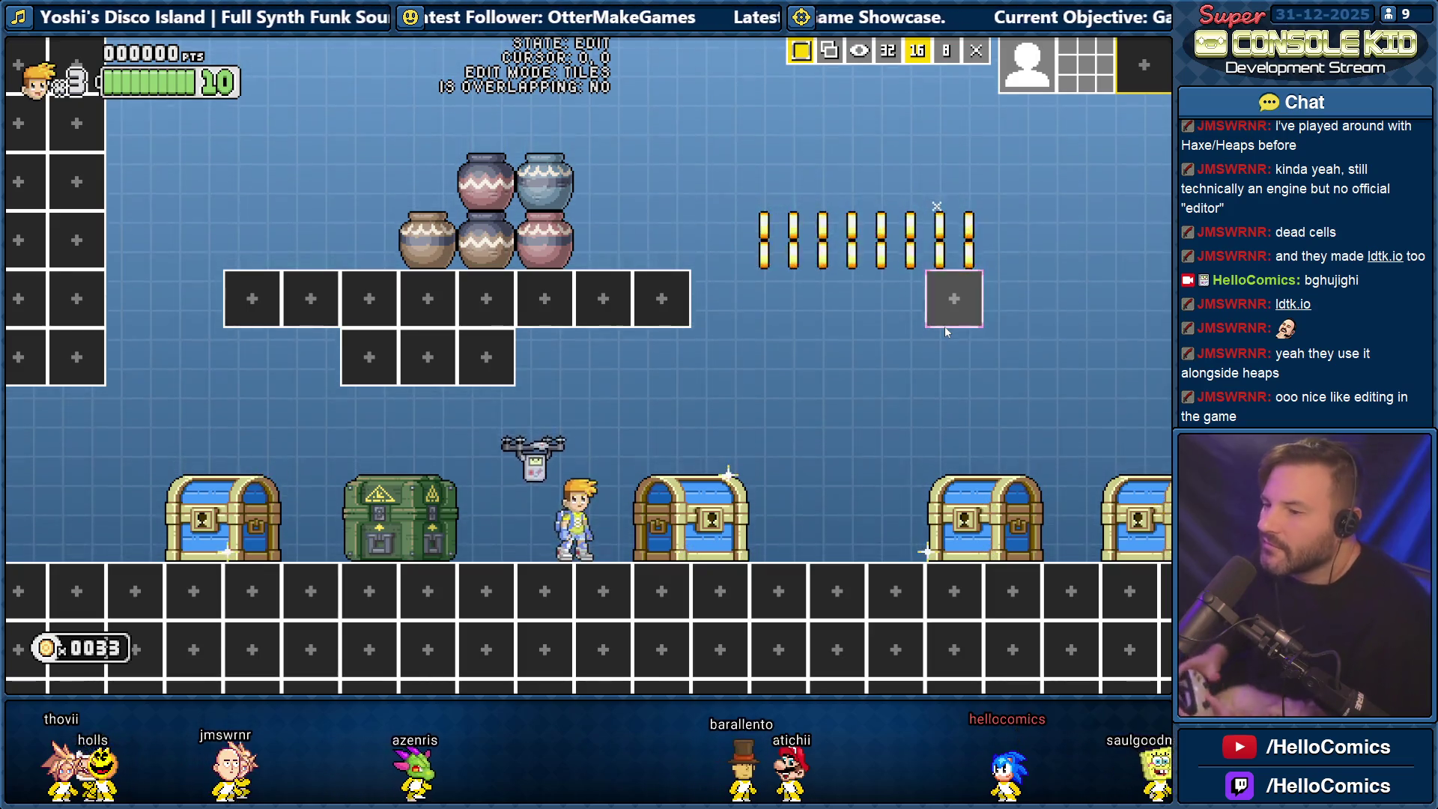
# Open the chest, break the pots, grab the key, and collect coins up on the platform.
pyautogui.press('Right')
pyautogui.press('space')
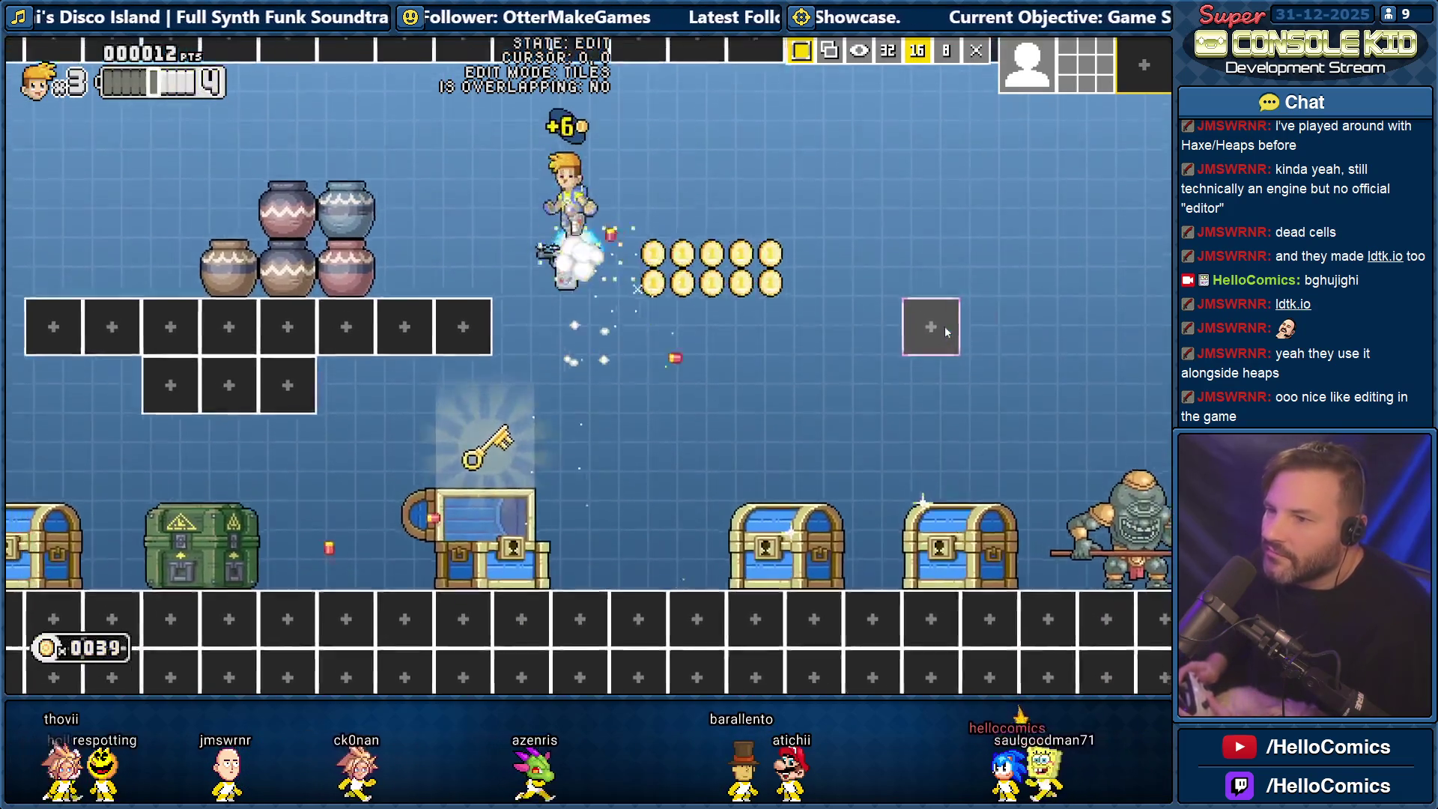
pyautogui.press('Left')
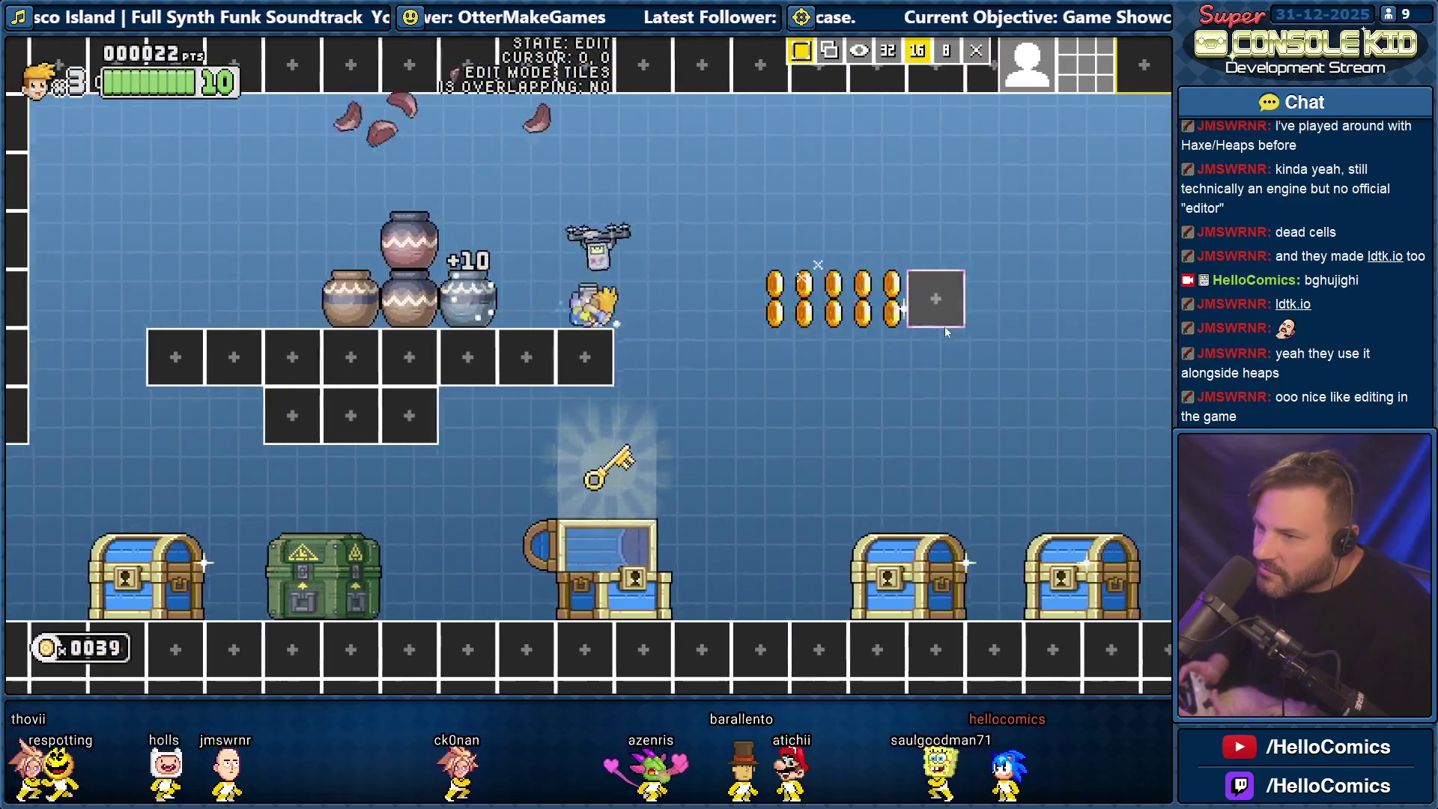
pyautogui.press('Right')
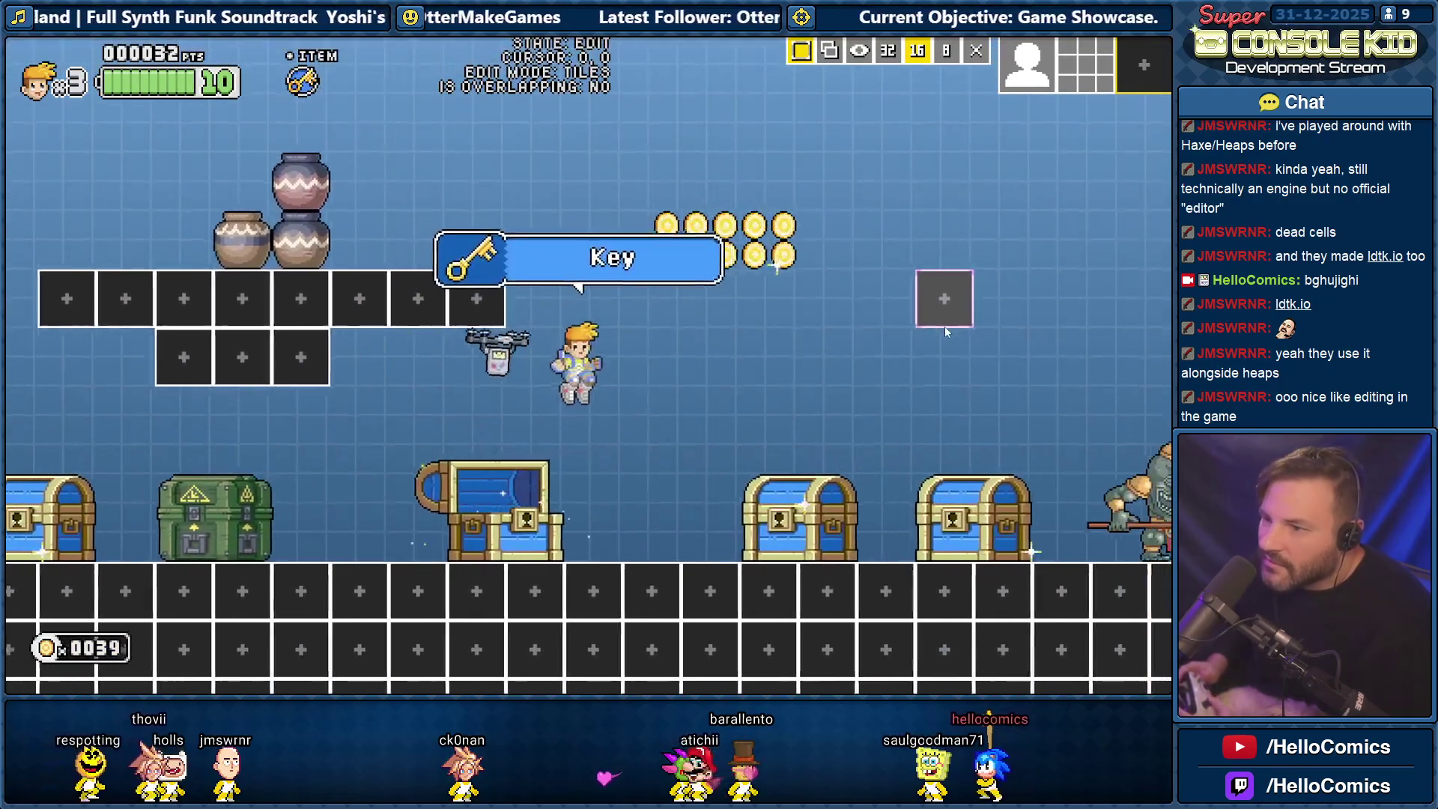
pyautogui.press('Left')
pyautogui.press('space')
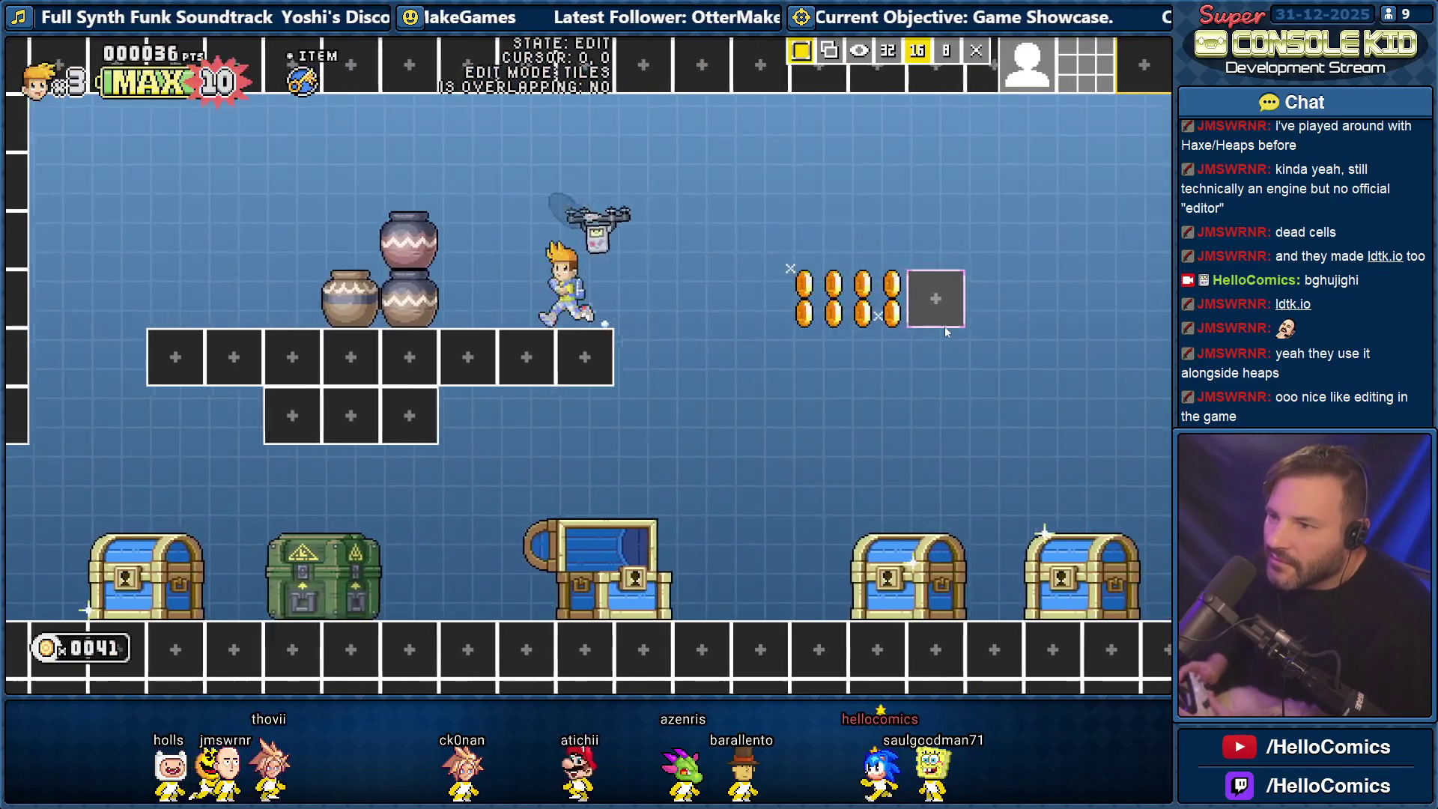
pyautogui.press('Left')
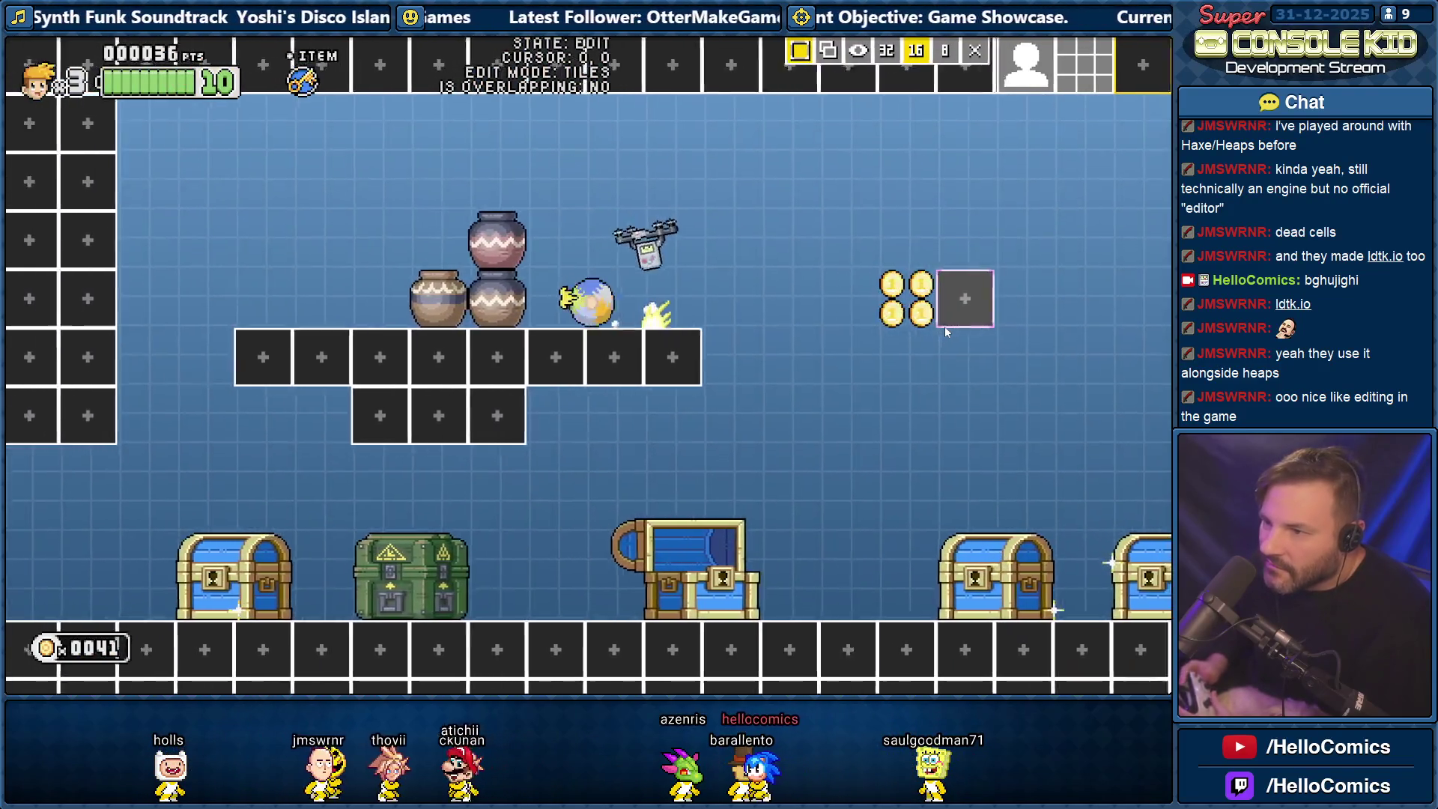
pyautogui.press('Right')
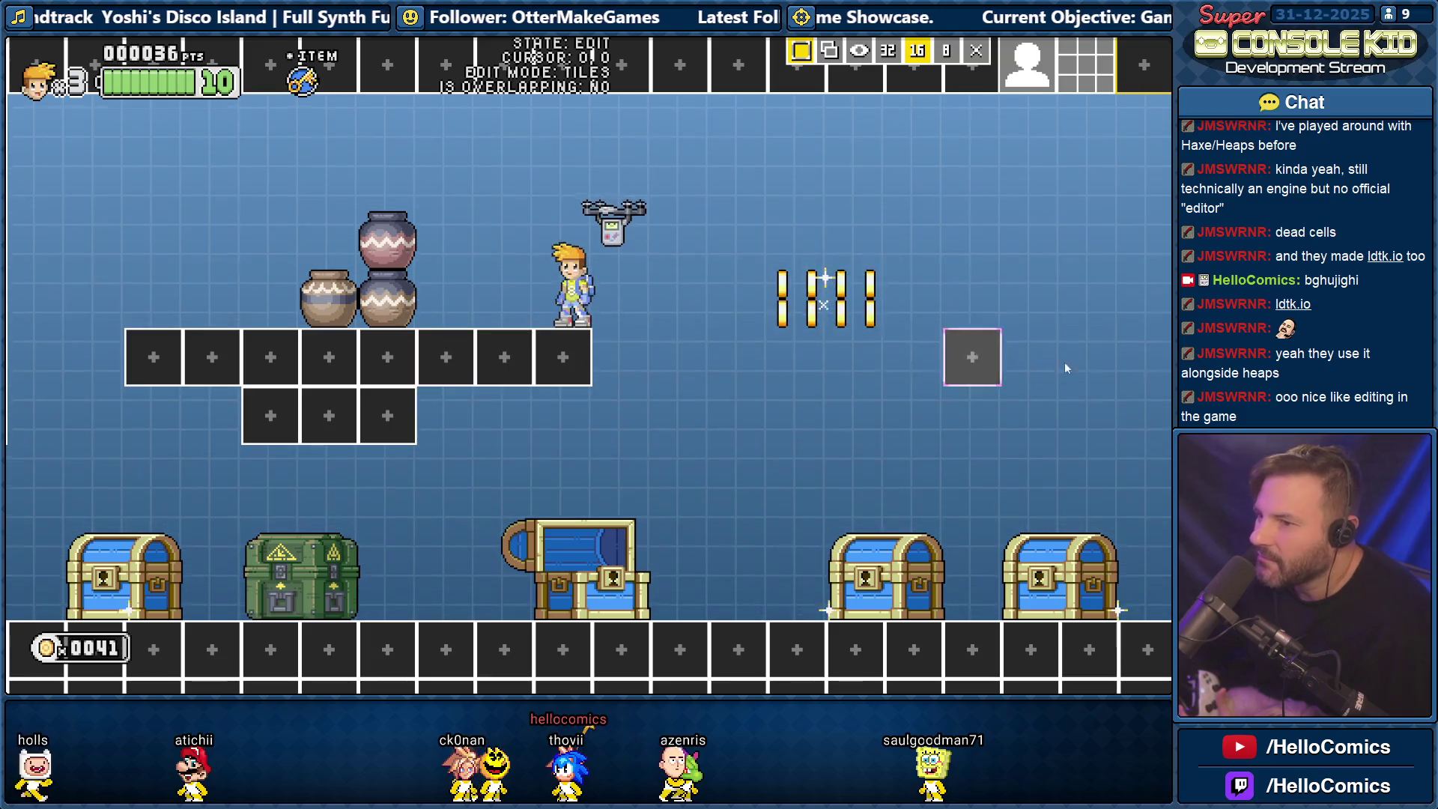
# Run along the ground back up, then ride the drone to smash the remaining pots.
pyautogui.press('Right')
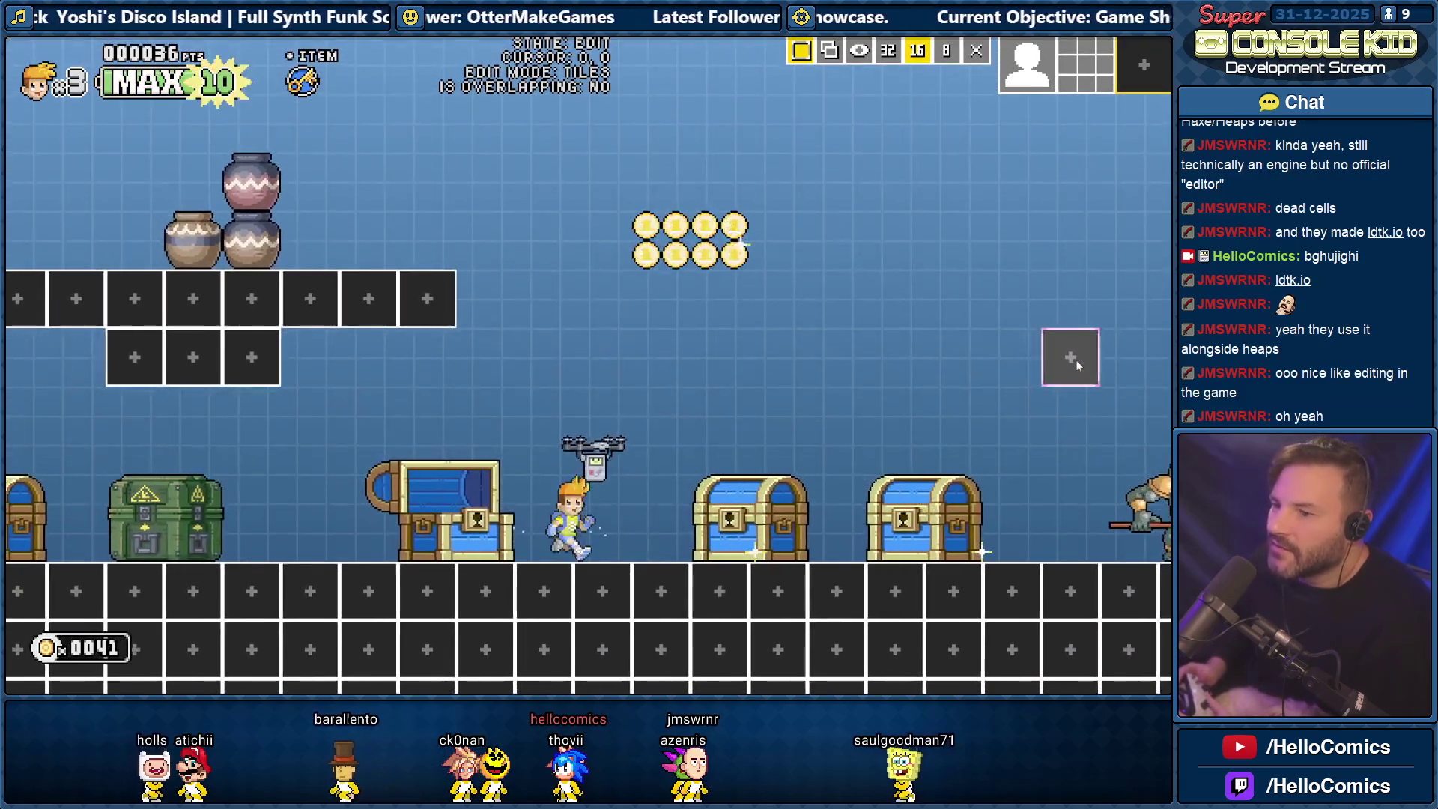
pyautogui.press('Right')
pyautogui.press('Left')
pyautogui.press('Right')
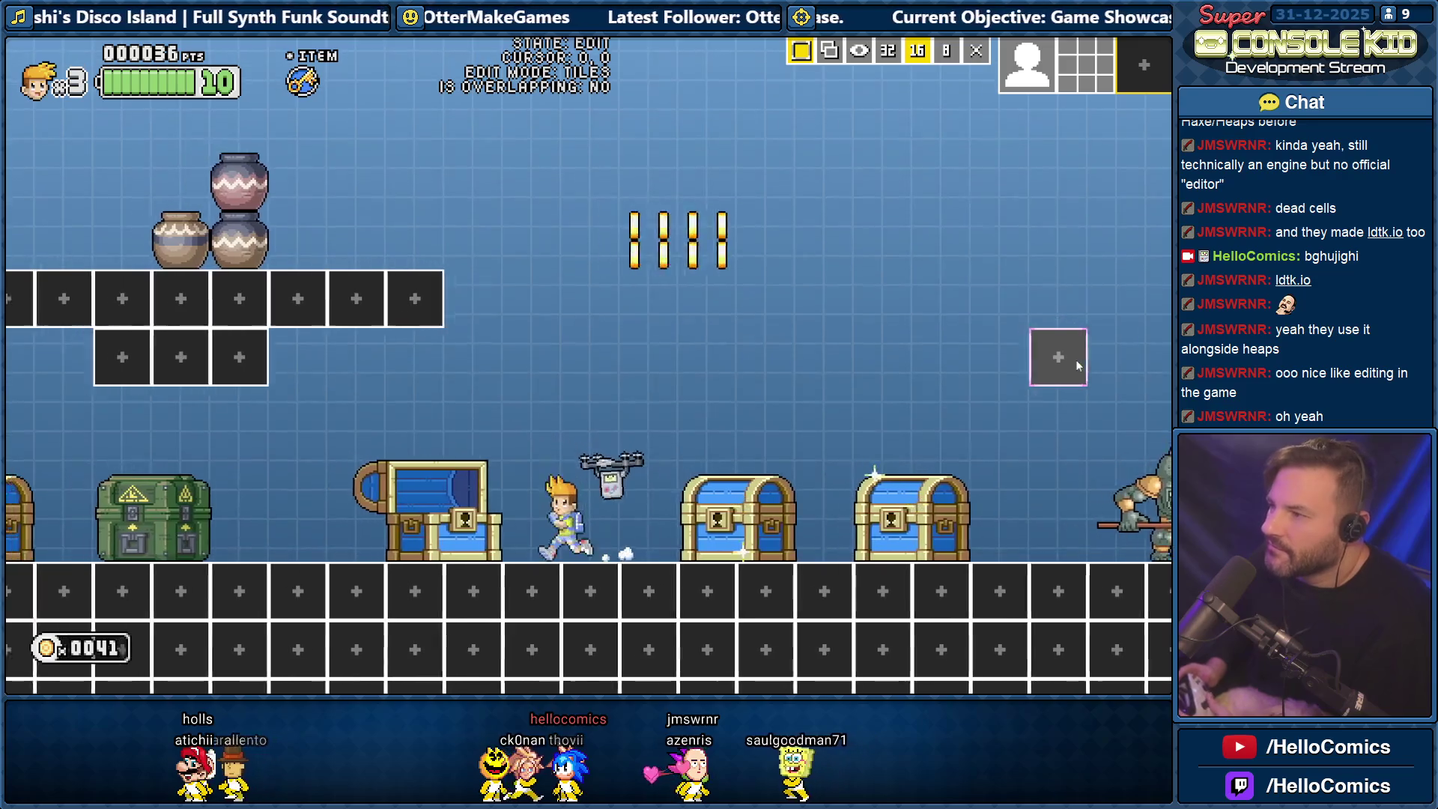
pyautogui.press('Left')
pyautogui.press('space')
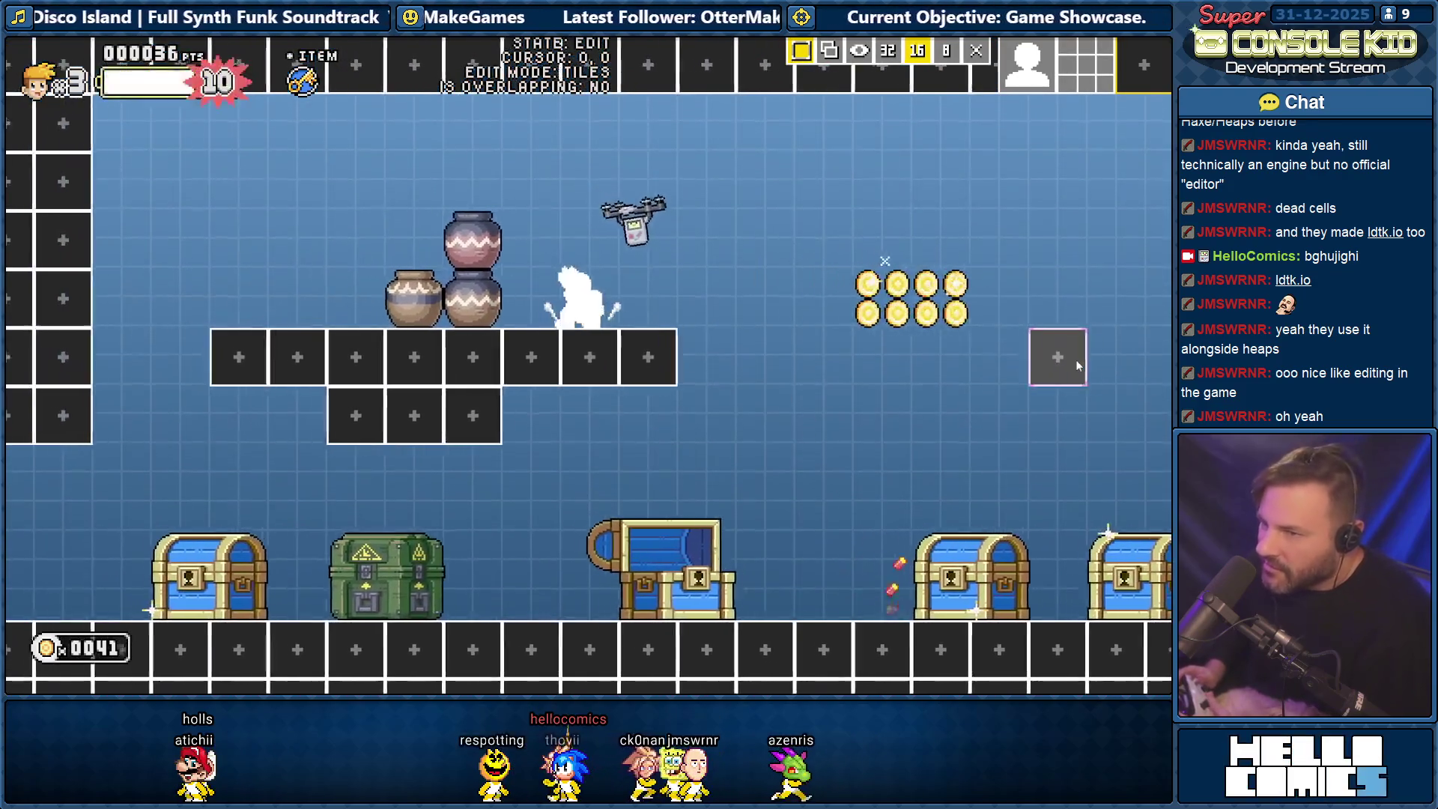
pyautogui.press('Right')
pyautogui.press('space')
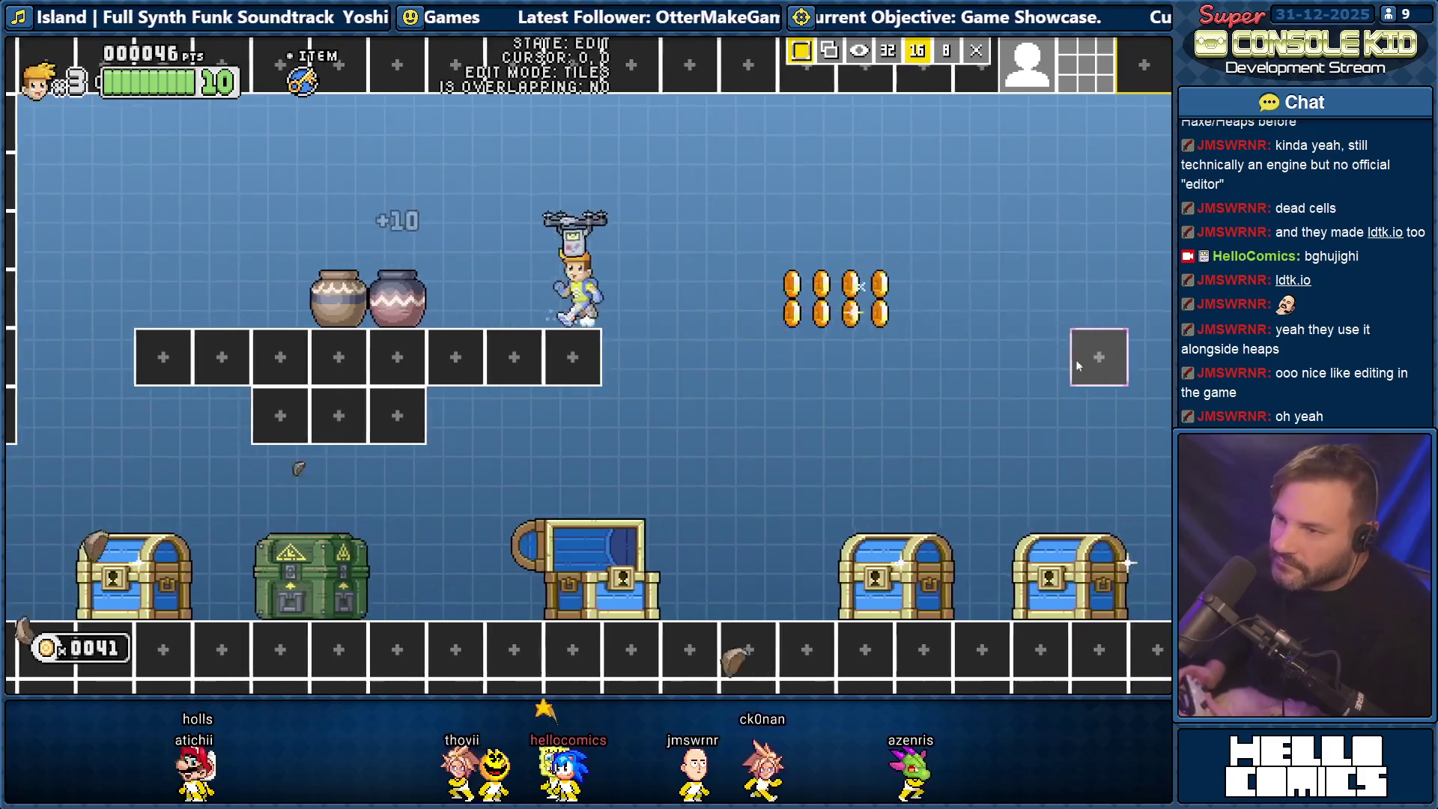
pyautogui.press('Left')
pyautogui.press('Down')
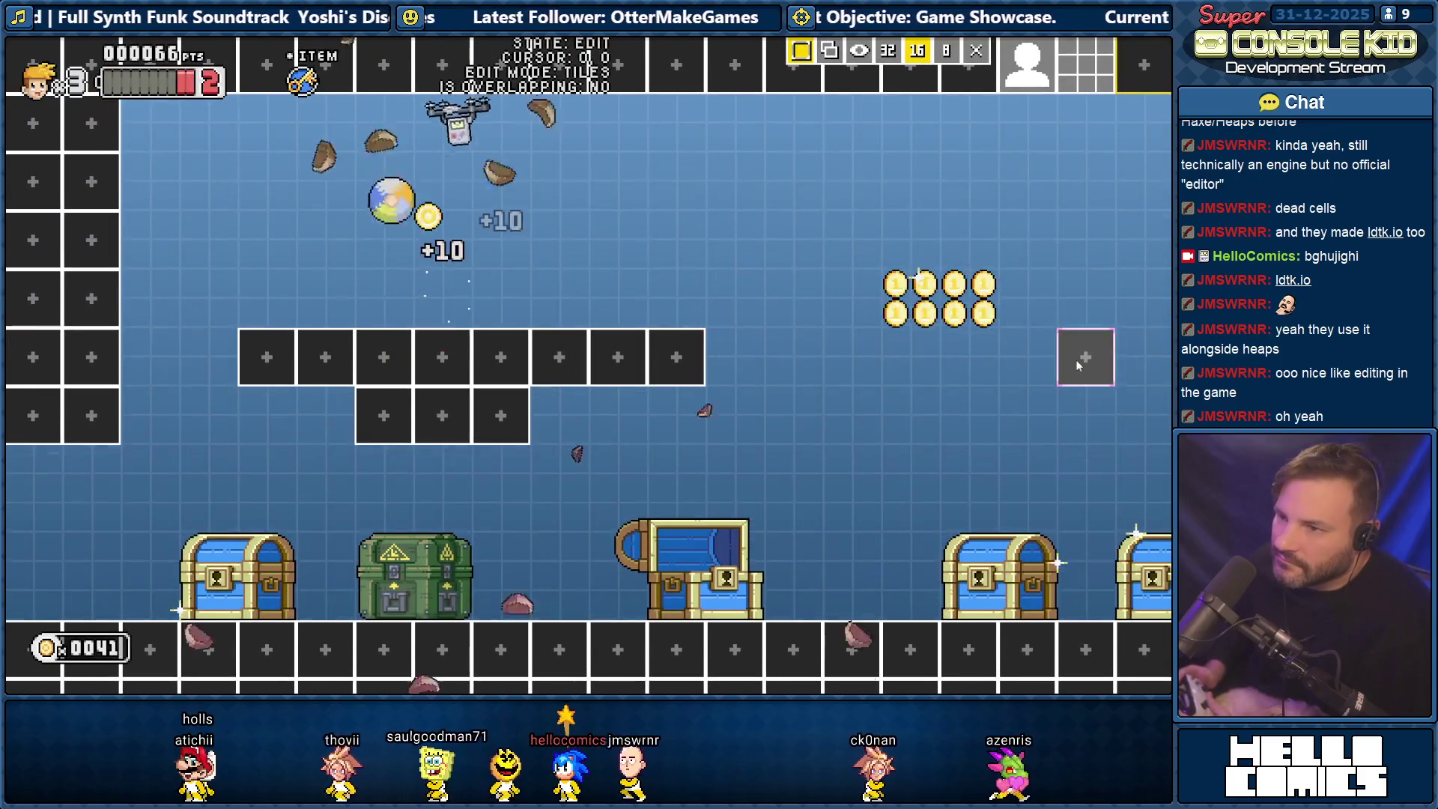
pyautogui.press('Left')
pyautogui.press('Right')
pyautogui.press('Right')
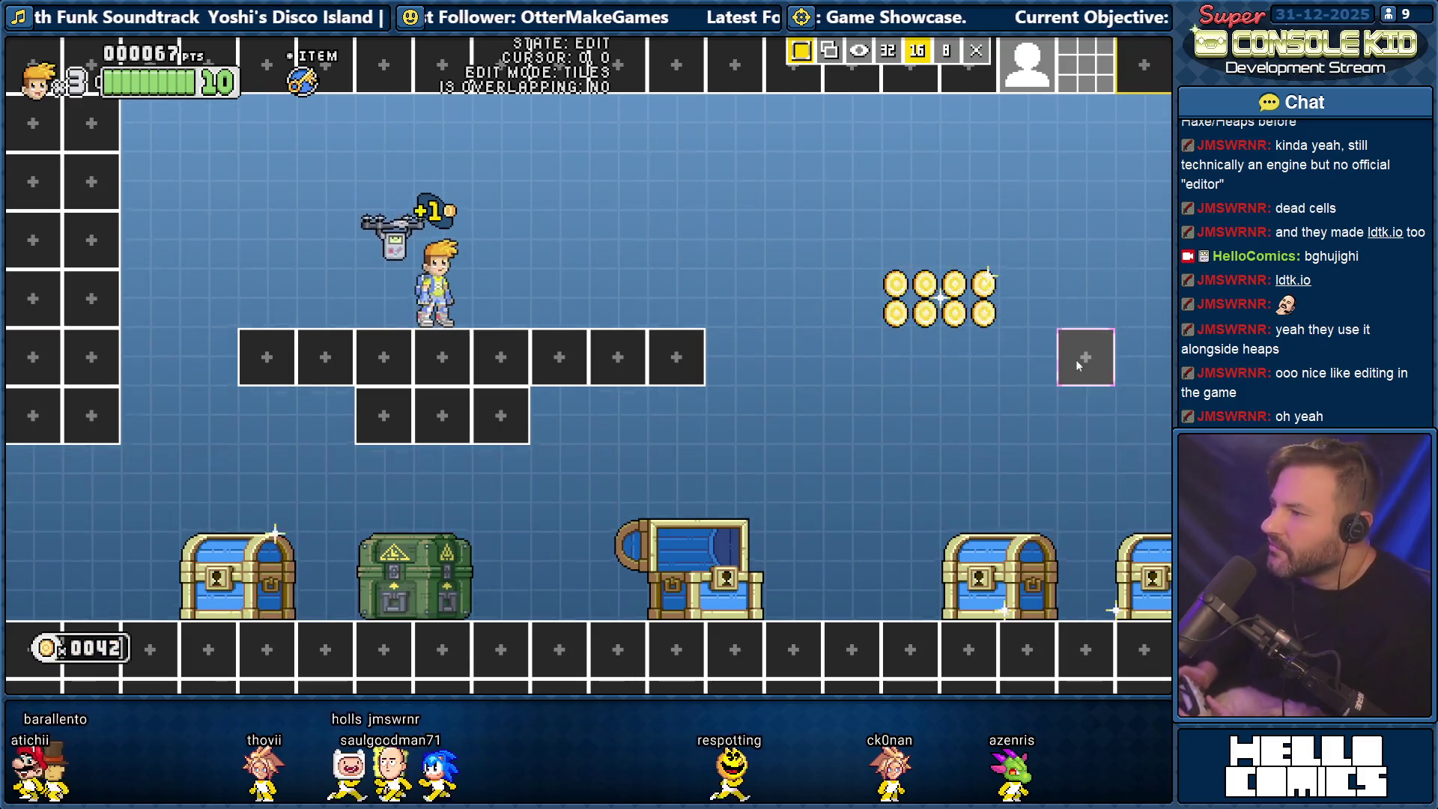
# Dash right through the coin group, then fly back and land on the upper platform.
pyautogui.press('Left')
pyautogui.press('Right')
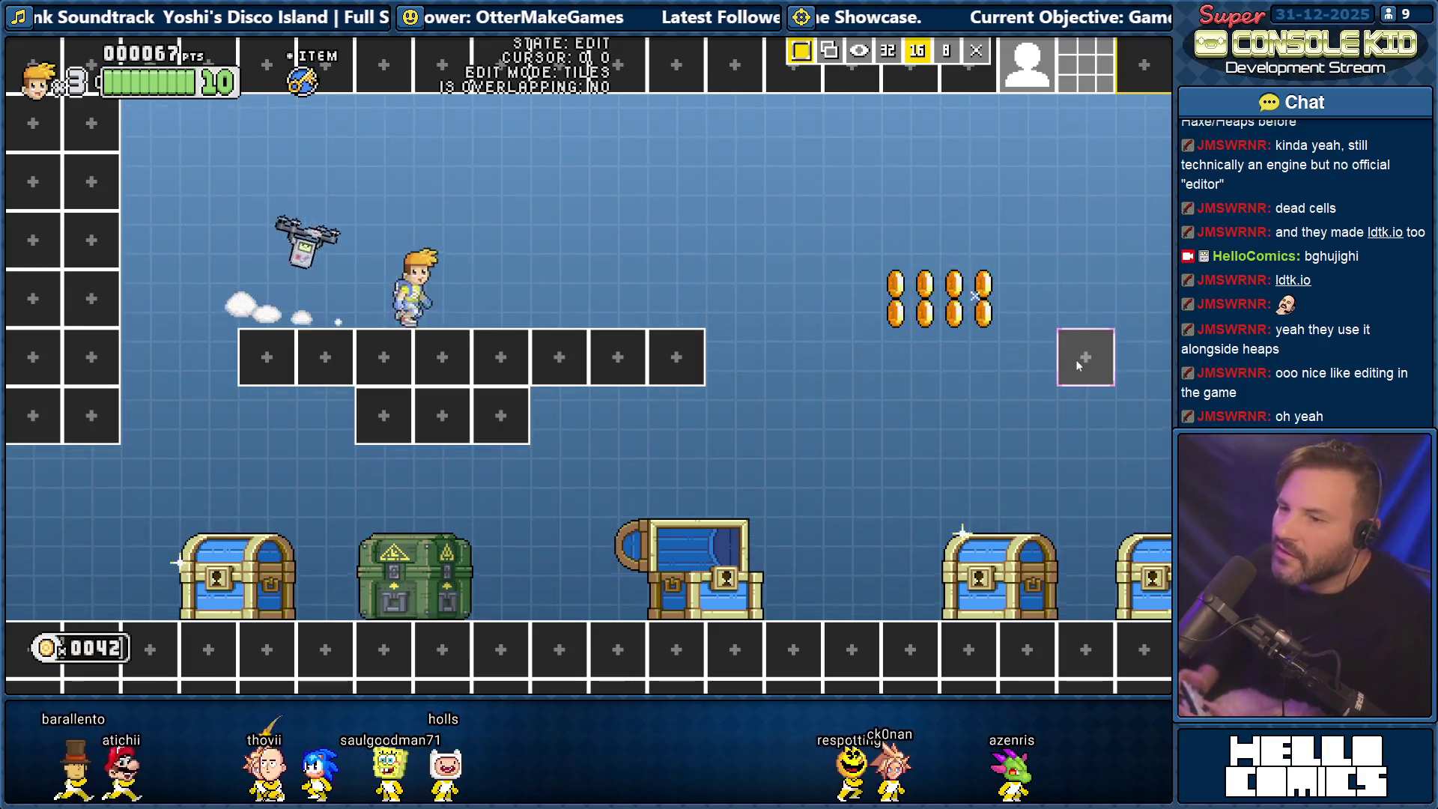
pyautogui.press('Right')
pyautogui.press('space')
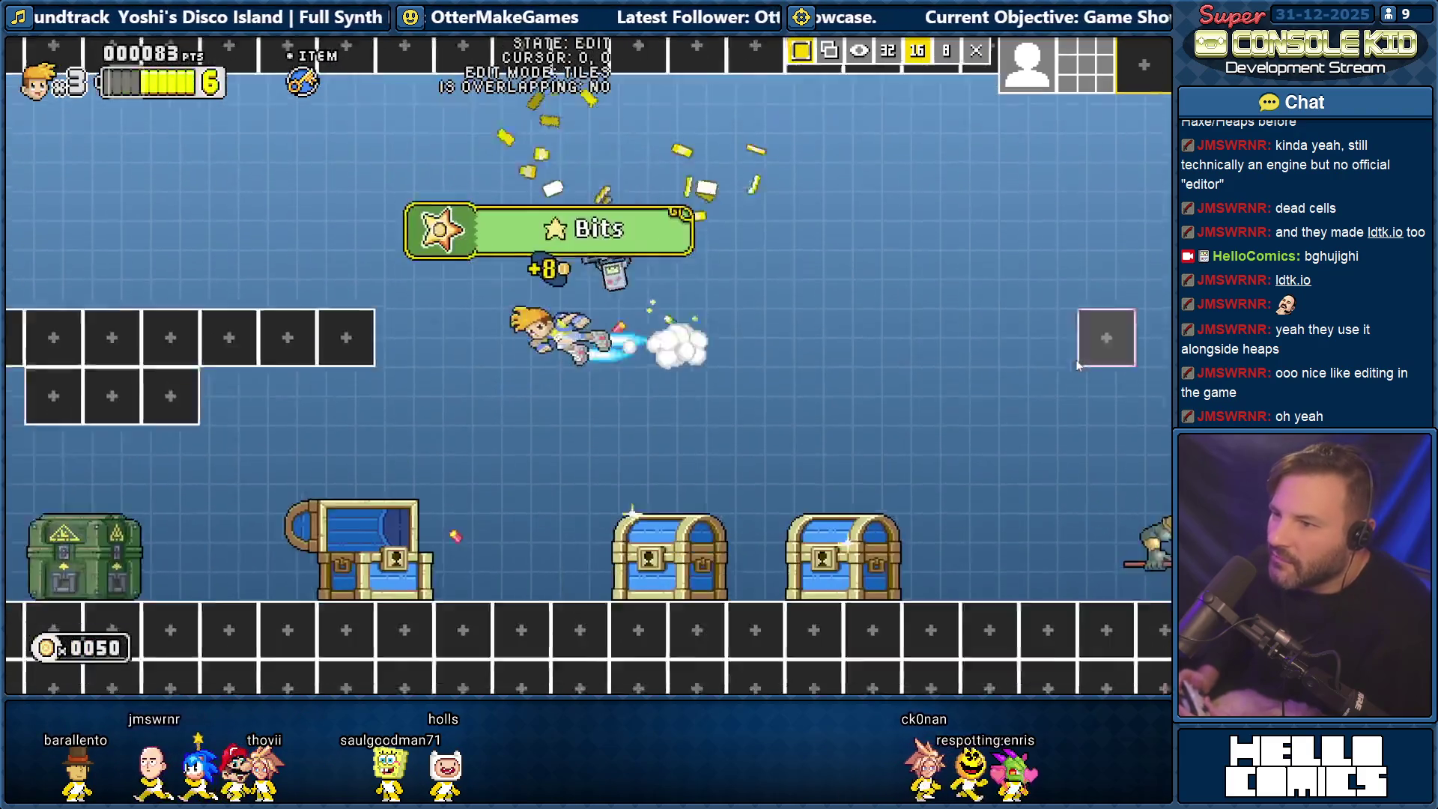
pyautogui.press('Left')
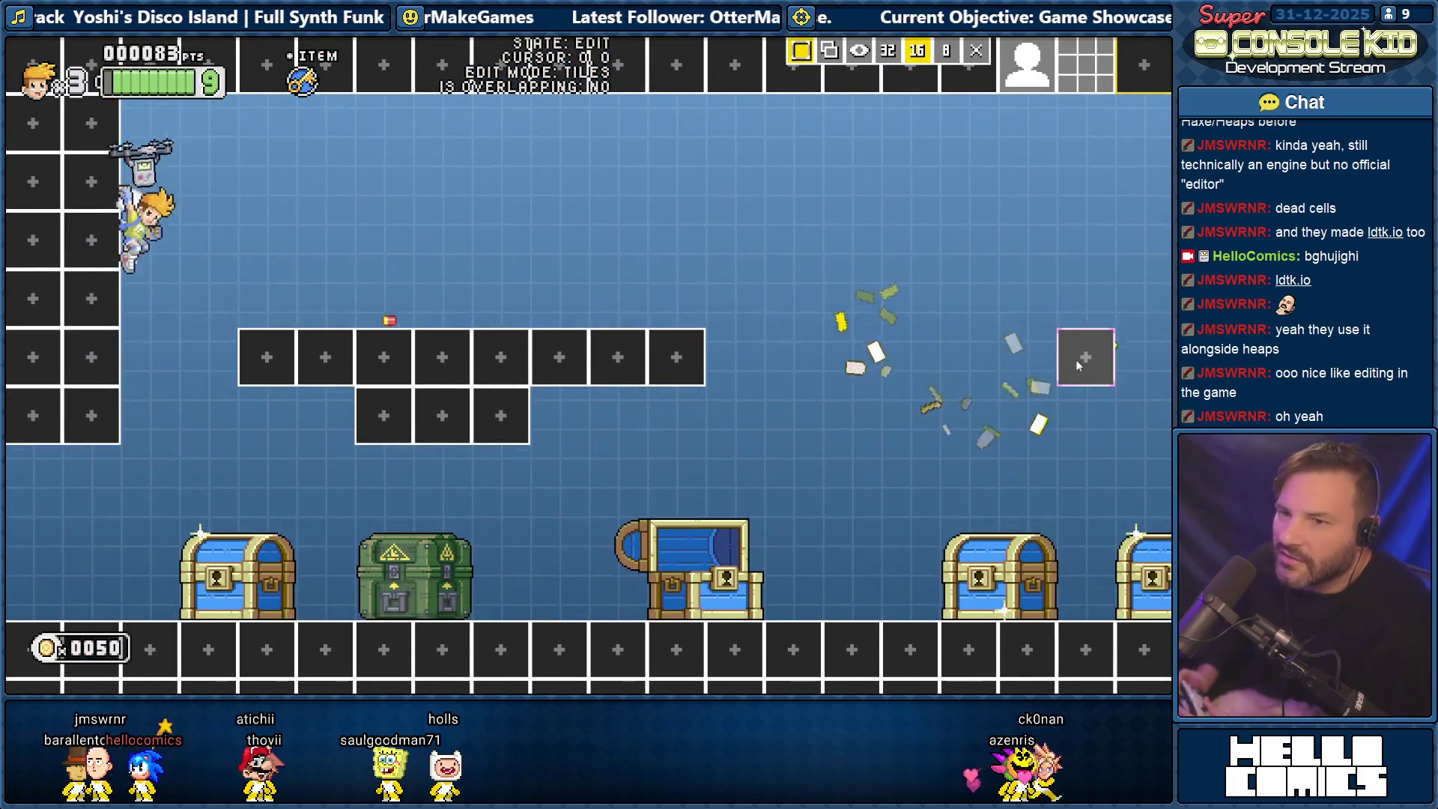
pyautogui.press('Right')
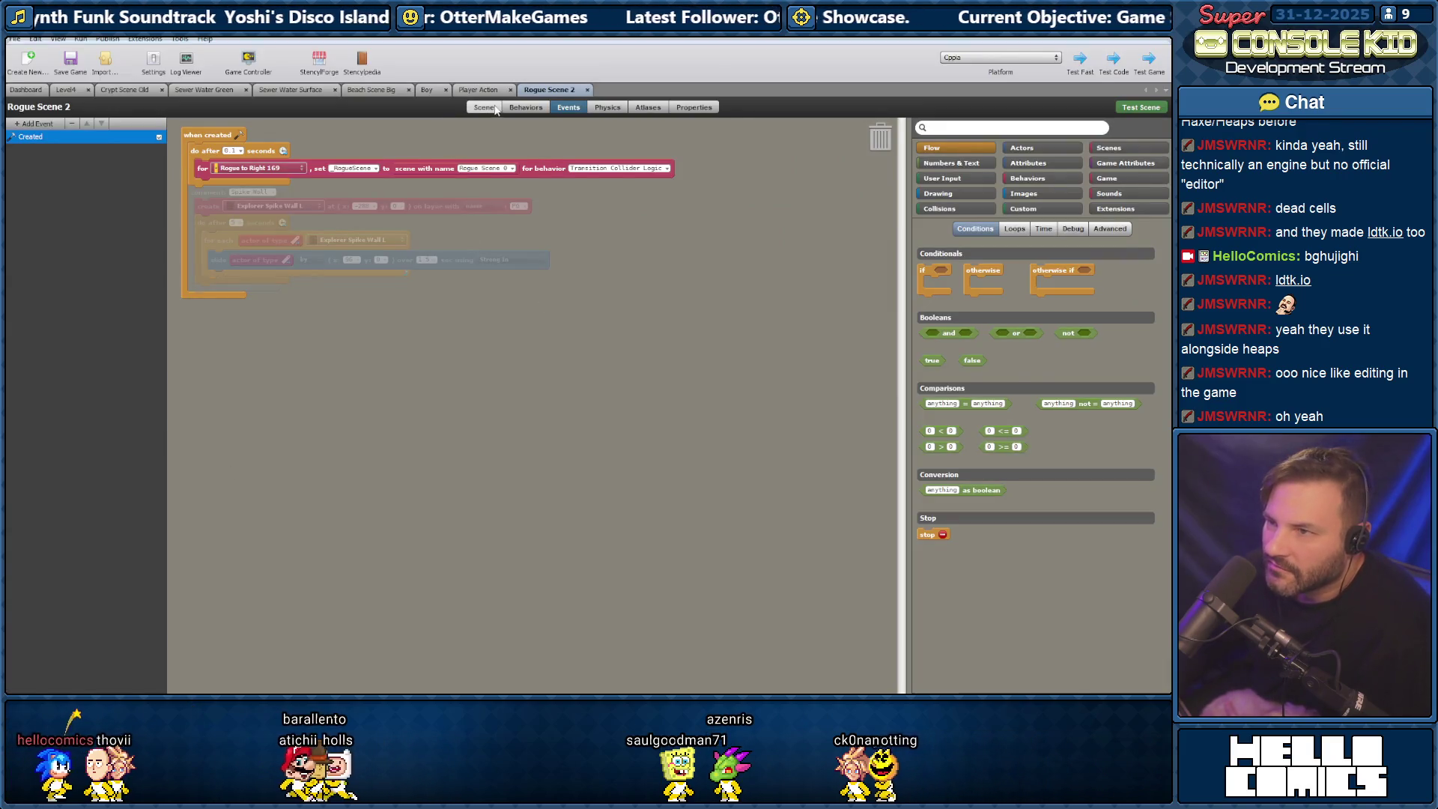
# Flip through the open resource tabs to the Dashboard, open Rogue Scene 2's events, then return to the game.
pyautogui.click(479, 91)
pyautogui.click(292, 91)
pyautogui.click(204, 91)
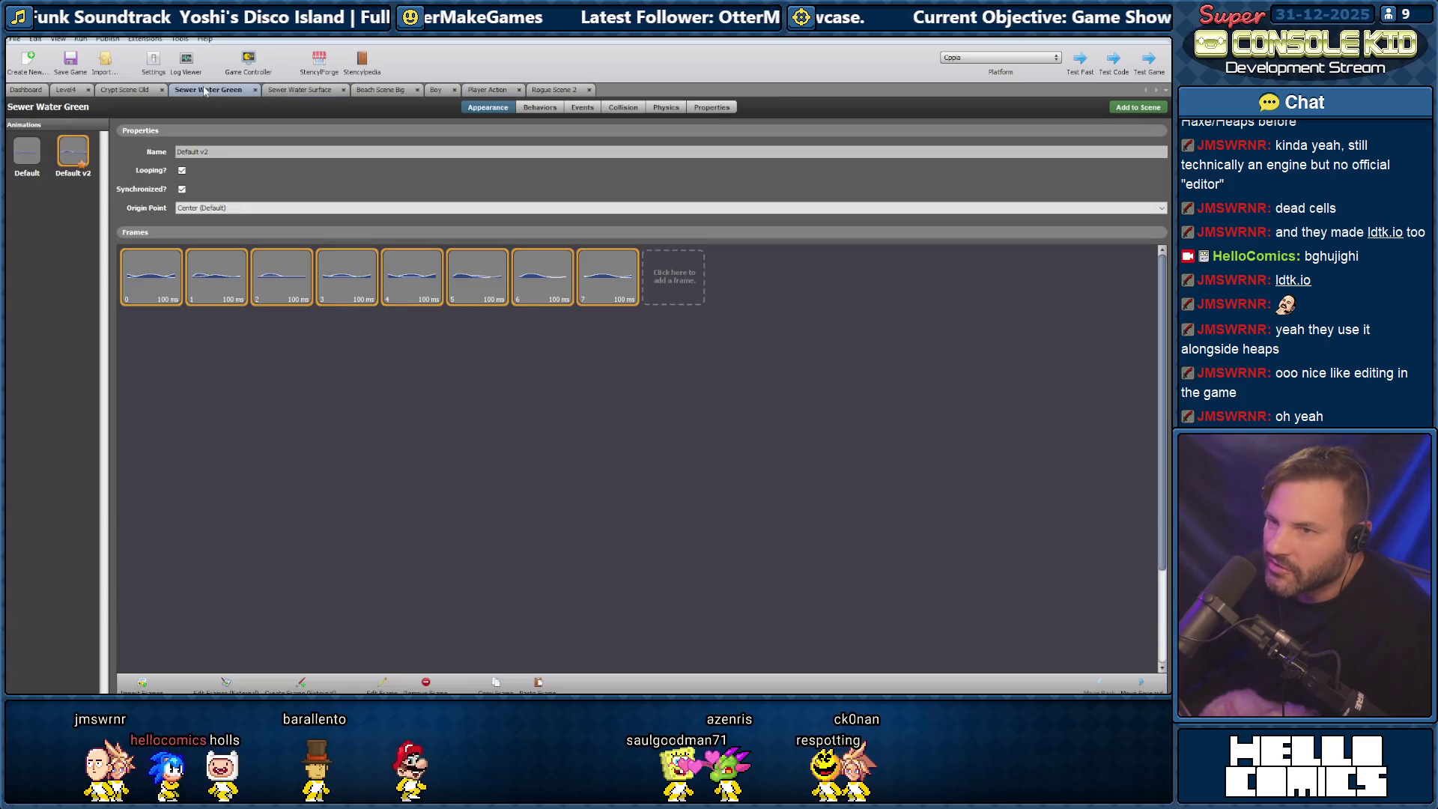
pyautogui.click(124, 91)
pyautogui.click(66, 90)
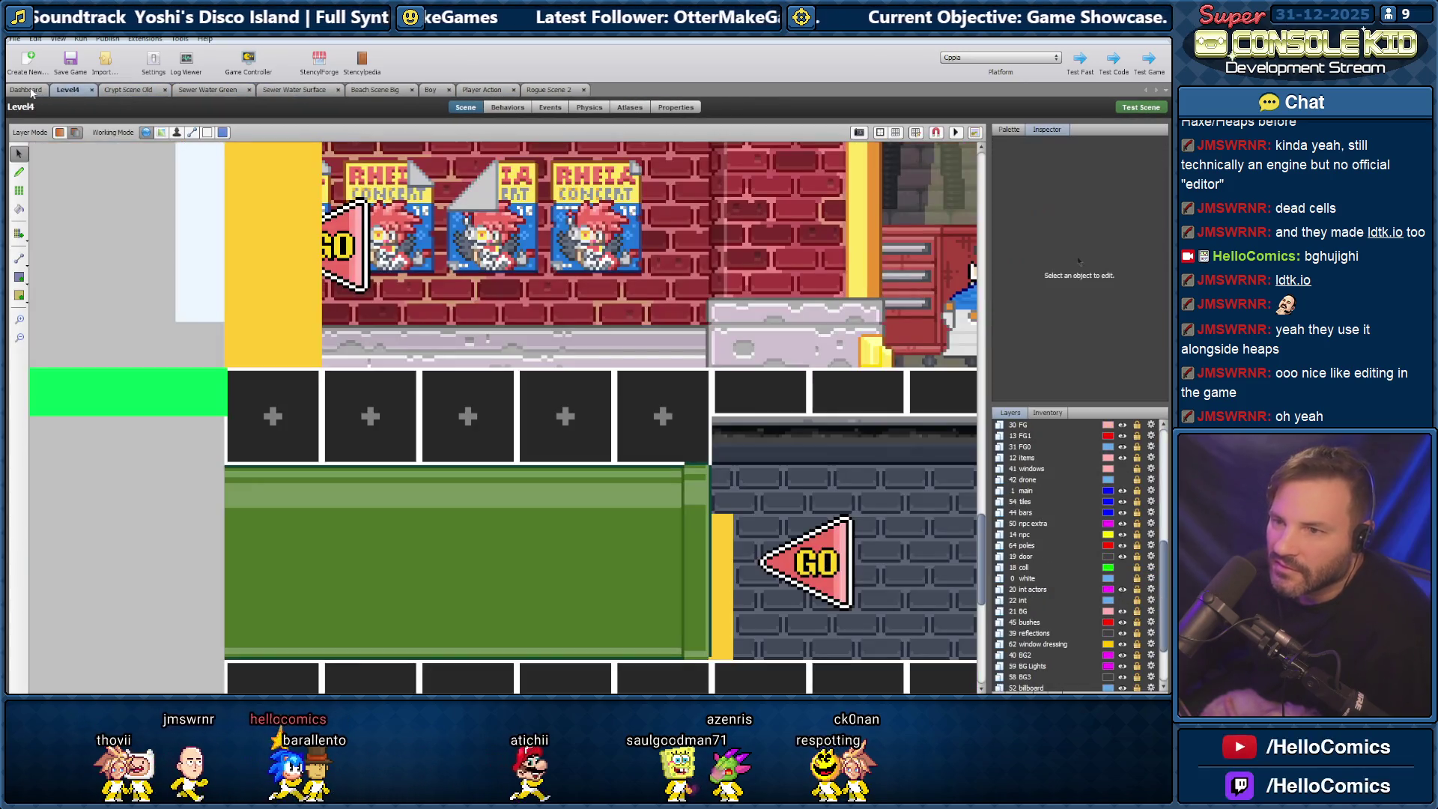
pyautogui.click(24, 90)
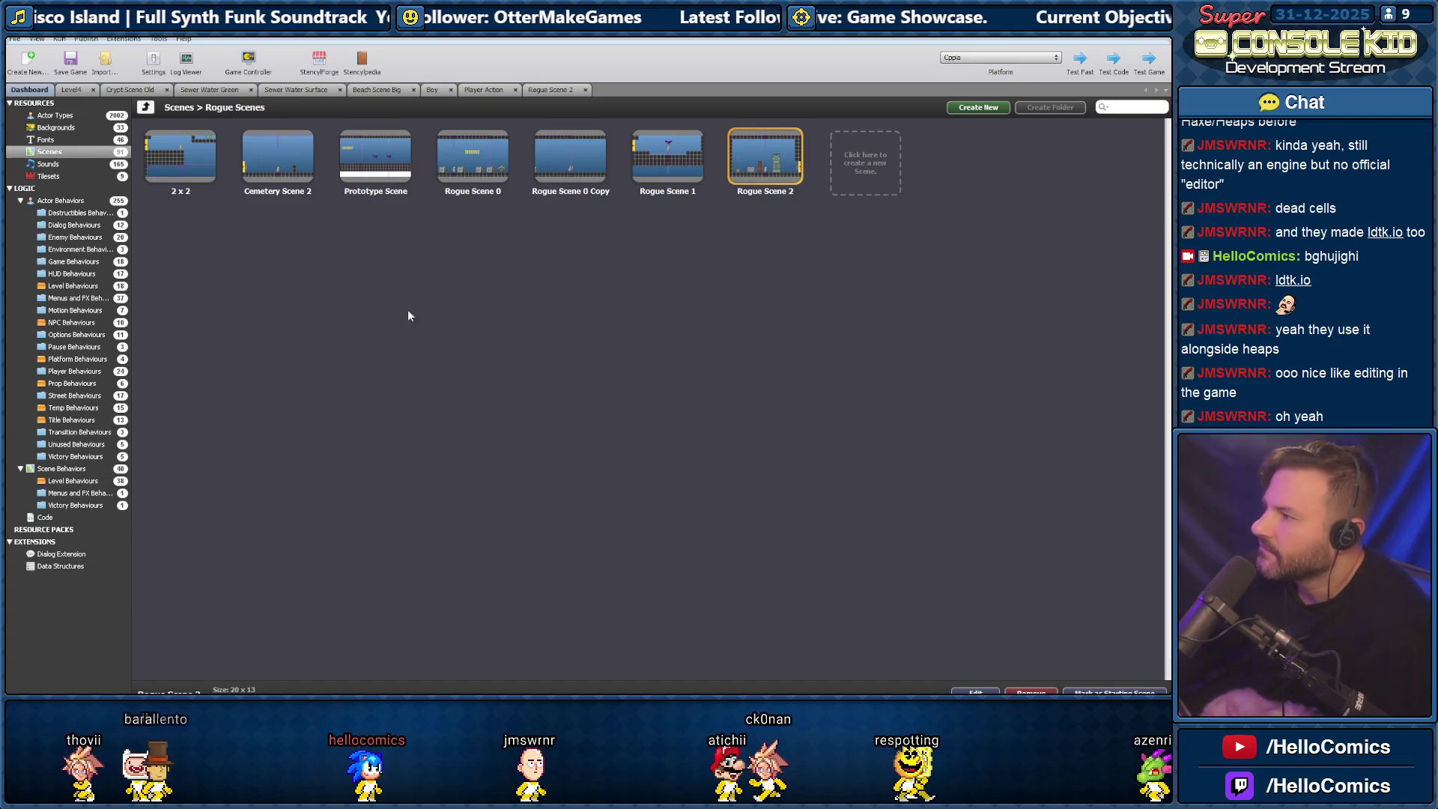
pyautogui.click(547, 90)
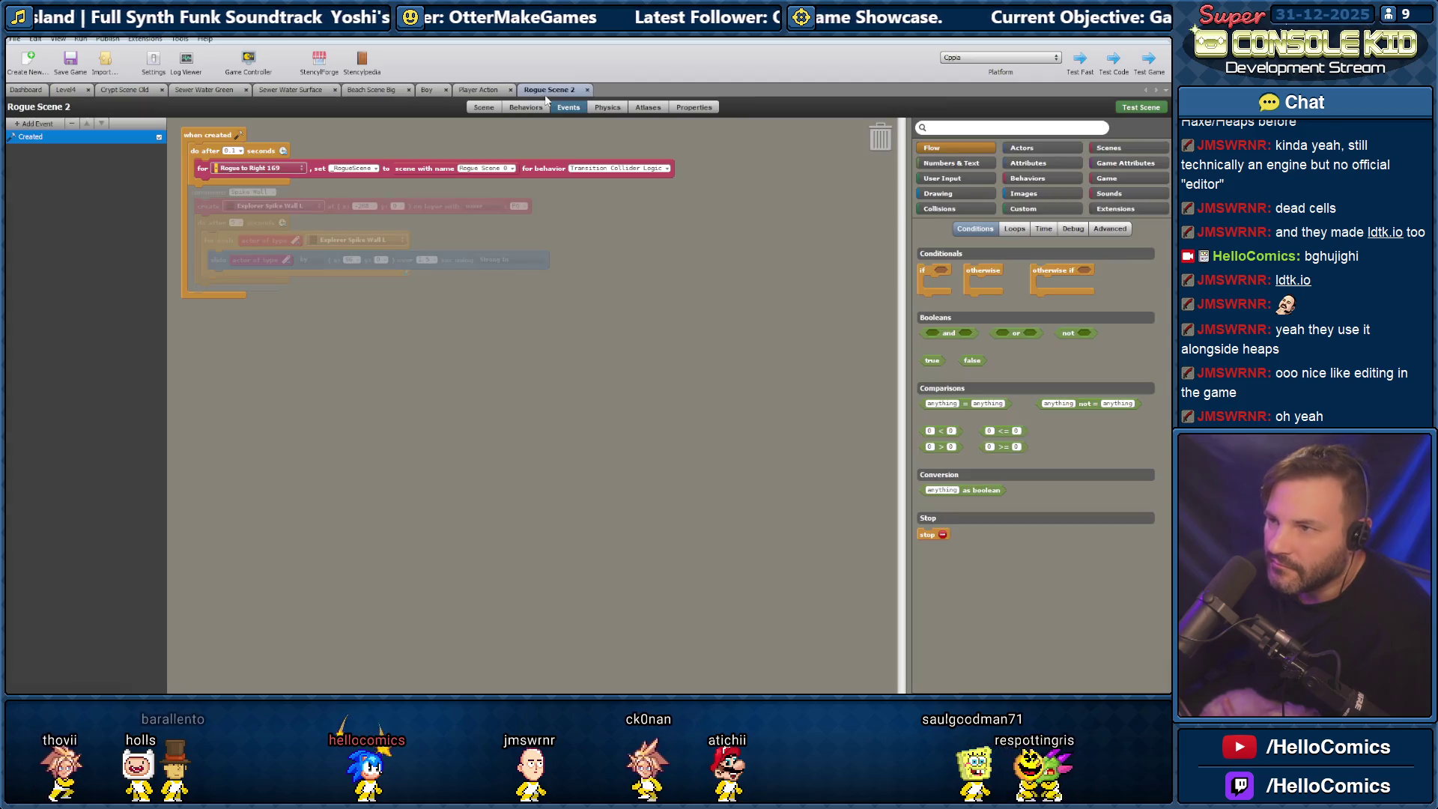
pyautogui.hotkey('alt', 'Tab')
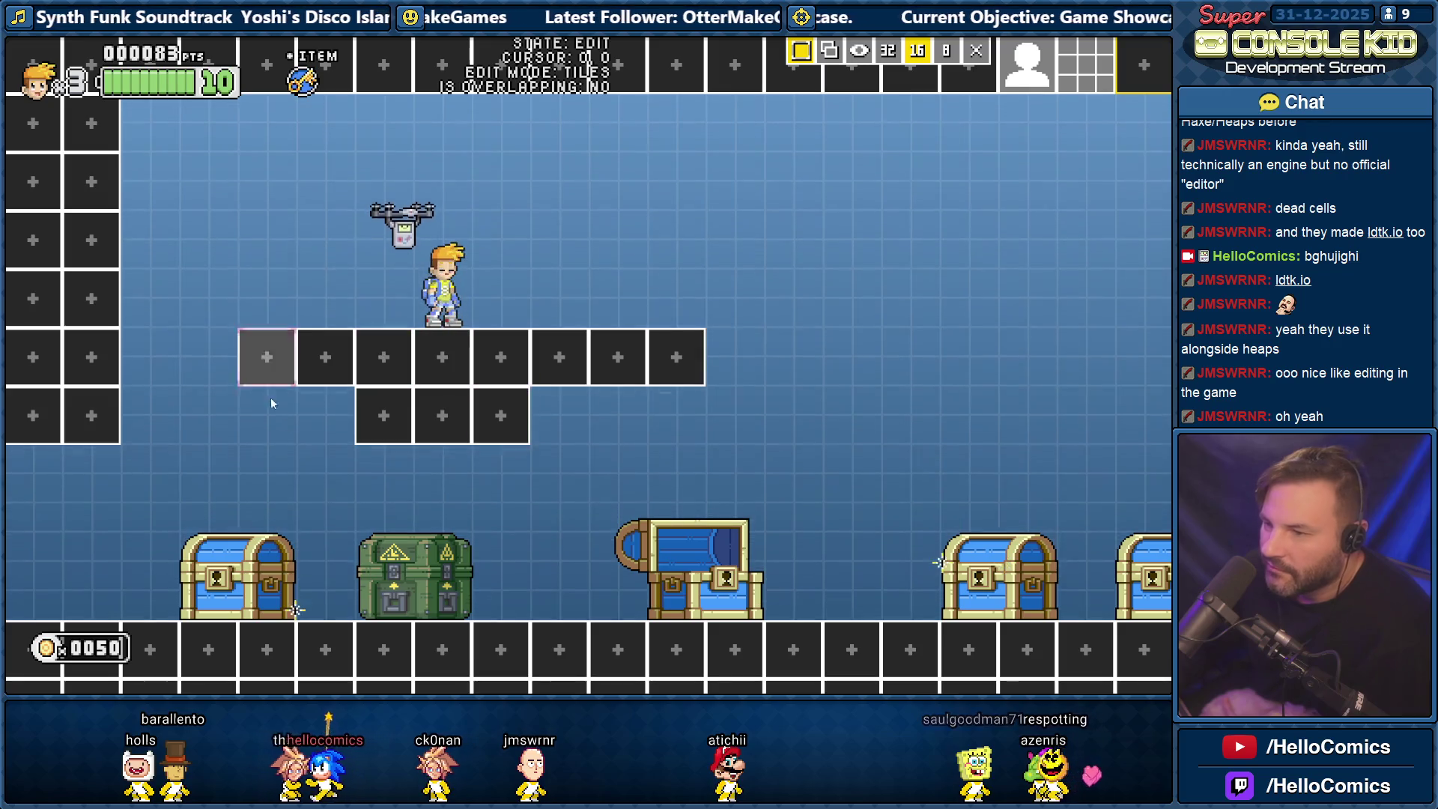
# Erase a tile in the in-game editor, then review Sewer Water Green and Crypt Scene Old in Stencyl.
pyautogui.rightClick(356, 437)
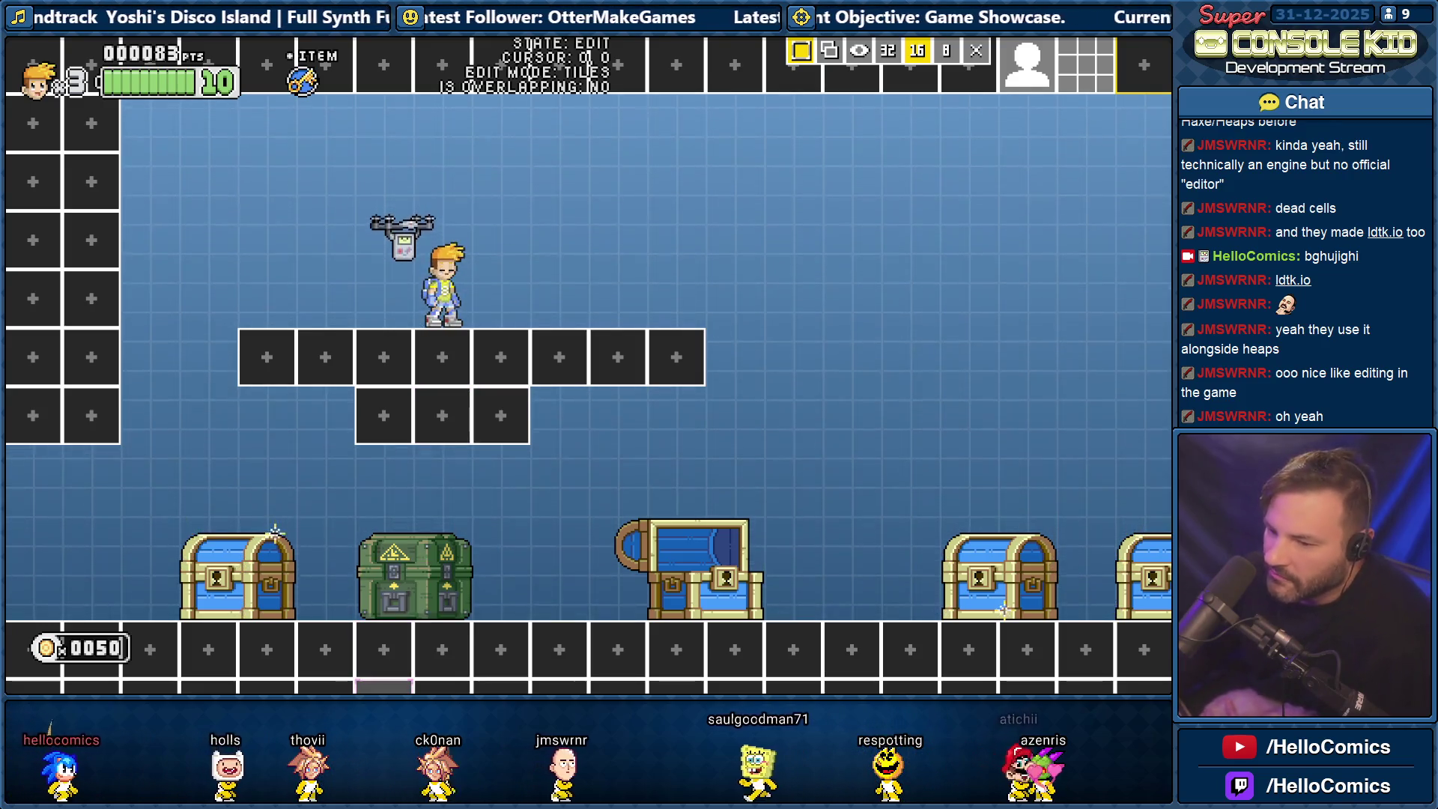
pyautogui.hotkey('alt', 'Tab')
pyautogui.click(195, 91)
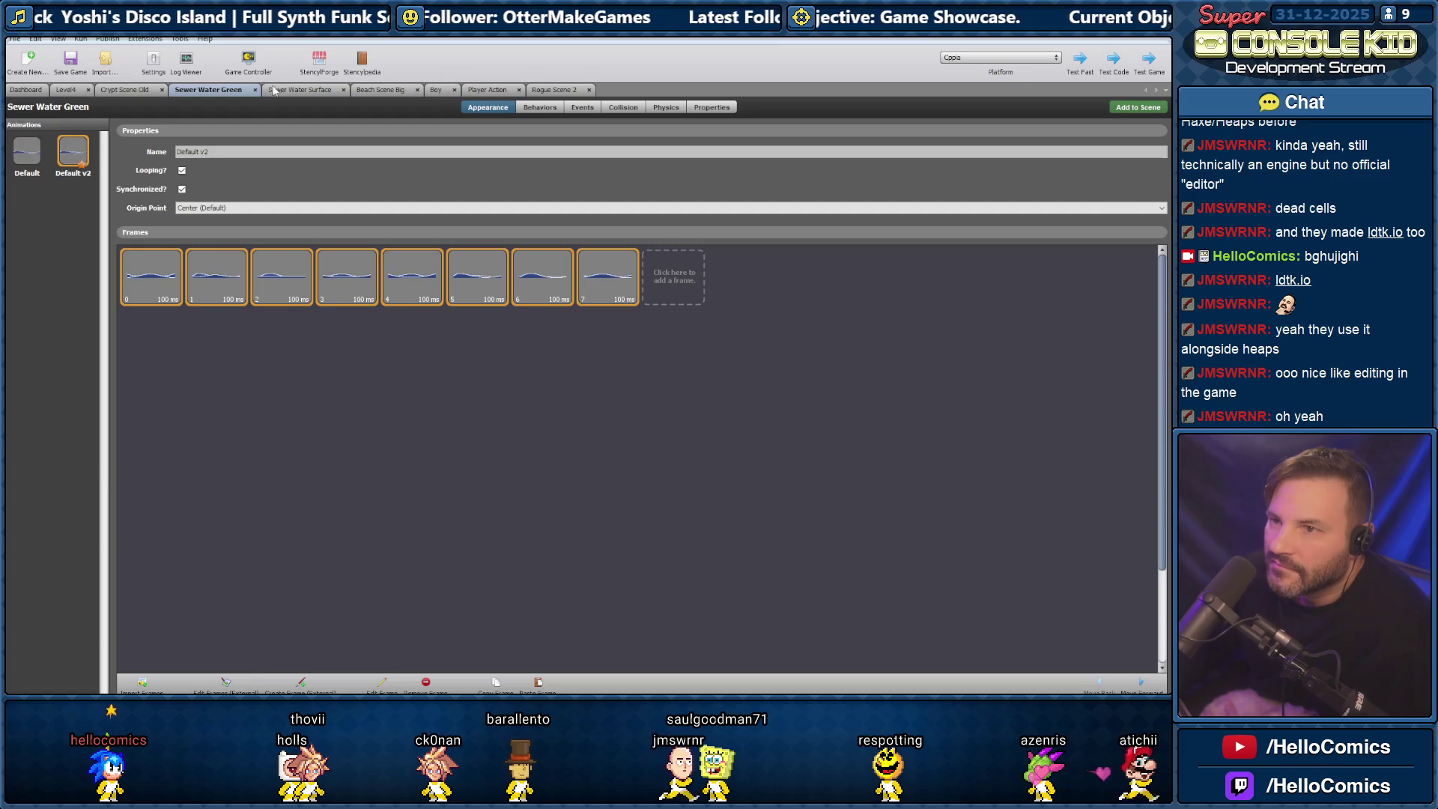
pyautogui.click(124, 89)
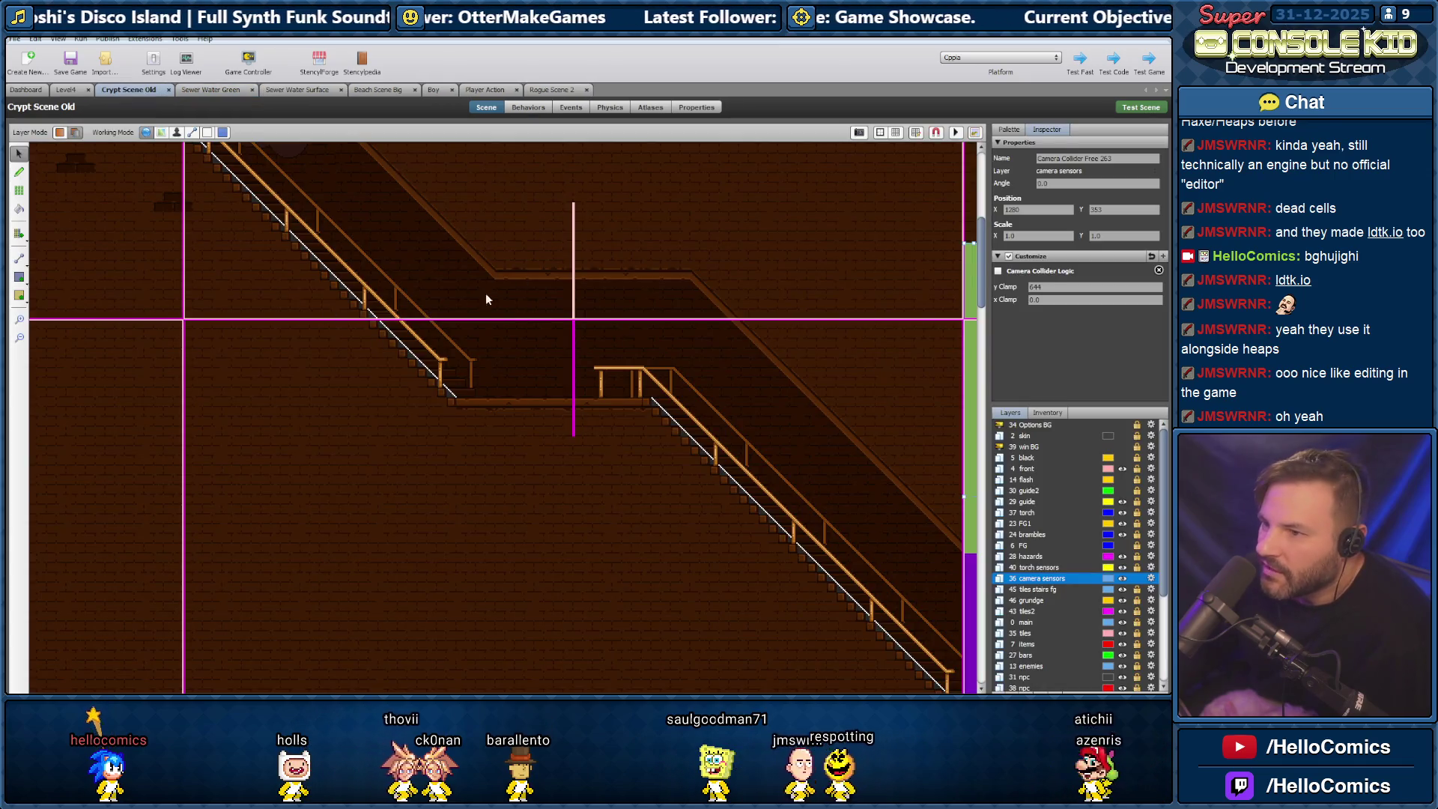
pyautogui.scroll(5, 302, 303)
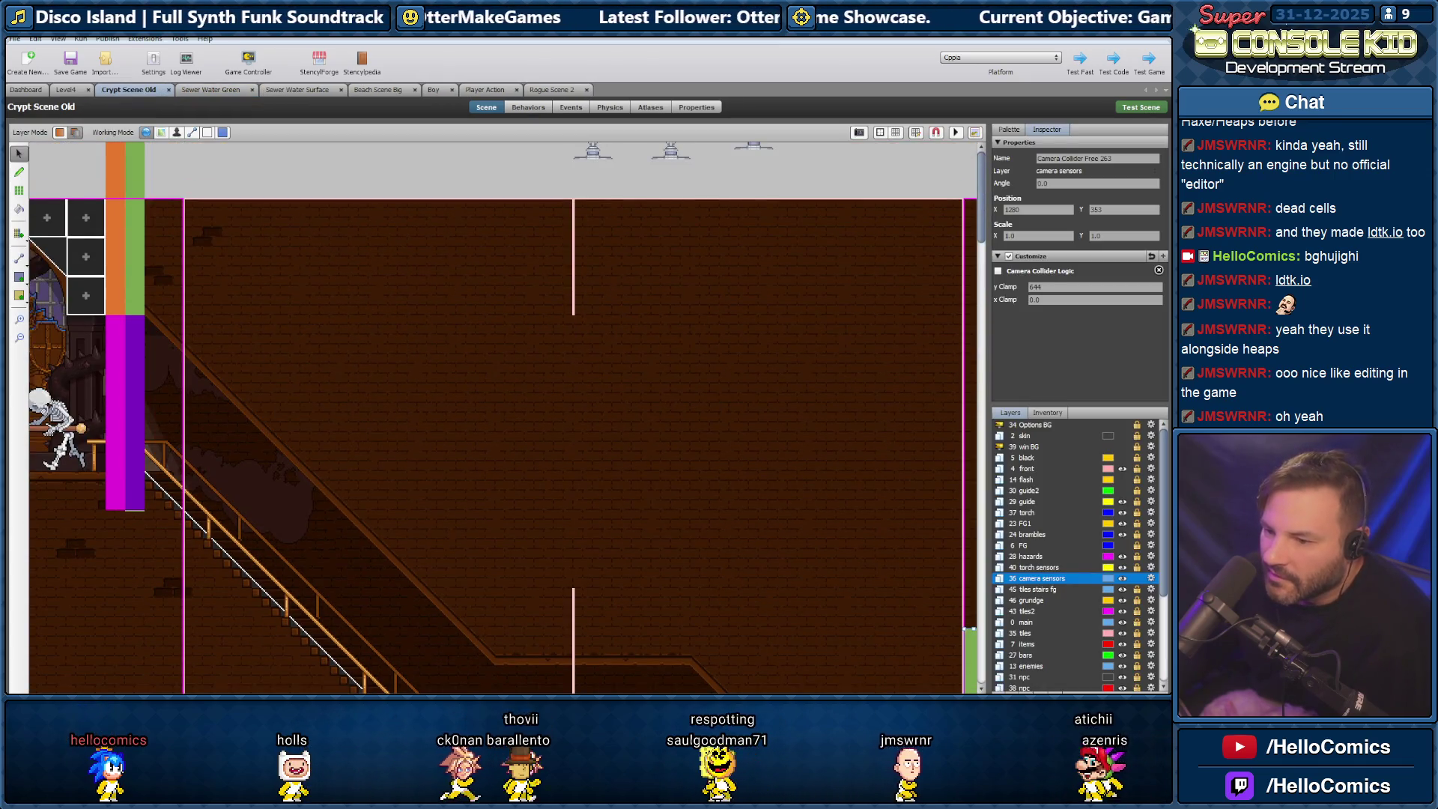
pyautogui.hscroll(-12, 616, 620)
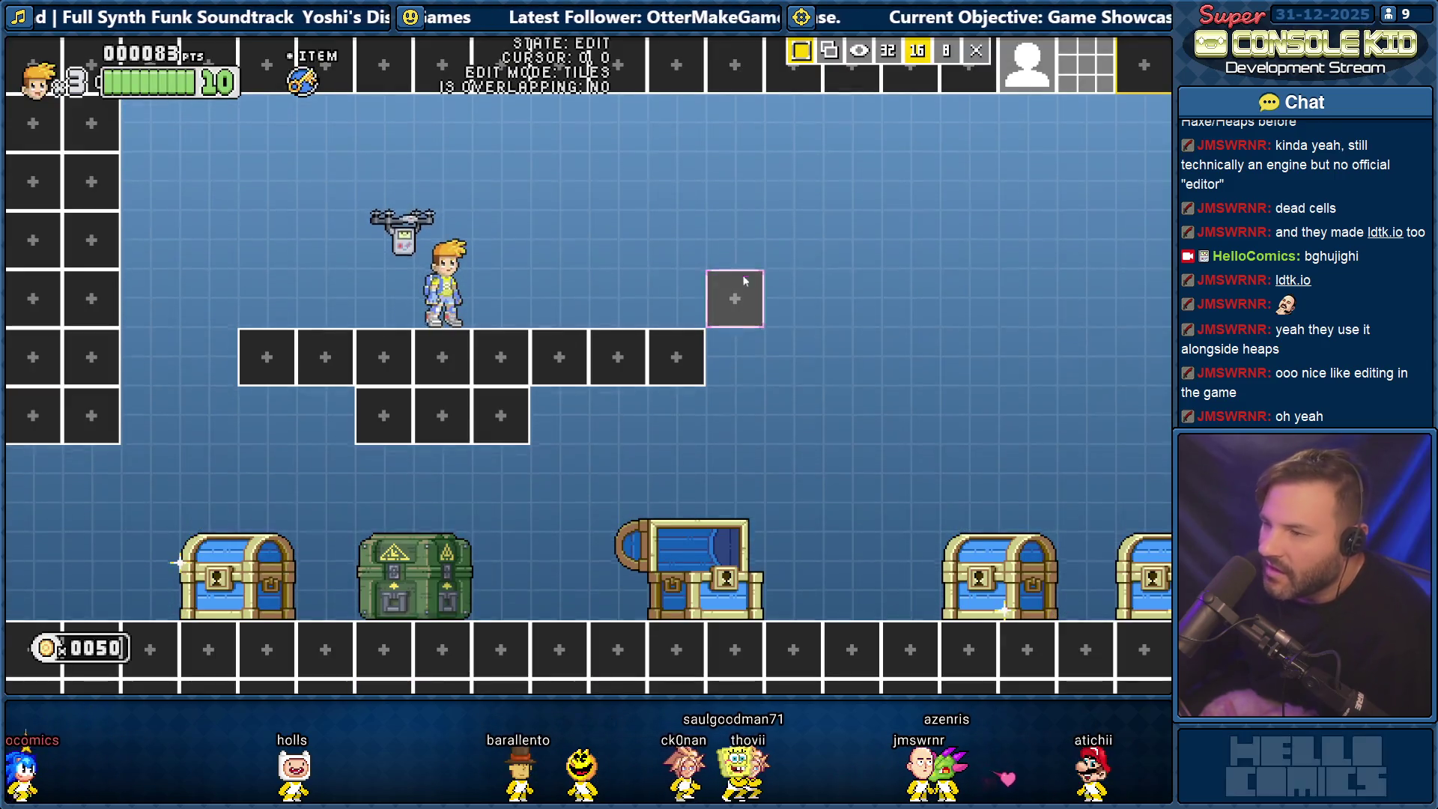
# Place a crab enemy on the floating platform and pick the crab again from the actor palette.
pyautogui.click(1037, 90)
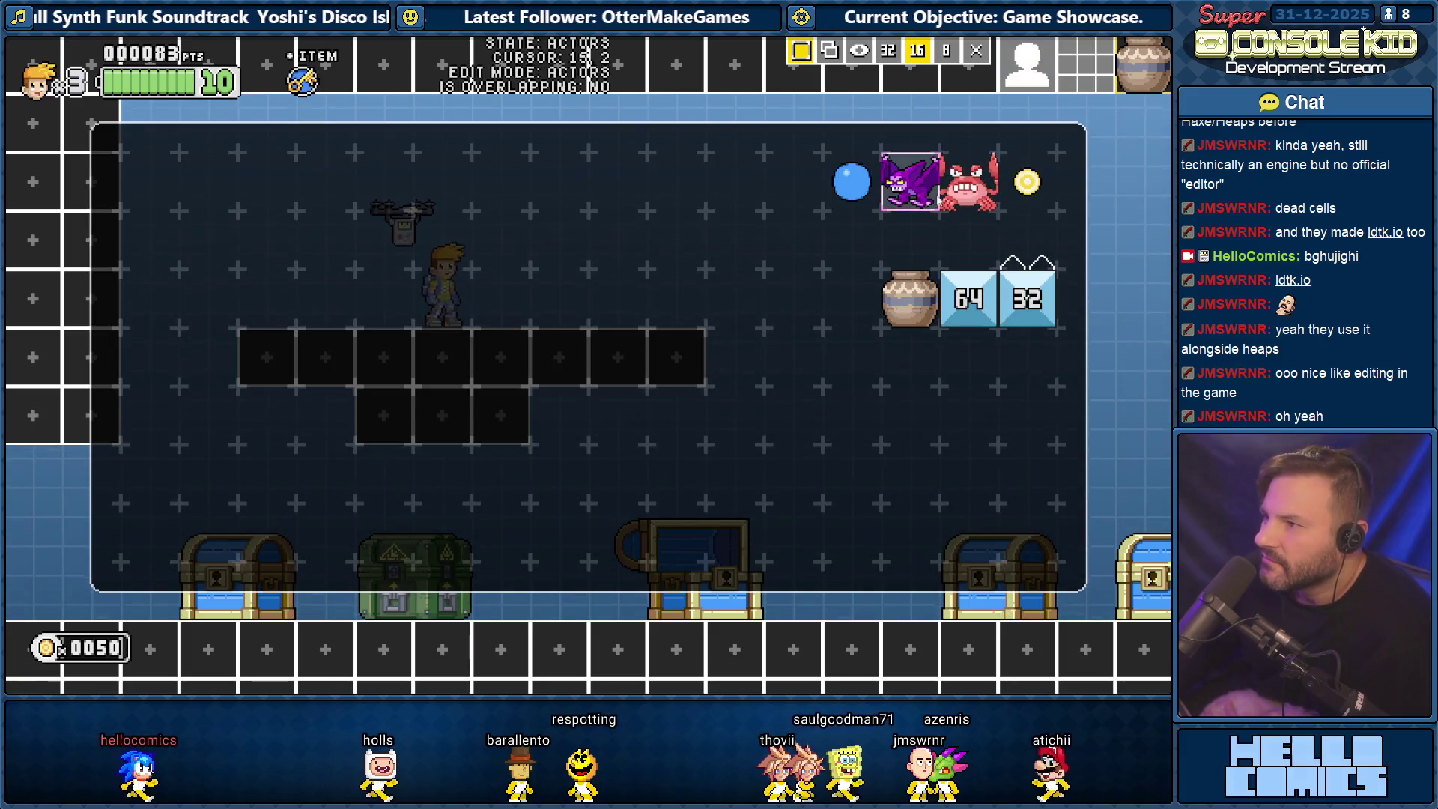
pyautogui.click(914, 182)
pyautogui.click(599, 258)
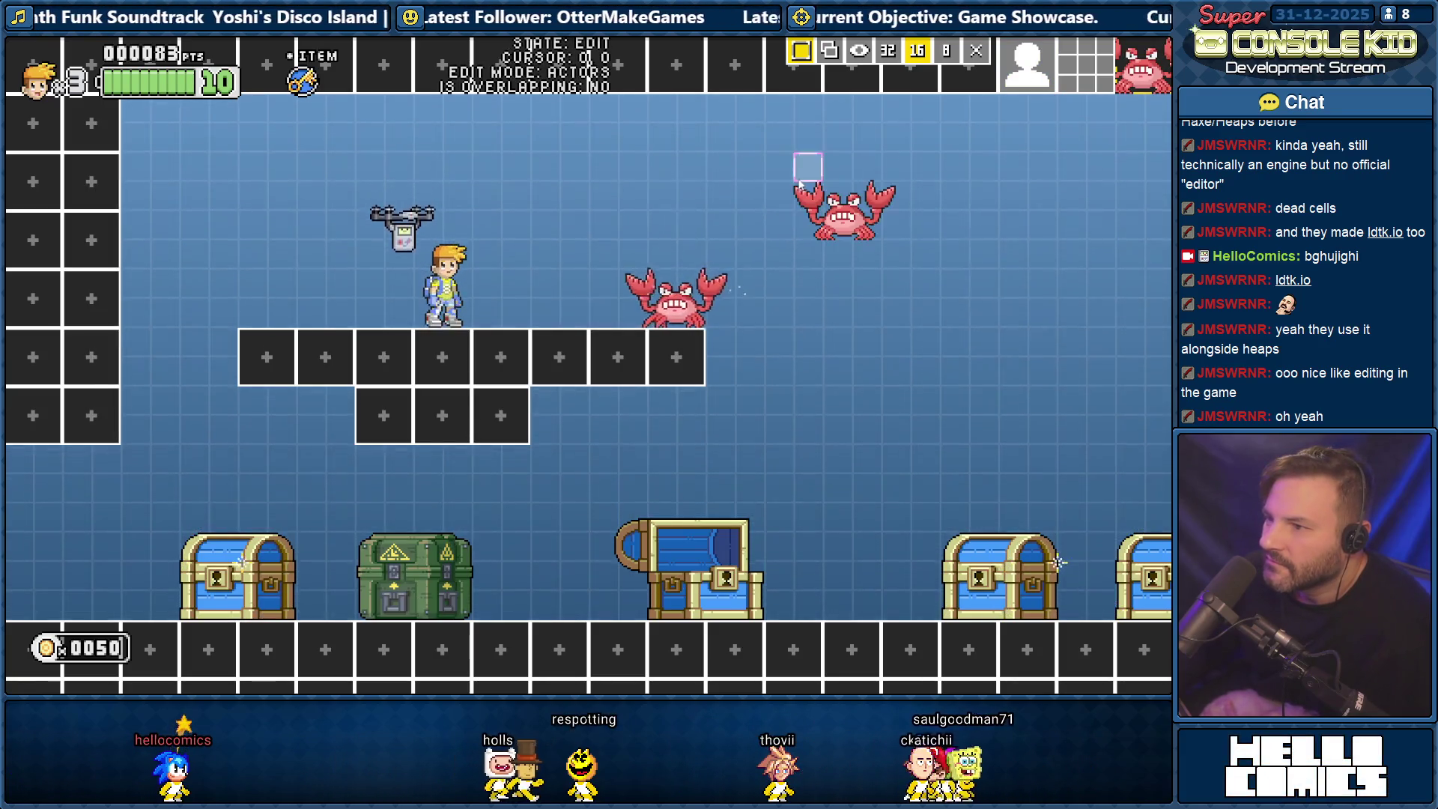
pyautogui.rightClick(800, 161)
pyautogui.click(968, 182)
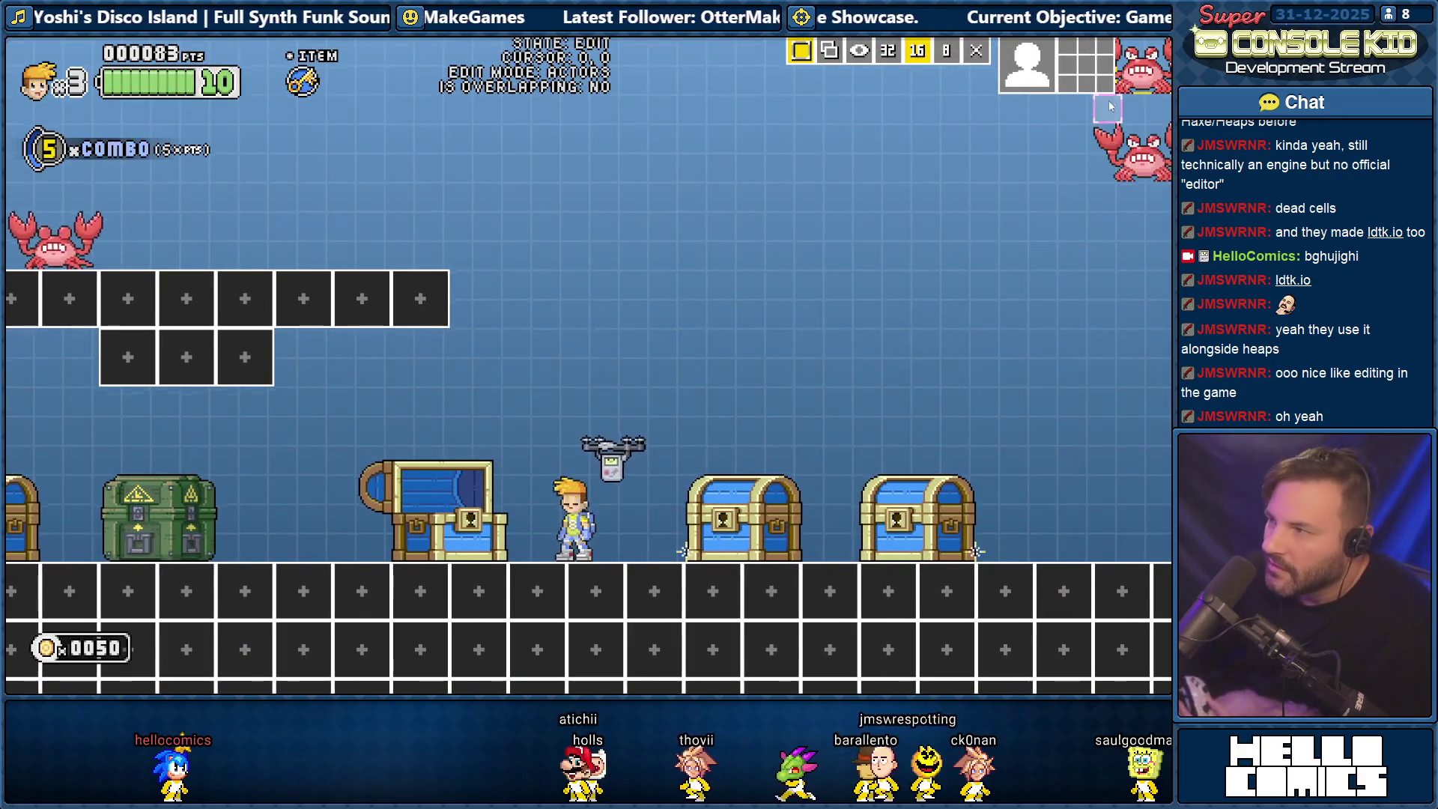
pyautogui.press('Tab')
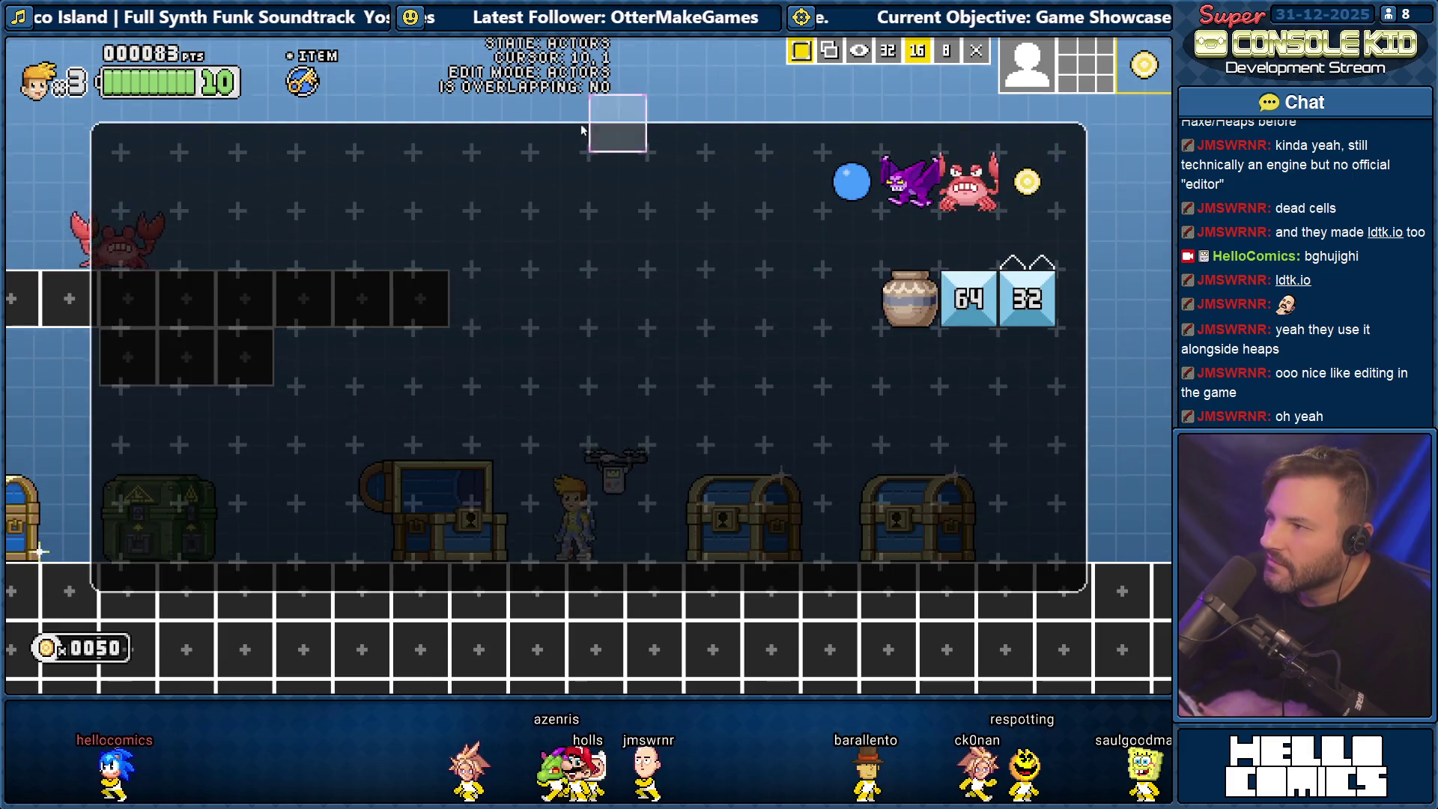
# Place seven gold coins in the sky above the player.
pyautogui.press('Tab')
pyautogui.click(552, 313)
pyautogui.click(493, 372)
pyautogui.click(698, 371)
pyautogui.click(610, 400)
pyautogui.click(727, 313)
pyautogui.click(552, 138)
pyautogui.click(610, 167)
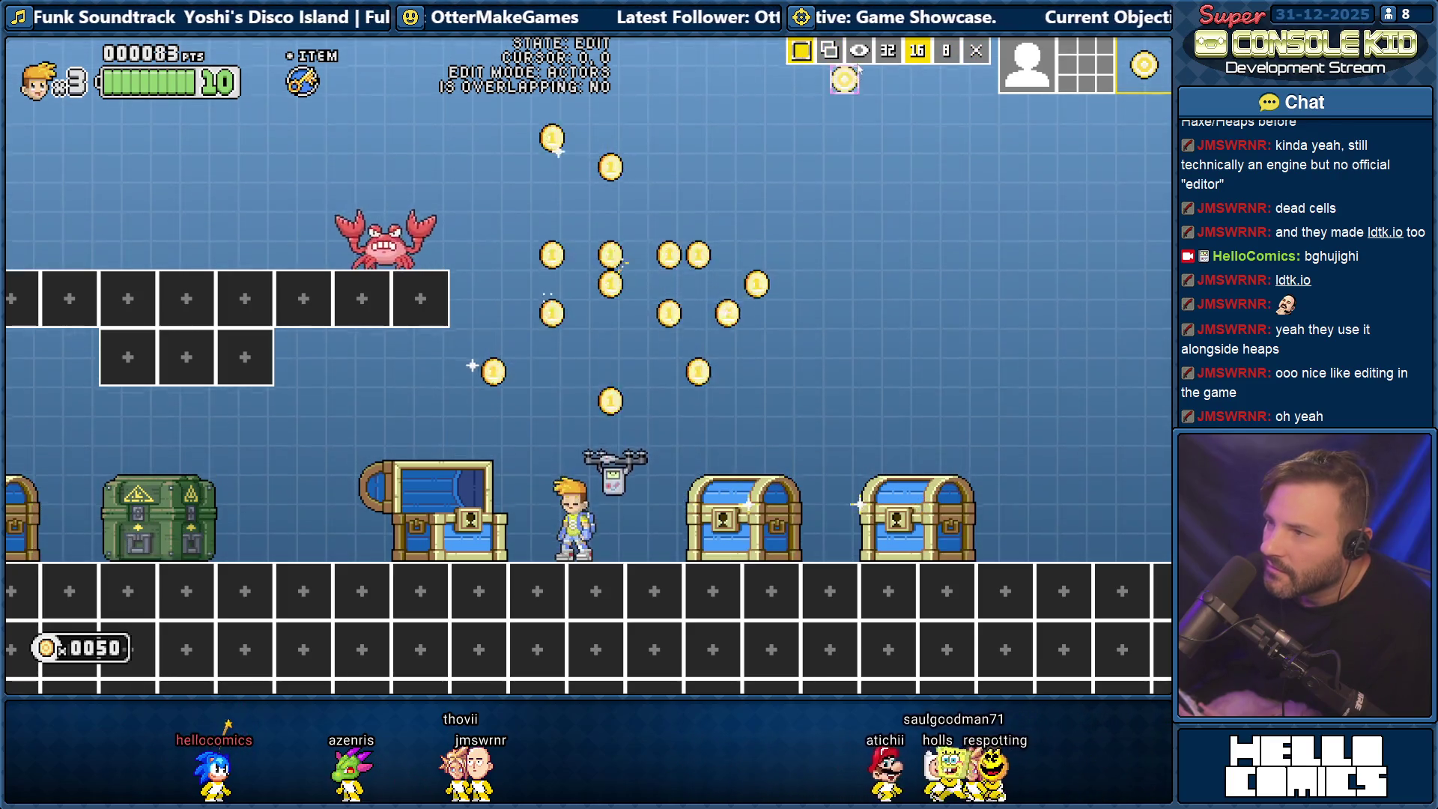
# Add coins to the top row and complete the coin row, then run the player right.
pyautogui.click(815, 109)
pyautogui.click(756, 109)
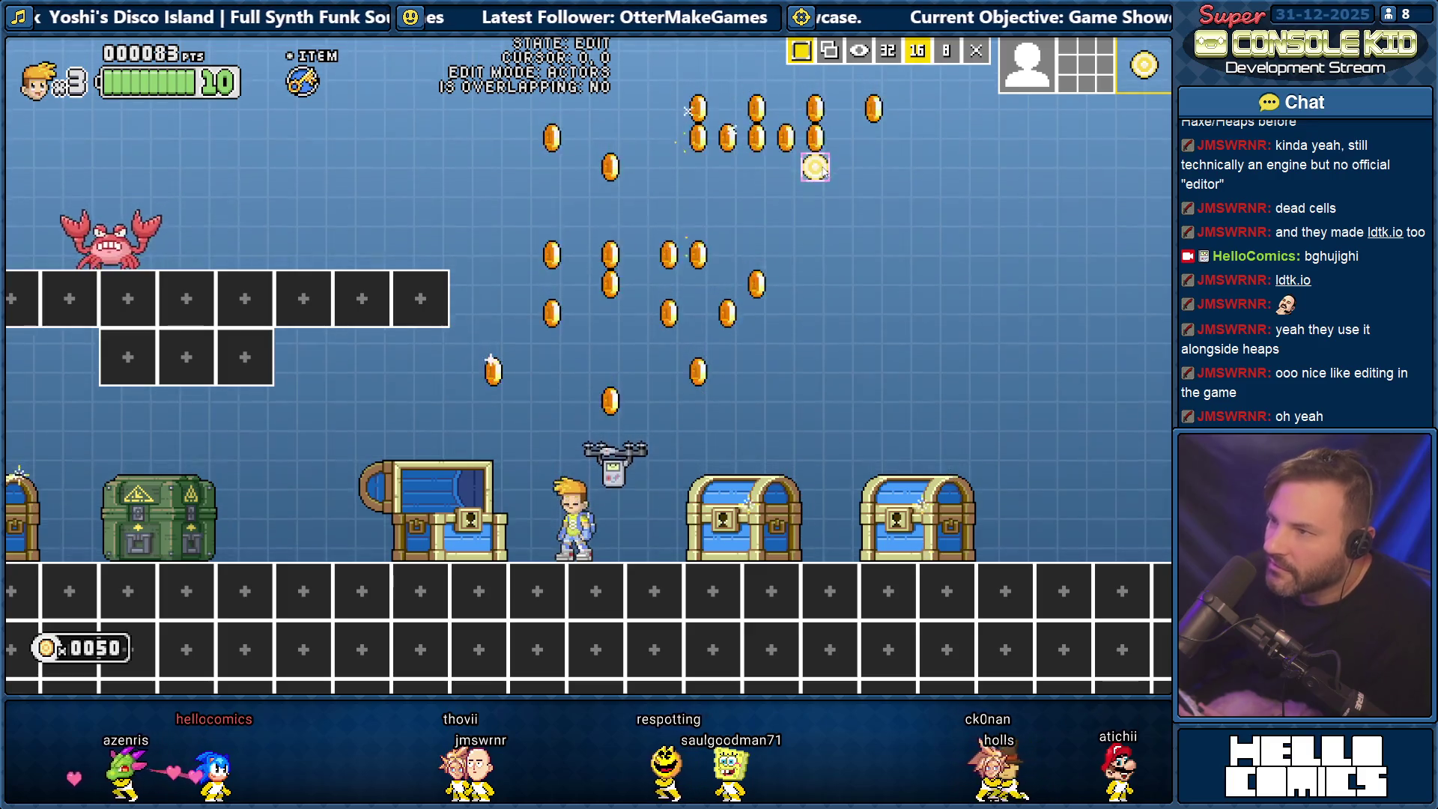
pyautogui.click(756, 167)
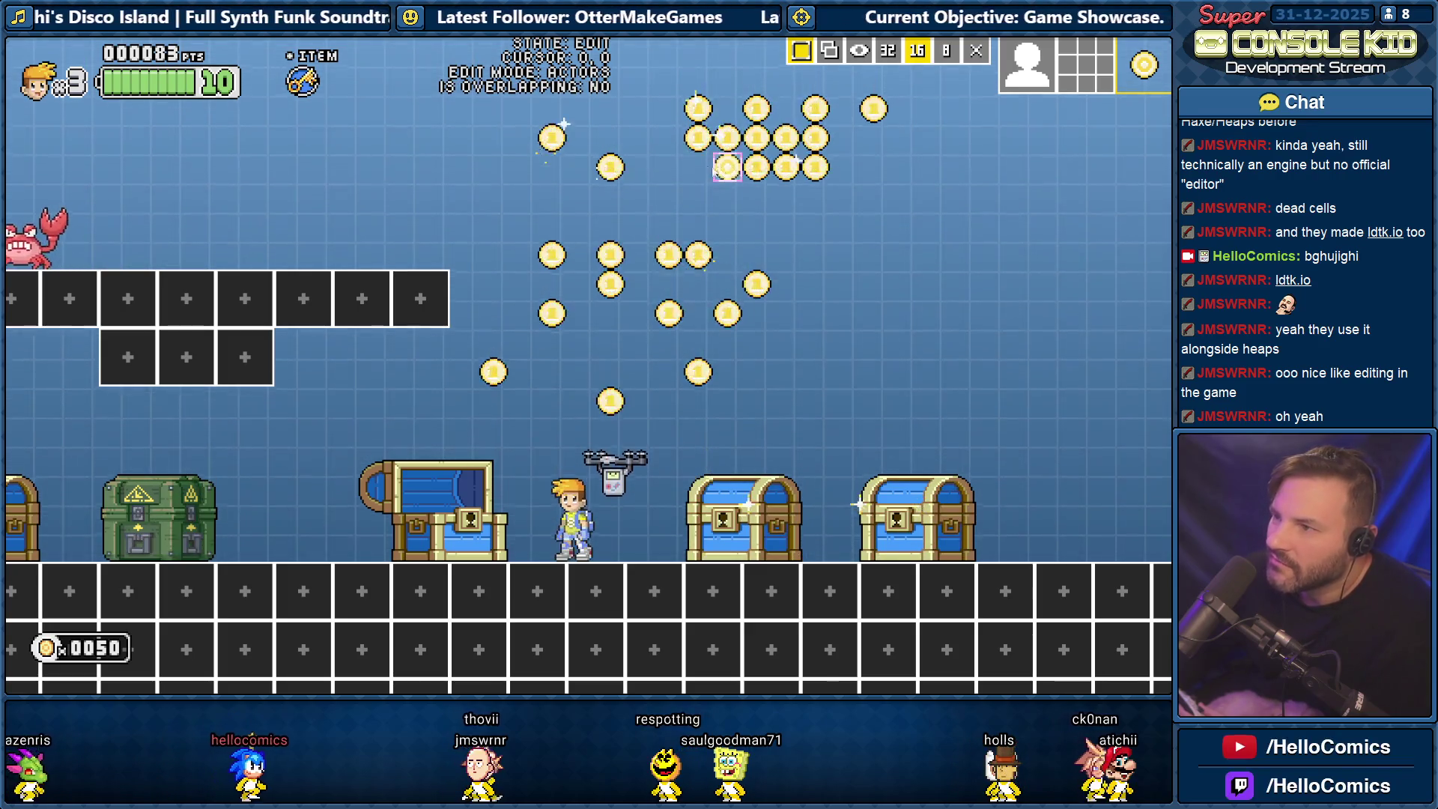
pyautogui.click(718, 198)
pyautogui.click(741, 199)
pyautogui.click(785, 196)
pyautogui.click(814, 196)
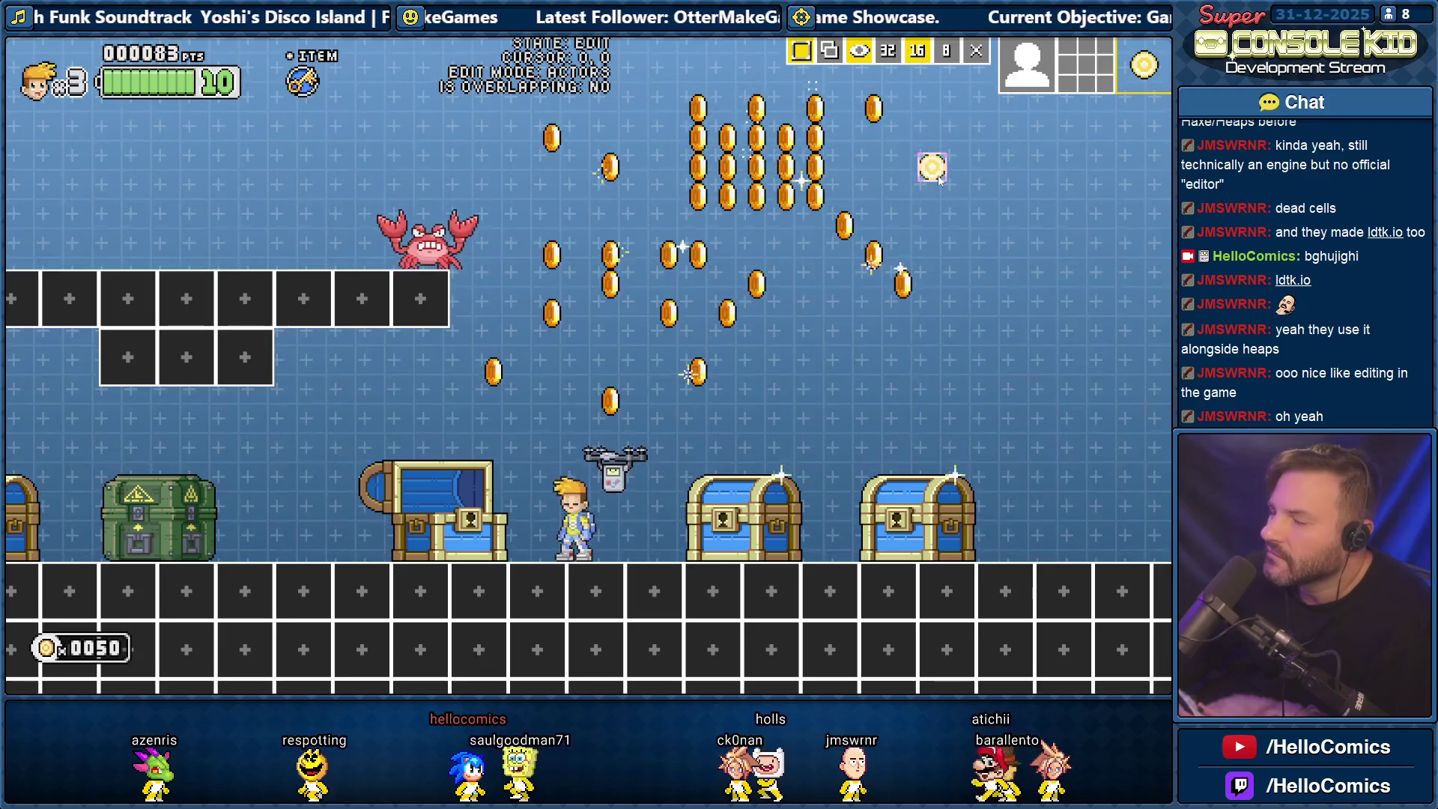
pyautogui.click(857, 54)
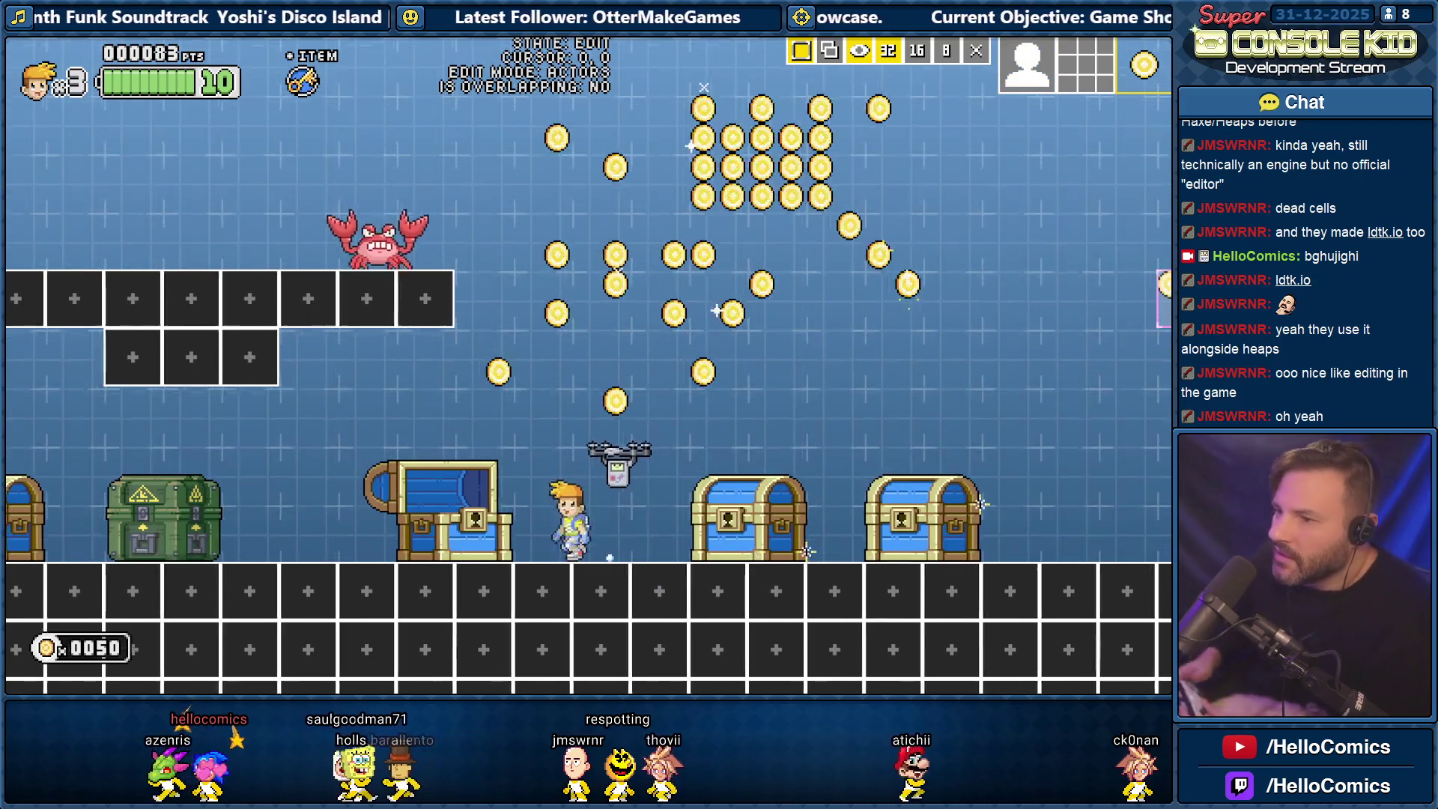
pyautogui.press('Right')
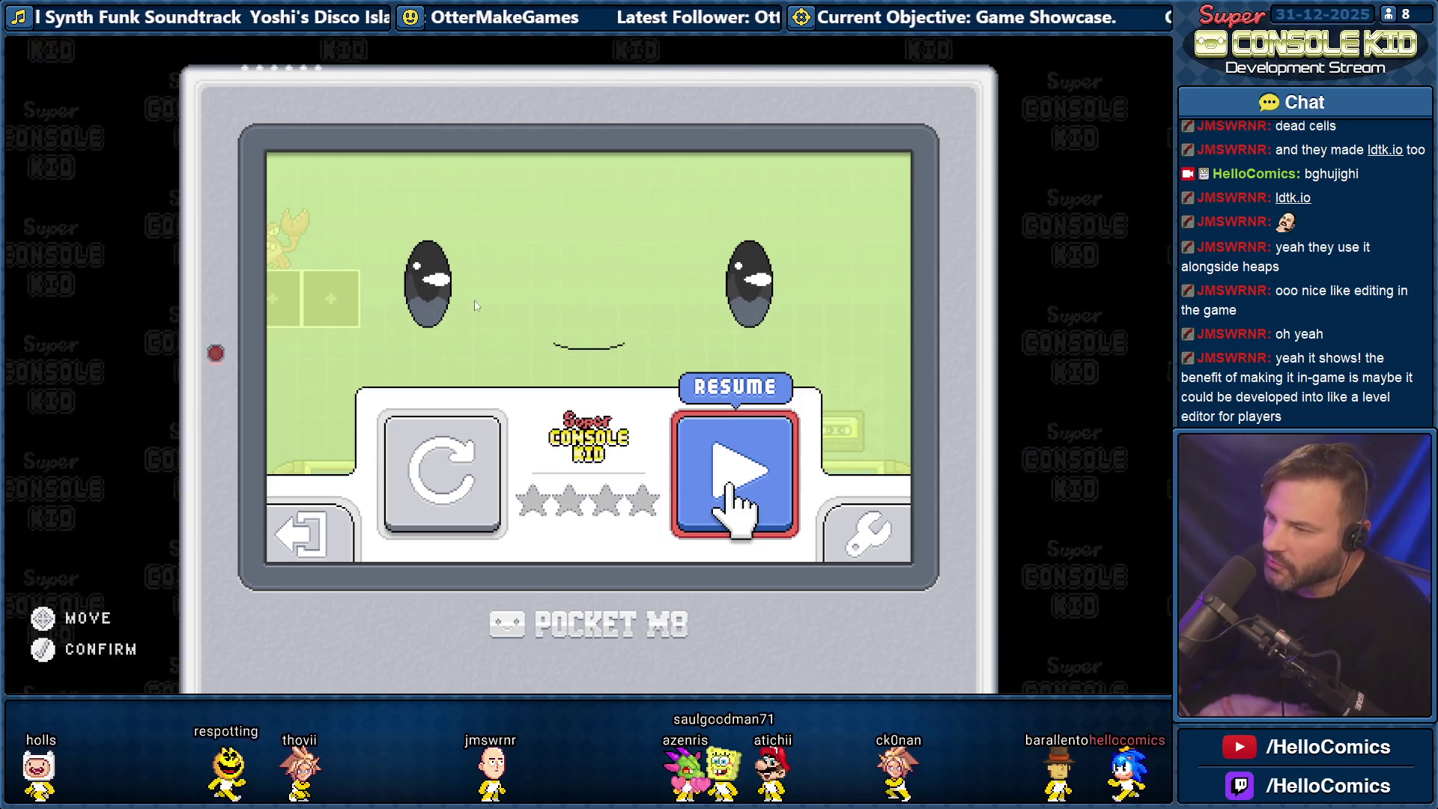
# Resume the playtest with the collision debug overlay on, walking and flying the player around the chests.
pyautogui.press('Return')
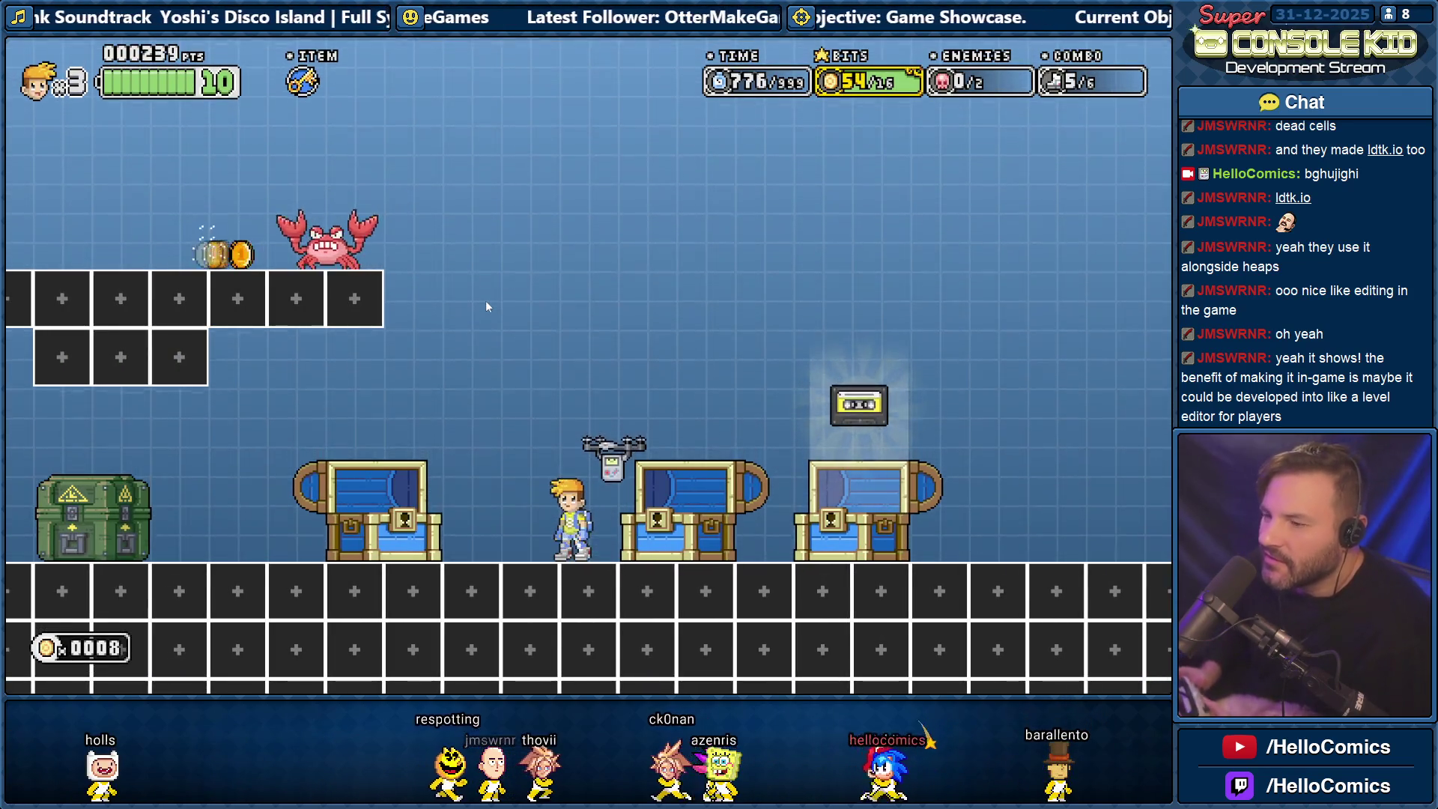
pyautogui.press('Tab')
pyautogui.press('Left')
pyautogui.press('Right')
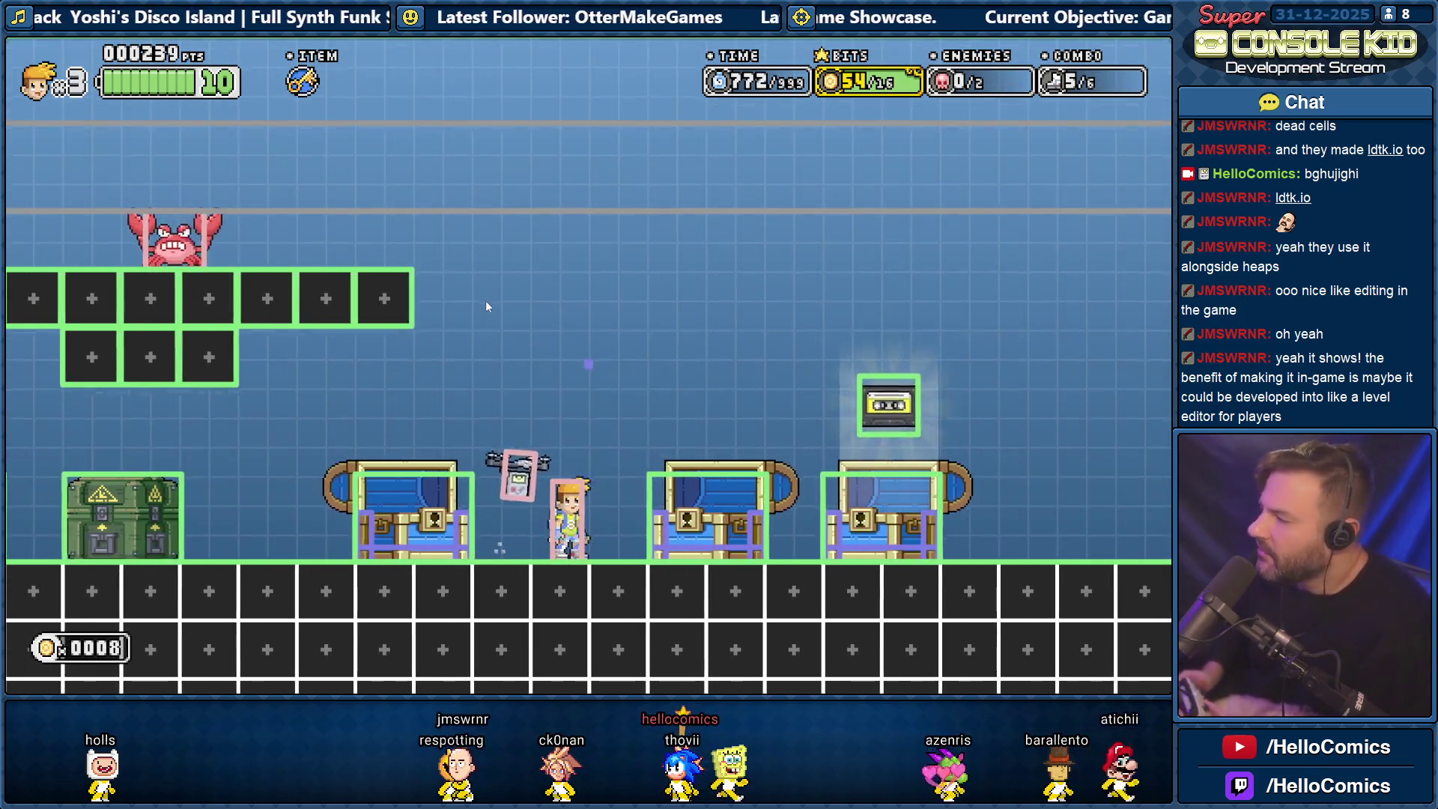
pyautogui.press('space')
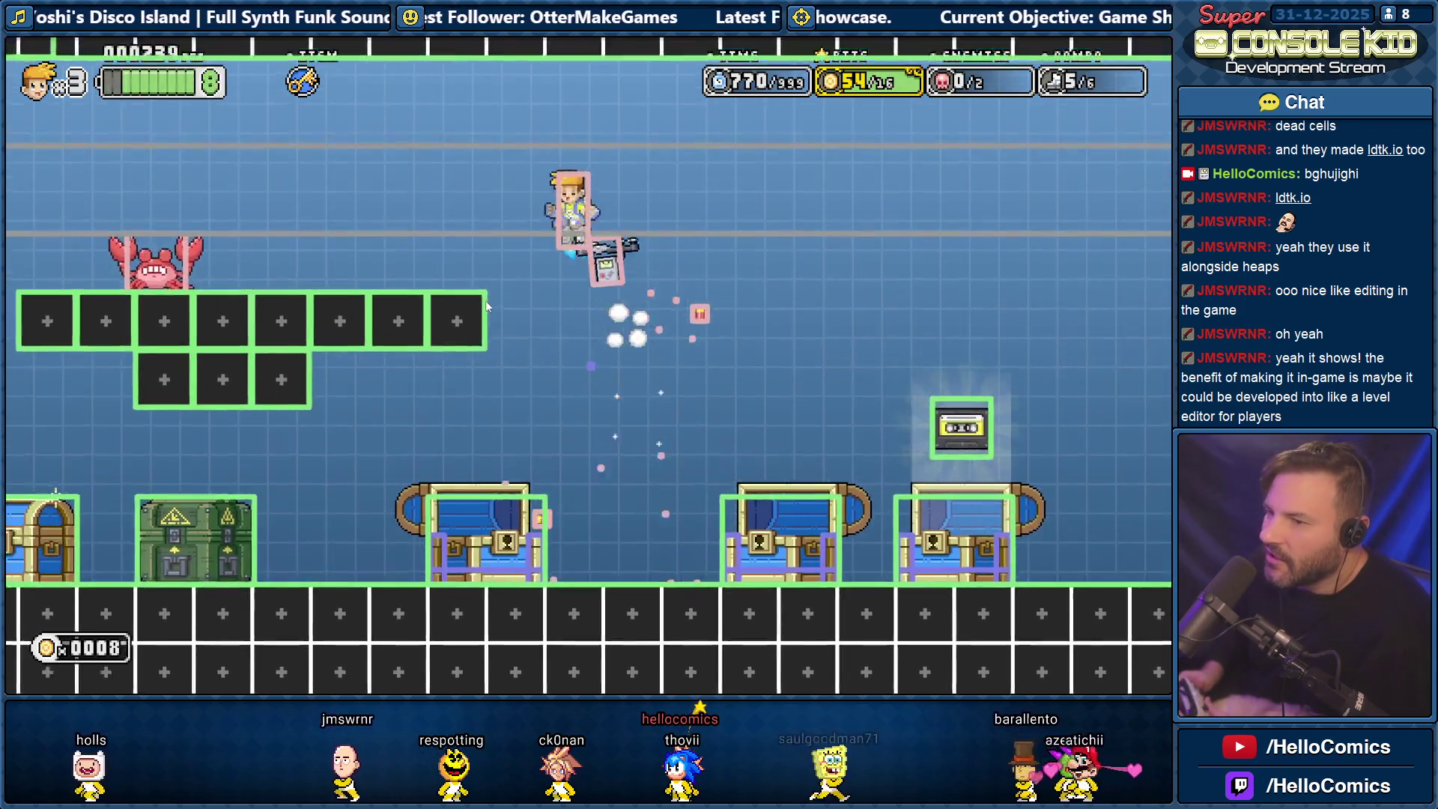
pyautogui.press('Right')
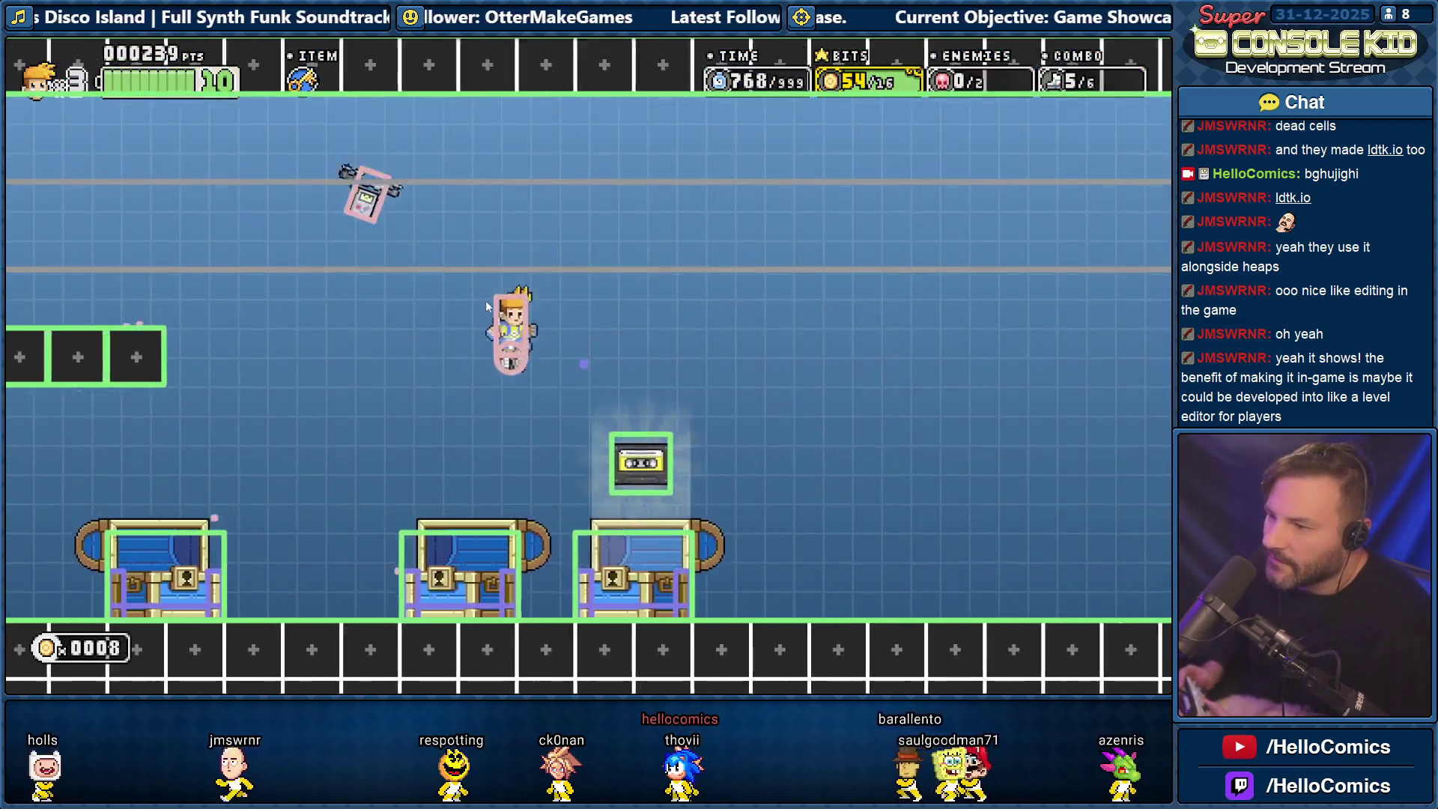
pyautogui.press('Right')
pyautogui.press('Left')
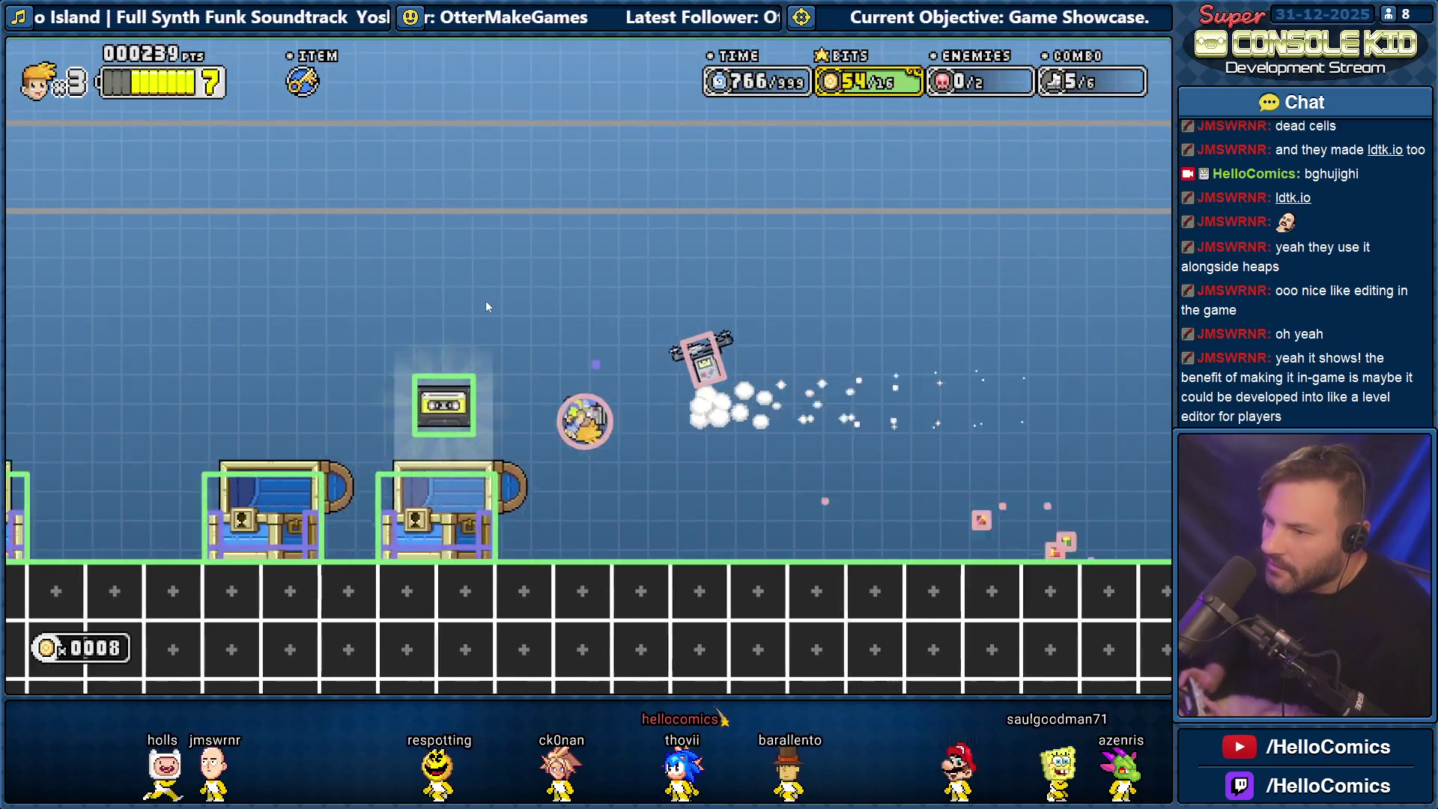
# Exit to the level-select screen and start level 1-4.
pyautogui.press('space')
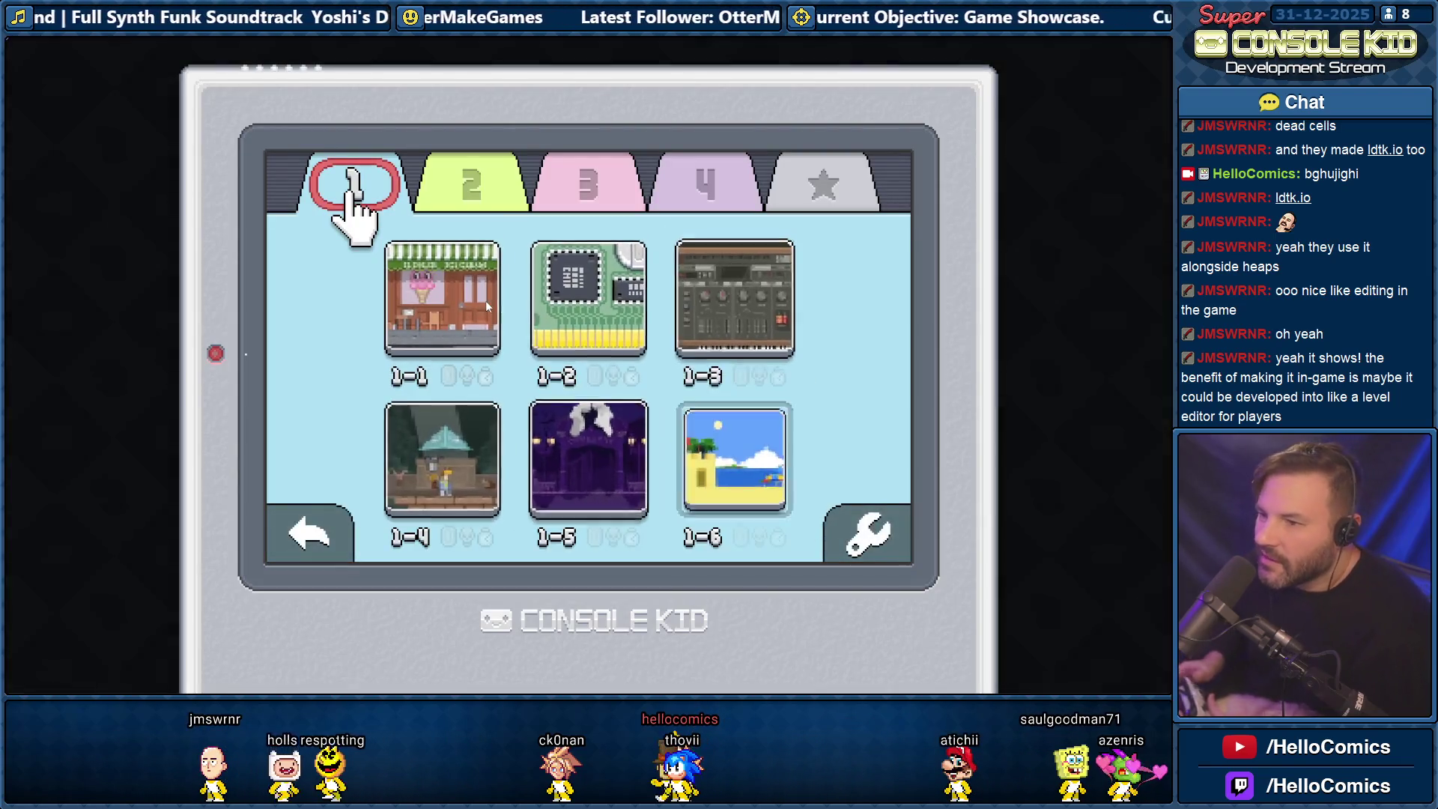
pyautogui.press('Down')
pyautogui.press('space')
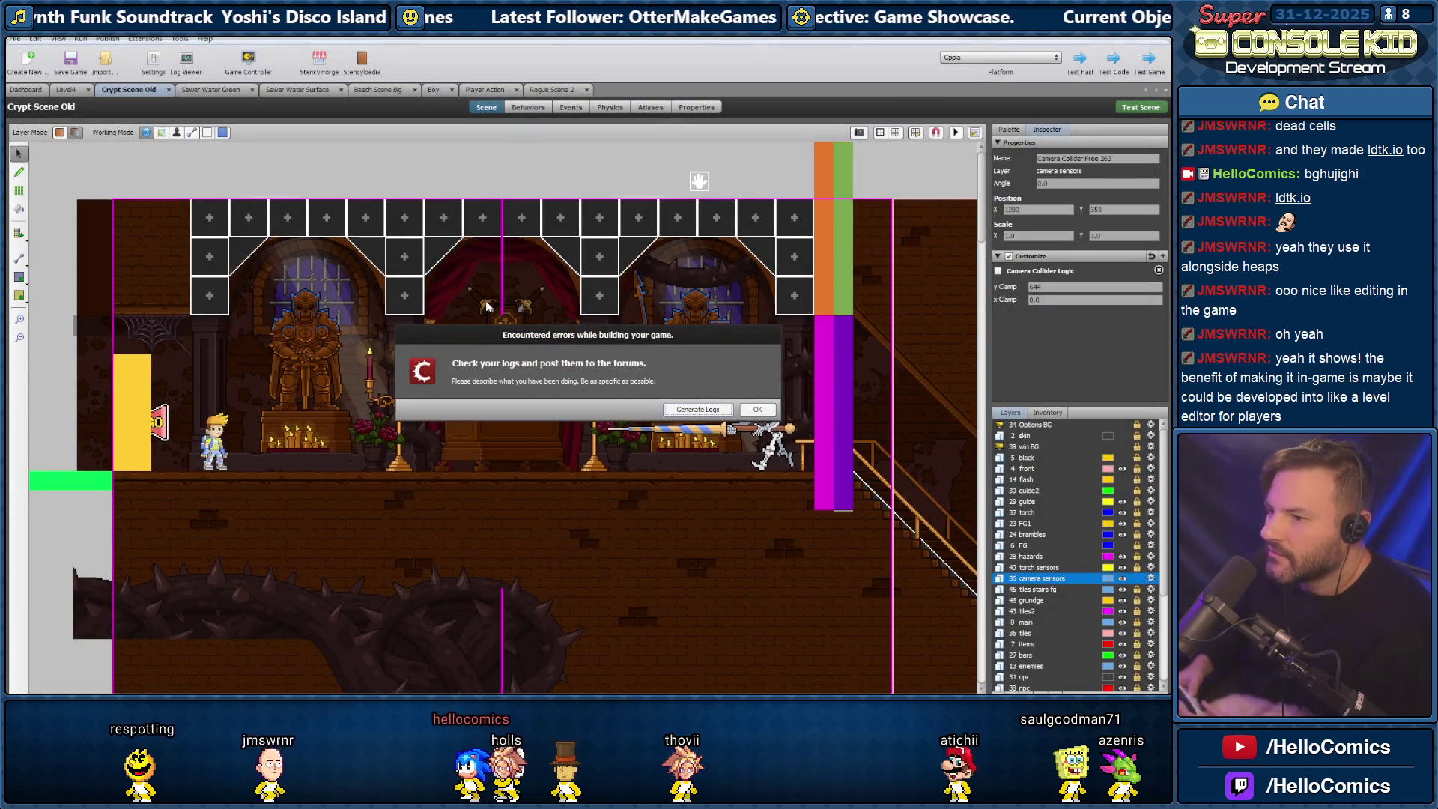
# Dismiss the build errors, test-run Crypt Scene Old with the F1 debug overlay, and dismiss errors again.
pyautogui.click(757, 410)
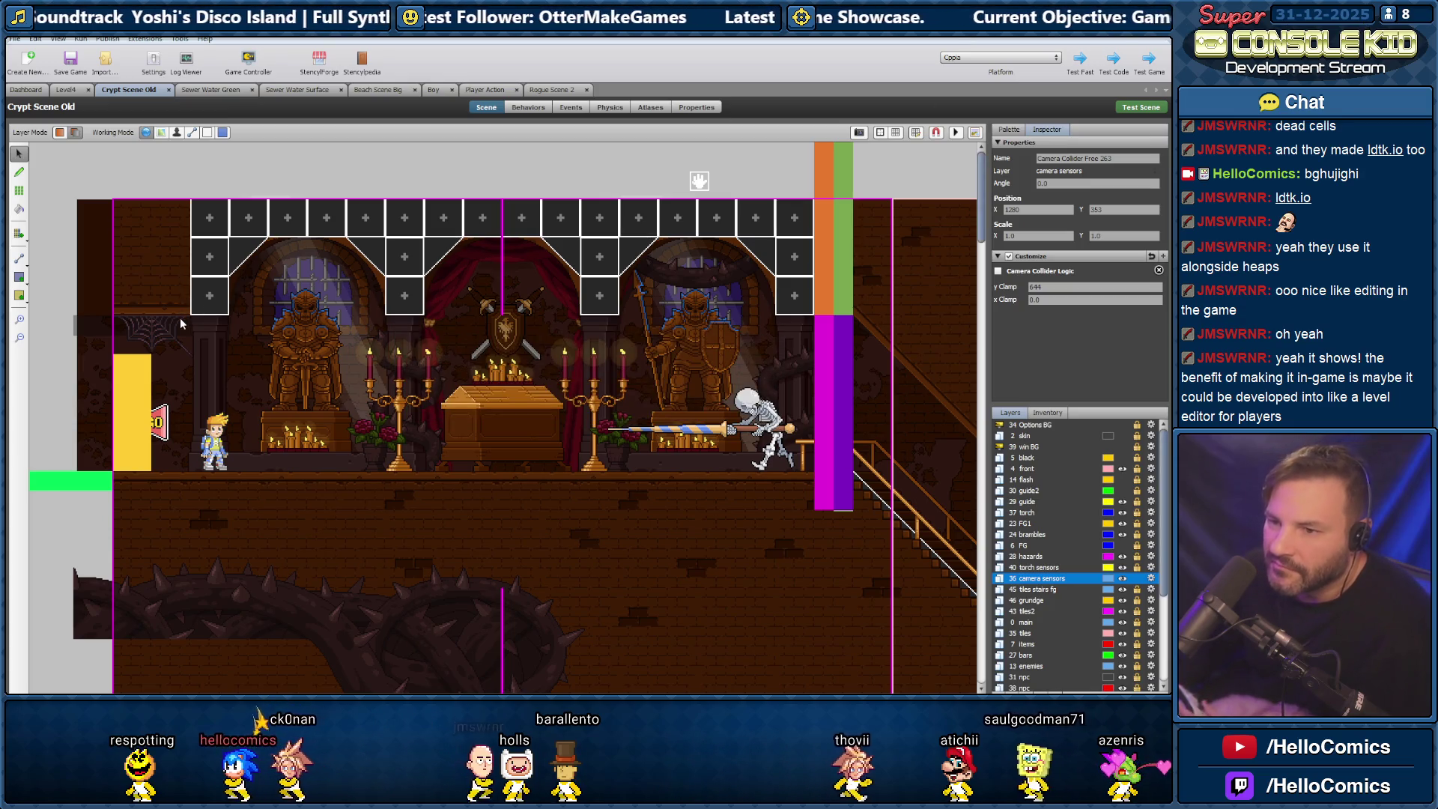
pyautogui.click(1135, 108)
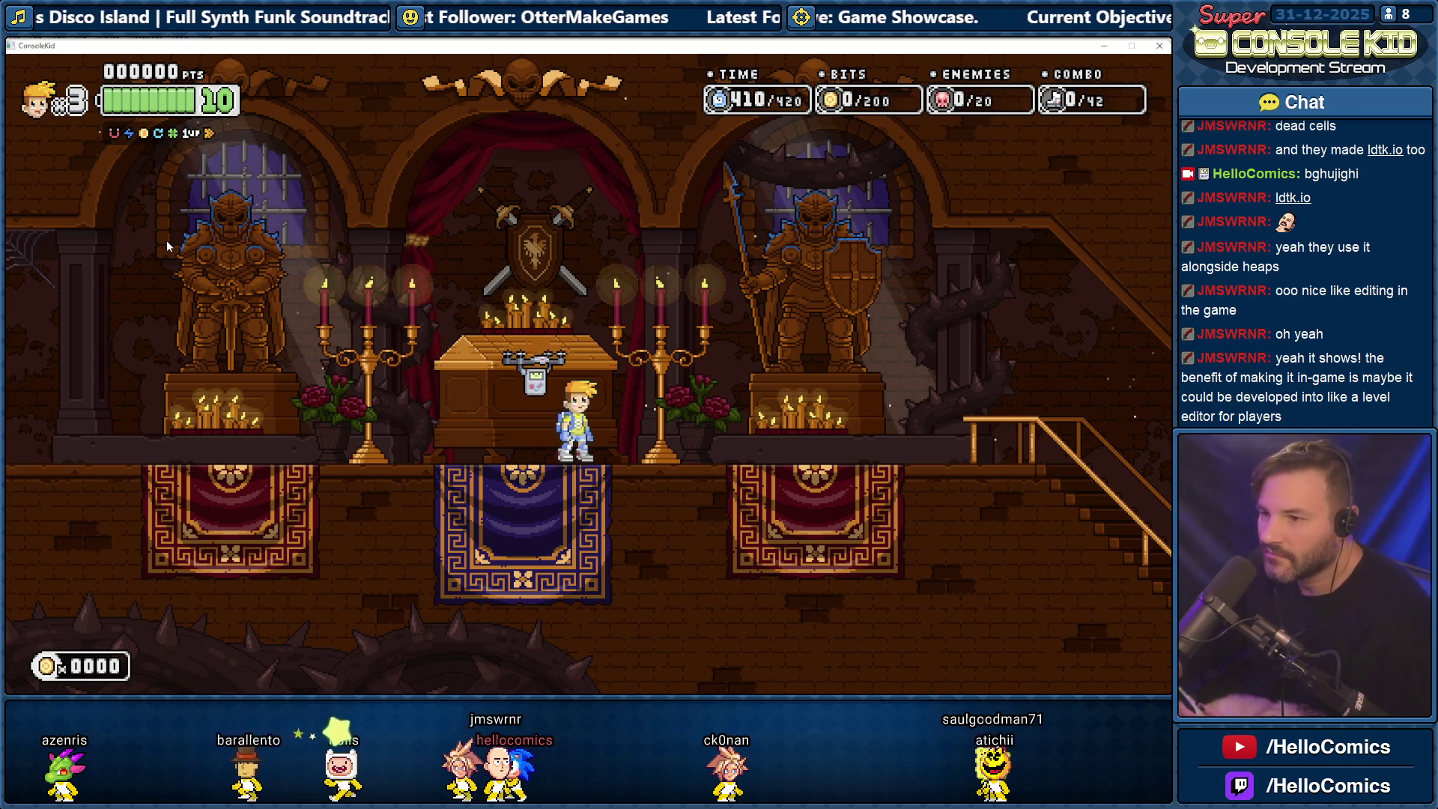
pyautogui.press('F1')
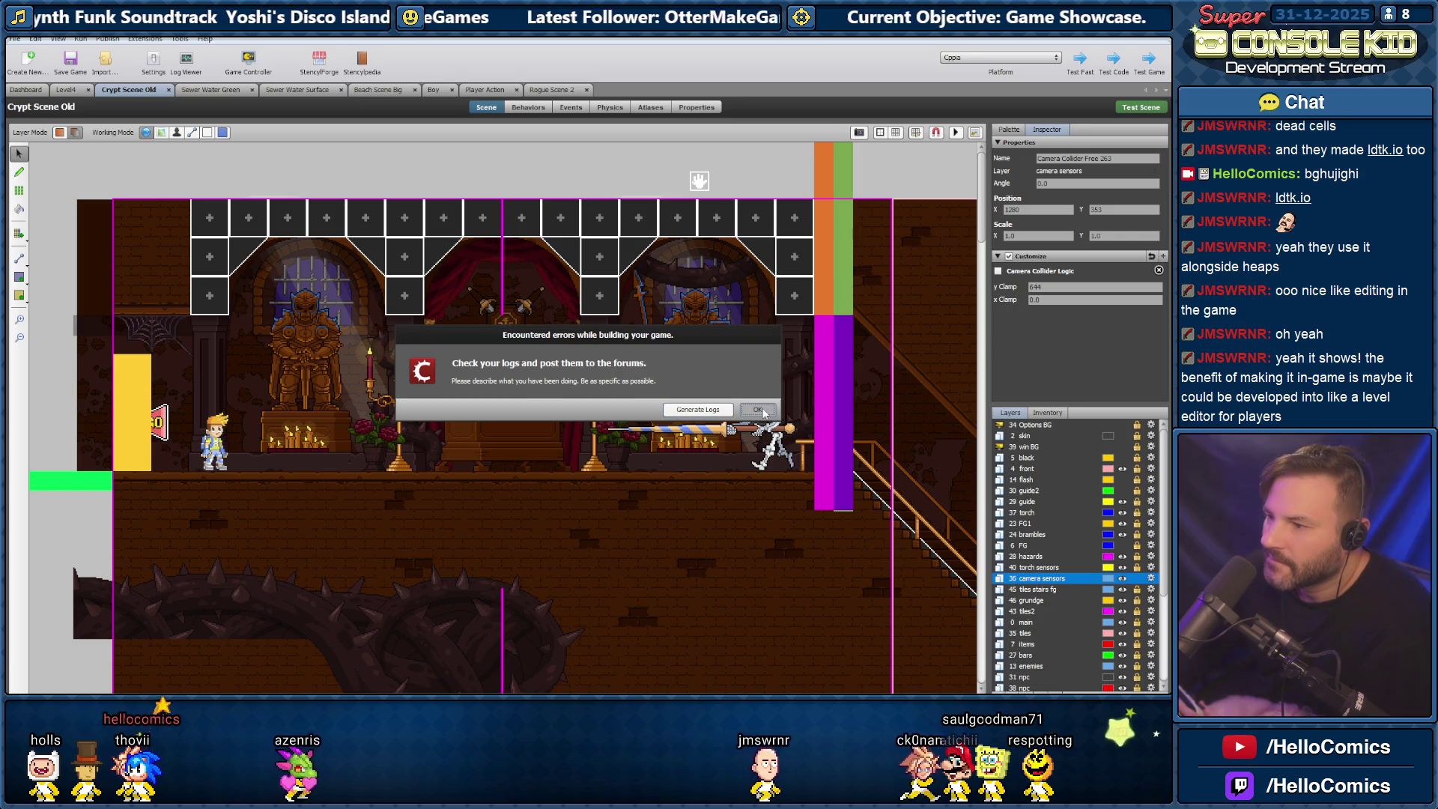
pyautogui.click(760, 410)
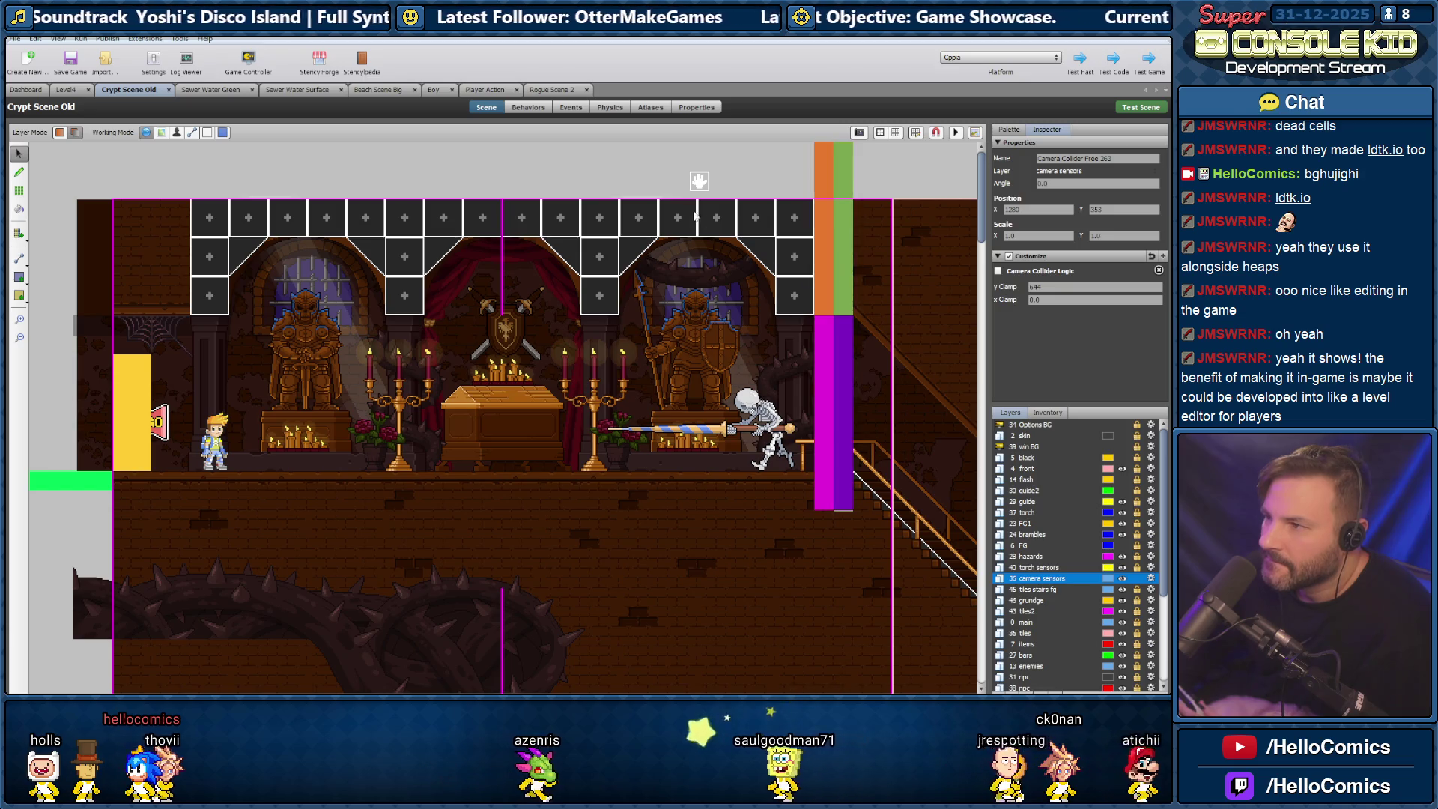
# Zoom in on the magenta camera collider at the top of the crypt staircase, then return to Select.
pyautogui.moveTo(981, 198)
pyautogui.mouseDown()
pyautogui.moveTo(979, 309)
pyautogui.moveTo(970, 222)
pyautogui.mouseUp()
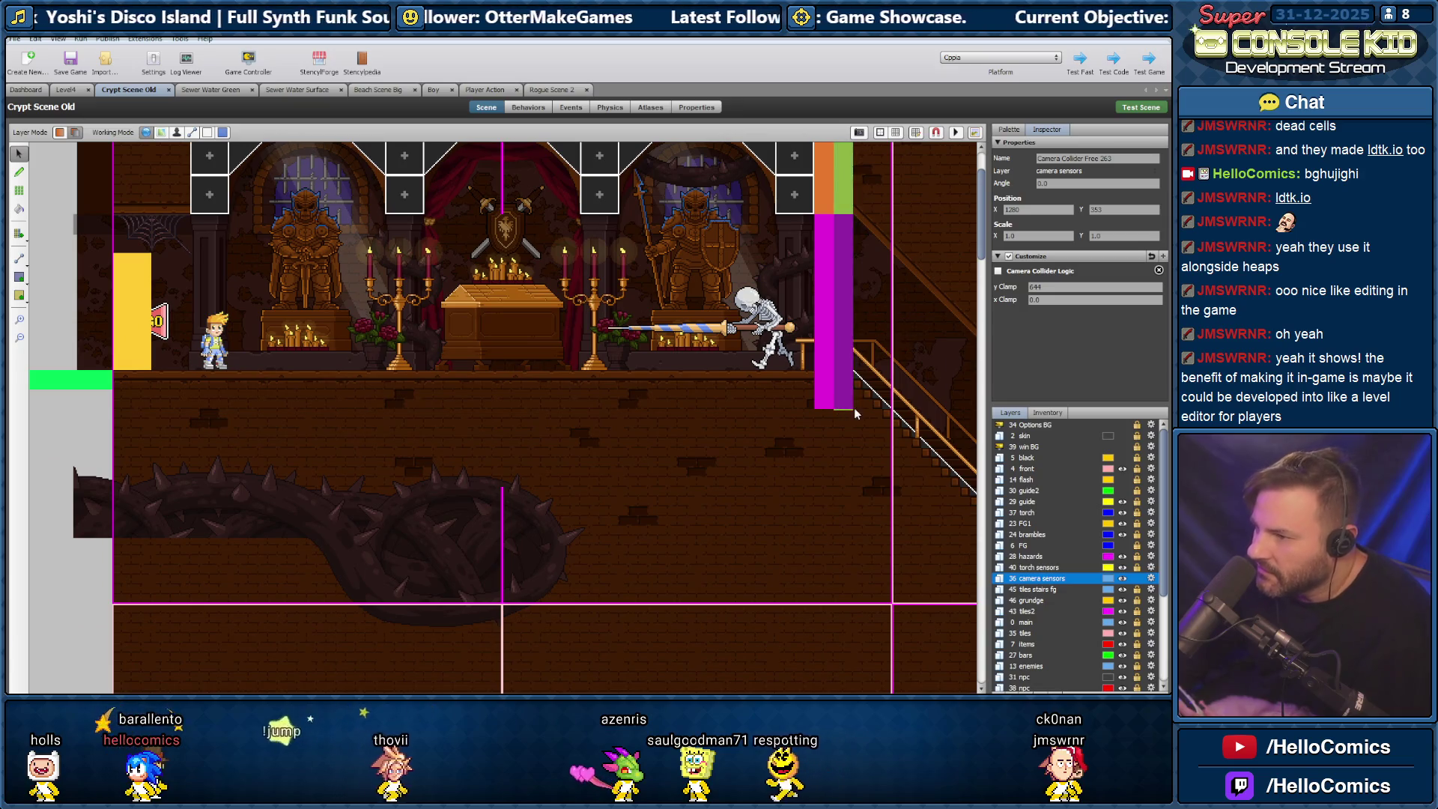
pyautogui.click(17, 321)
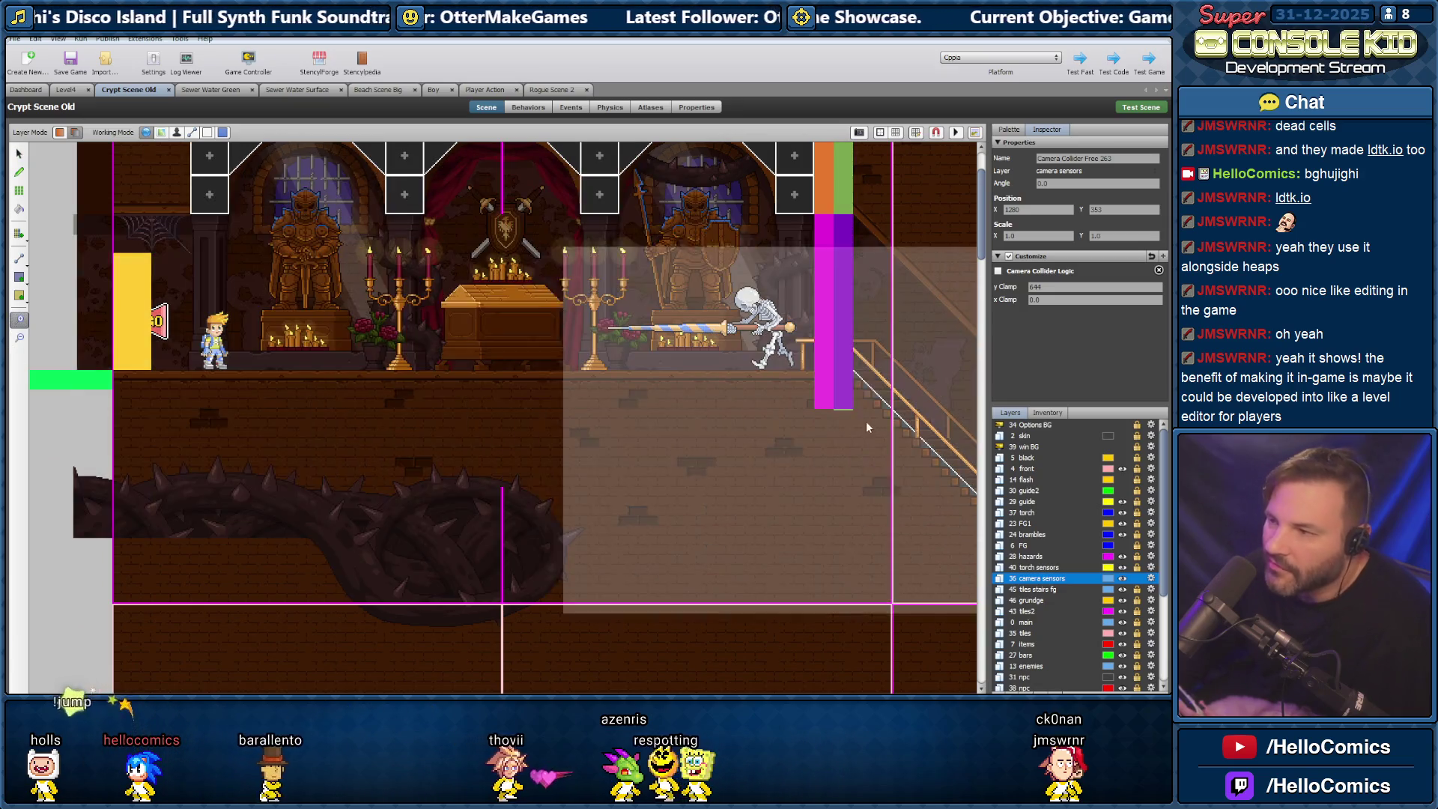
pyautogui.click(786, 419)
pyautogui.click(599, 429)
pyautogui.click(498, 434)
pyautogui.click(494, 435)
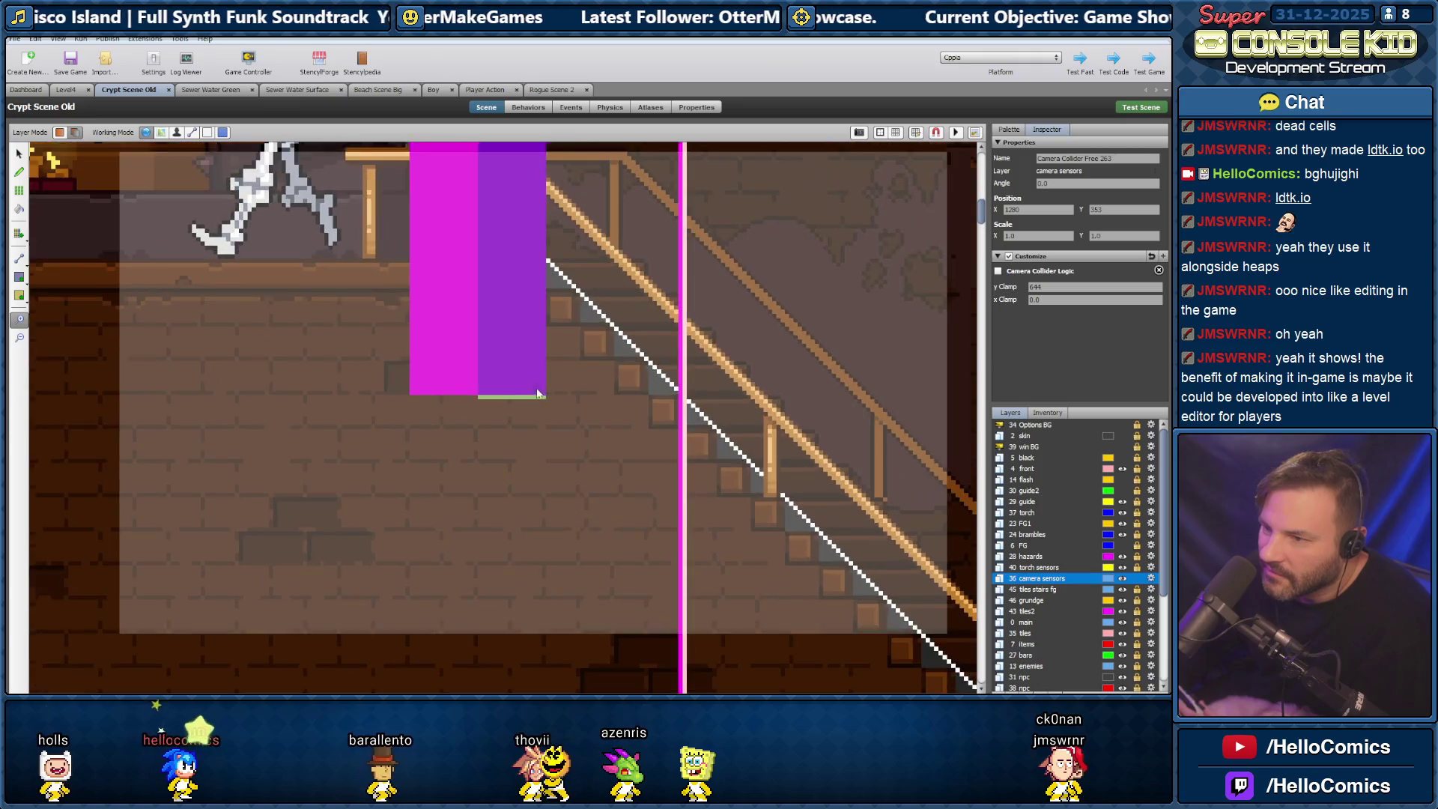
pyautogui.click(493, 399)
pyautogui.click(470, 438)
pyautogui.click(19, 153)
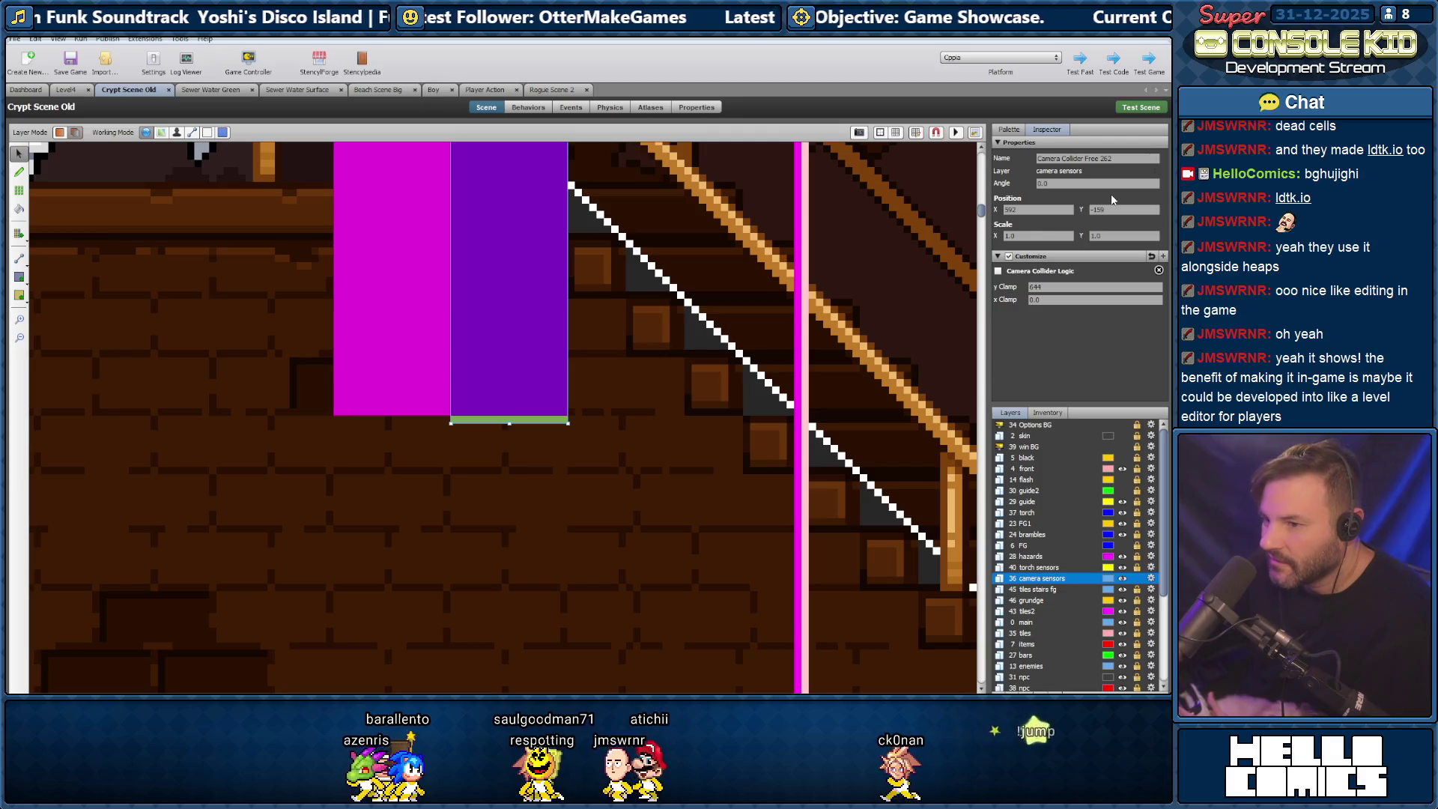
# Deselect the collider, zoom out and pan around the scene, and turn on the grid overlay.
pyautogui.click(706, 432)
pyautogui.scroll(-3, 450, 412)
pyautogui.scroll(4, 489, 420)
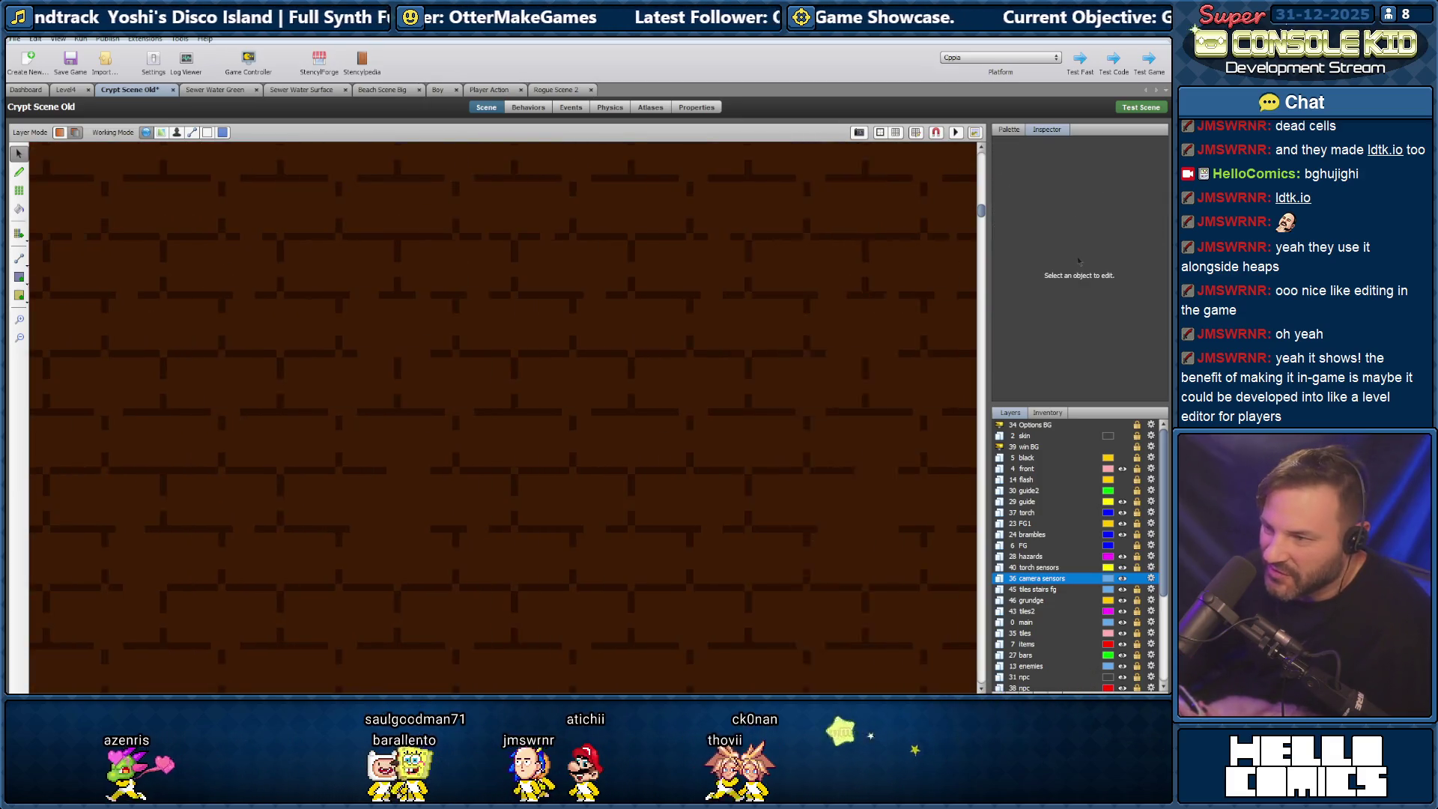
pyautogui.click(19, 337)
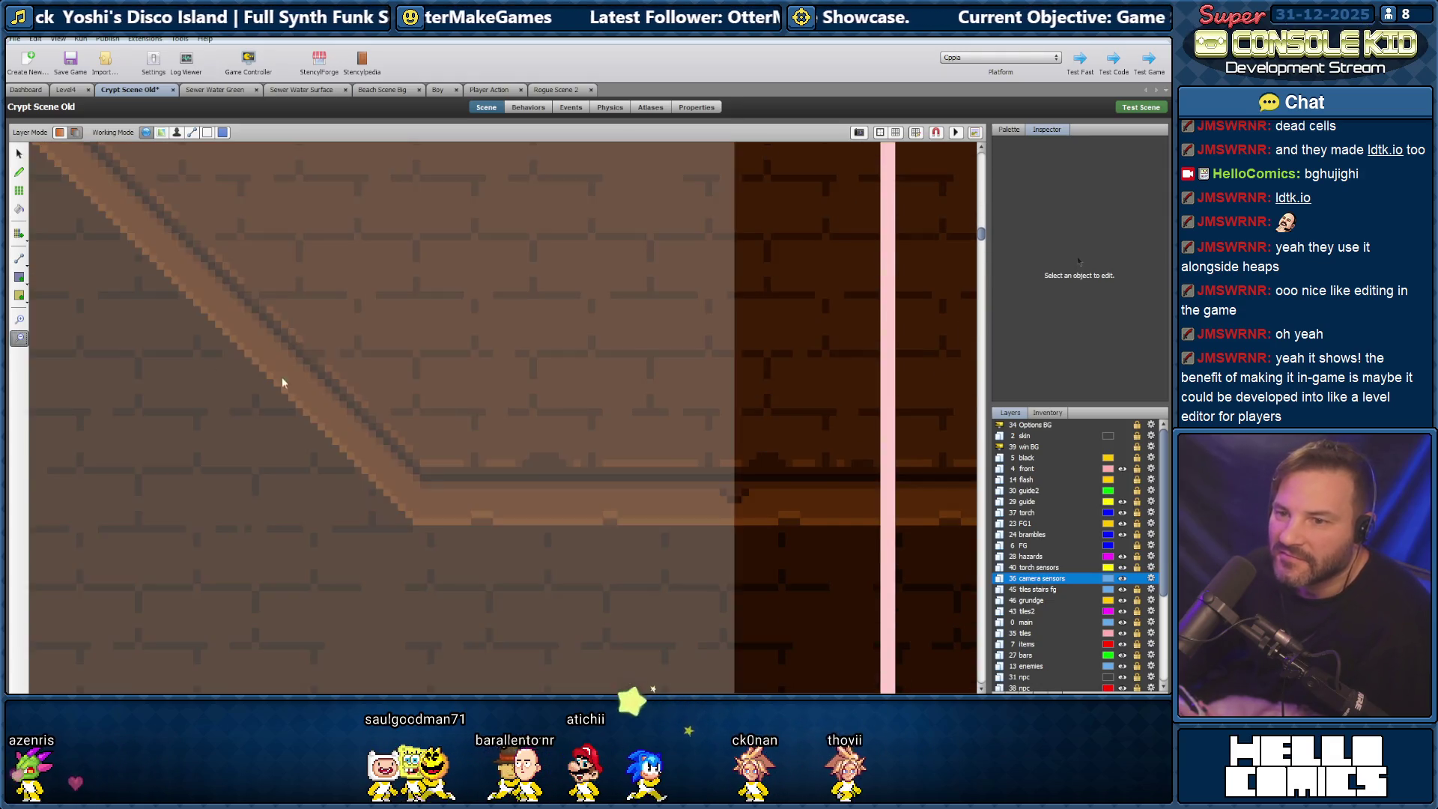
pyautogui.scroll(-3, 505, 399)
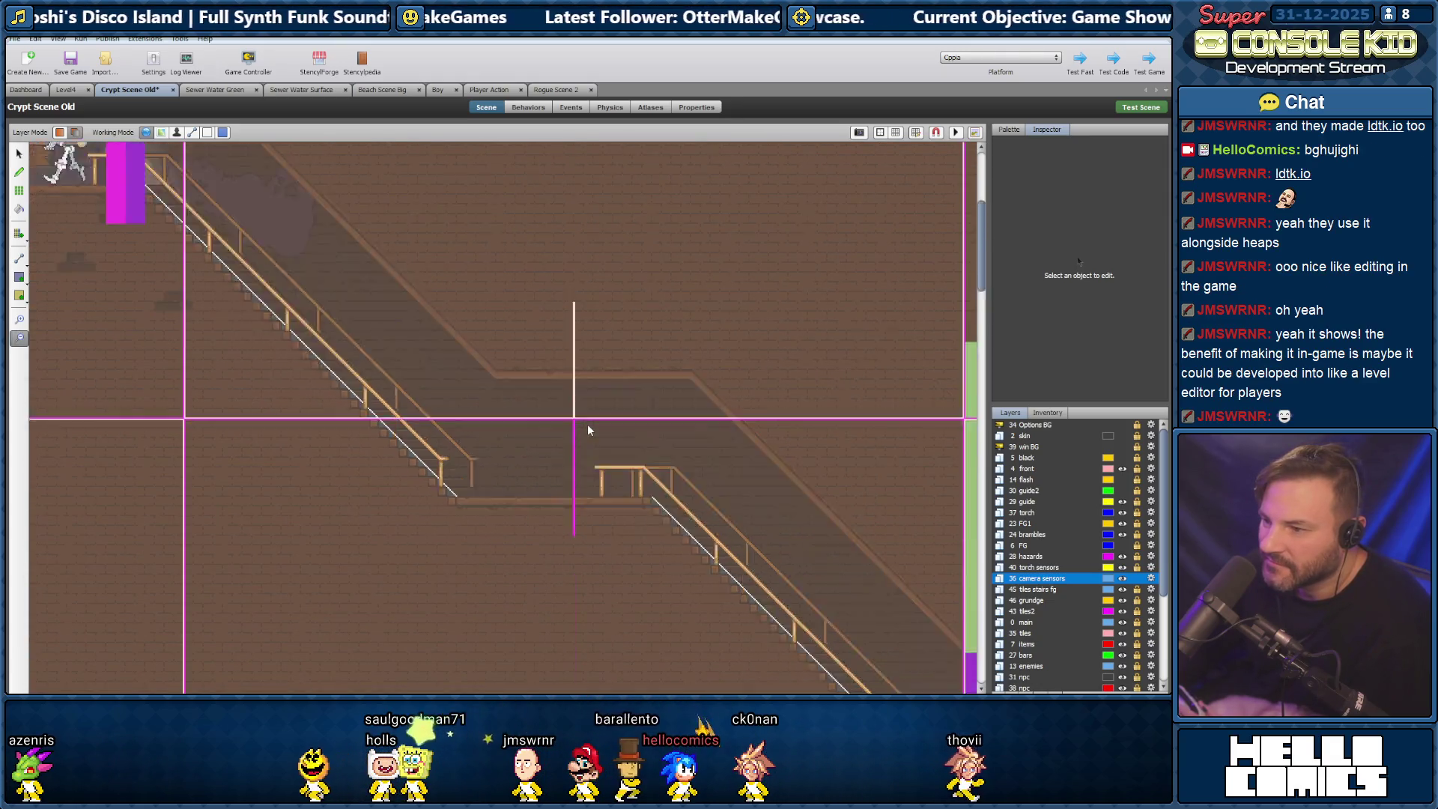
pyautogui.scroll(3, 537, 546)
pyautogui.hscroll(10, 316, 674)
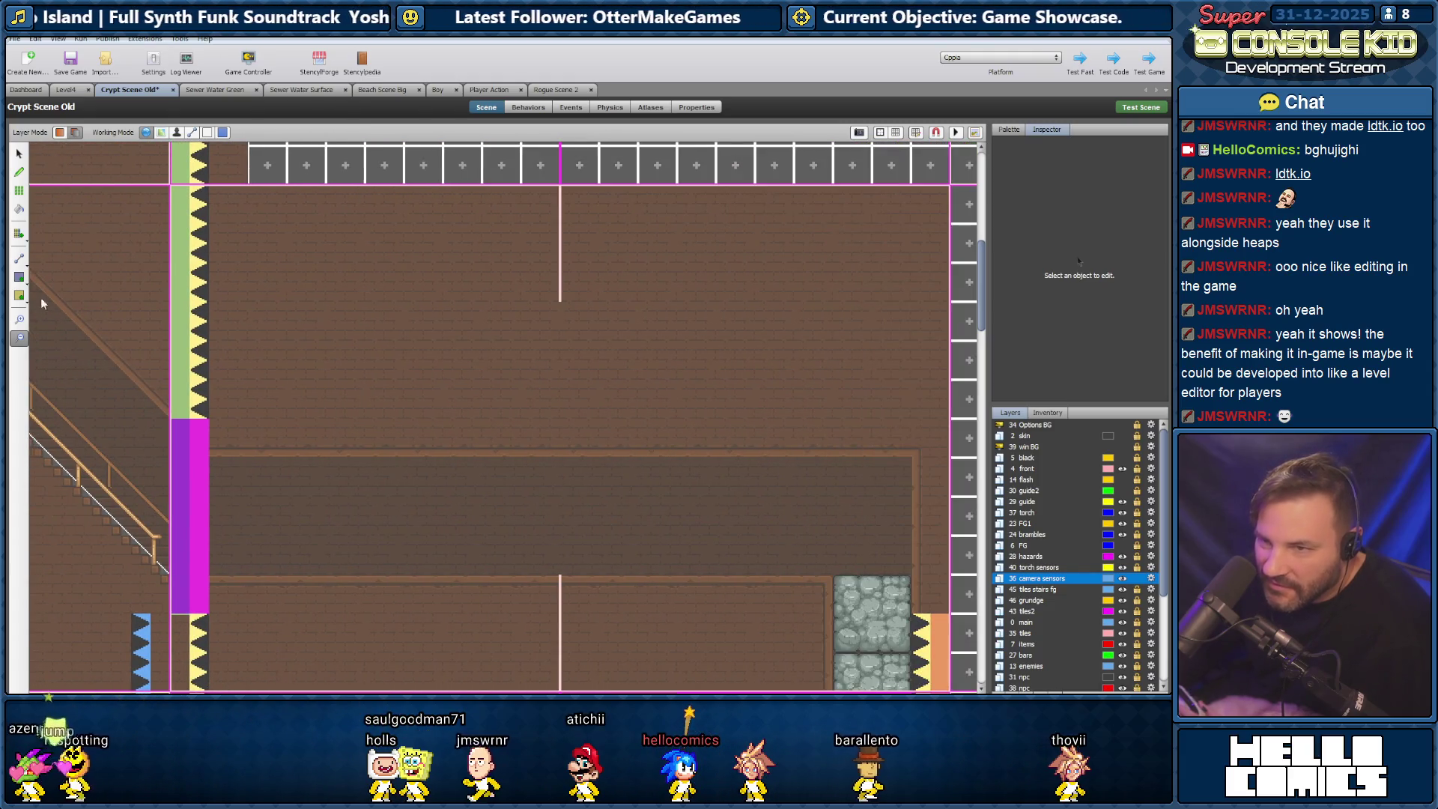
pyautogui.scroll(2, 151, 276)
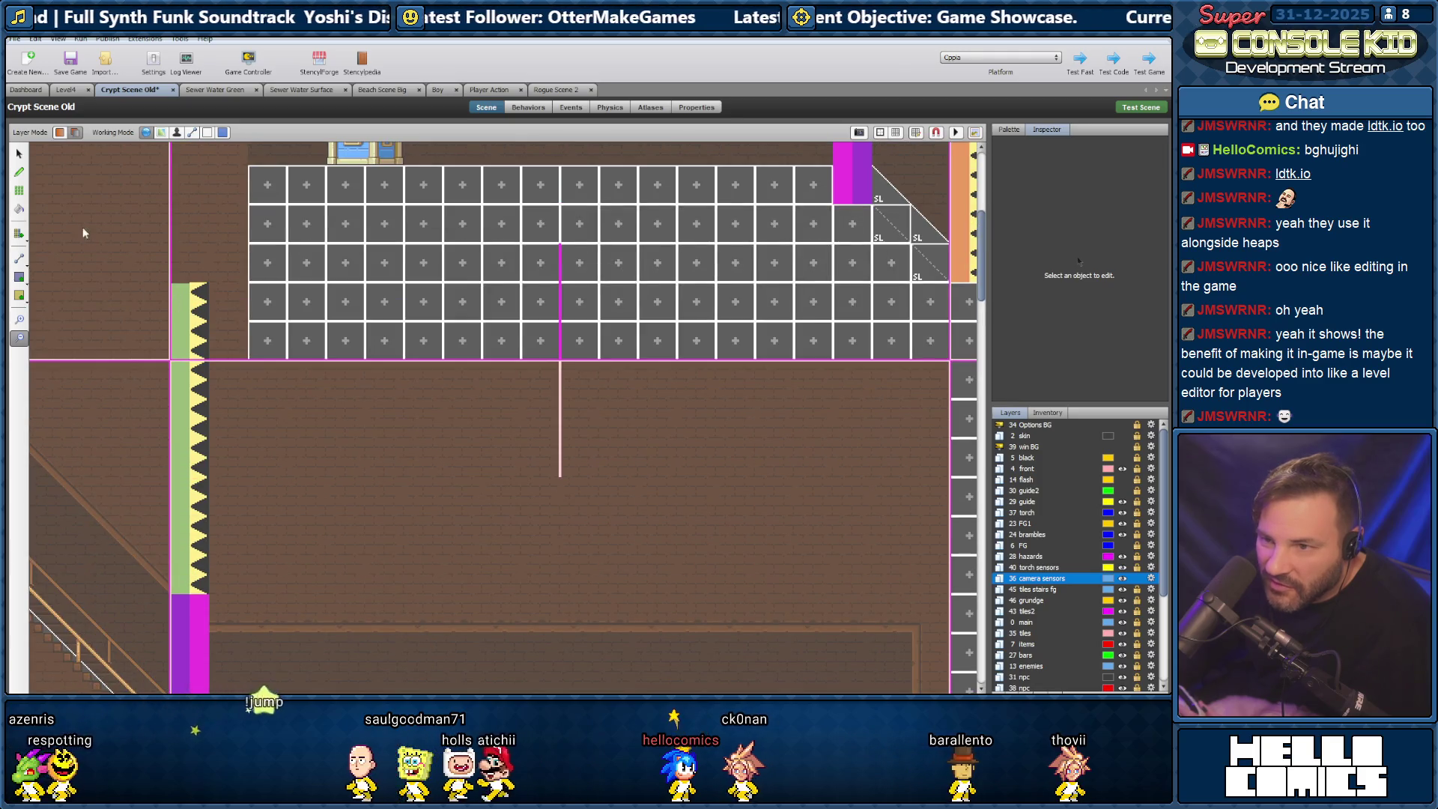
pyautogui.scroll(-3, 179, 480)
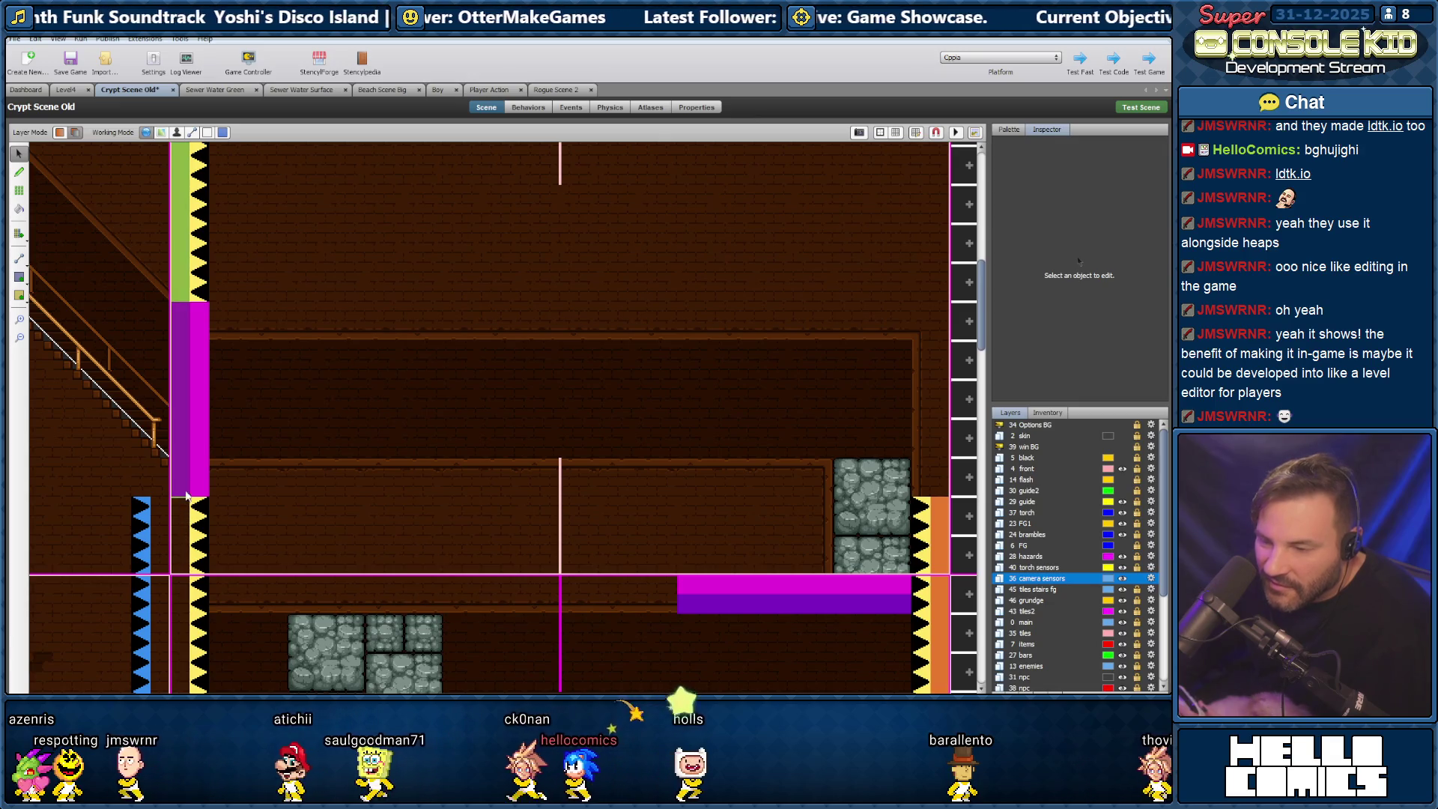
pyautogui.scroll(3, 880, 153)
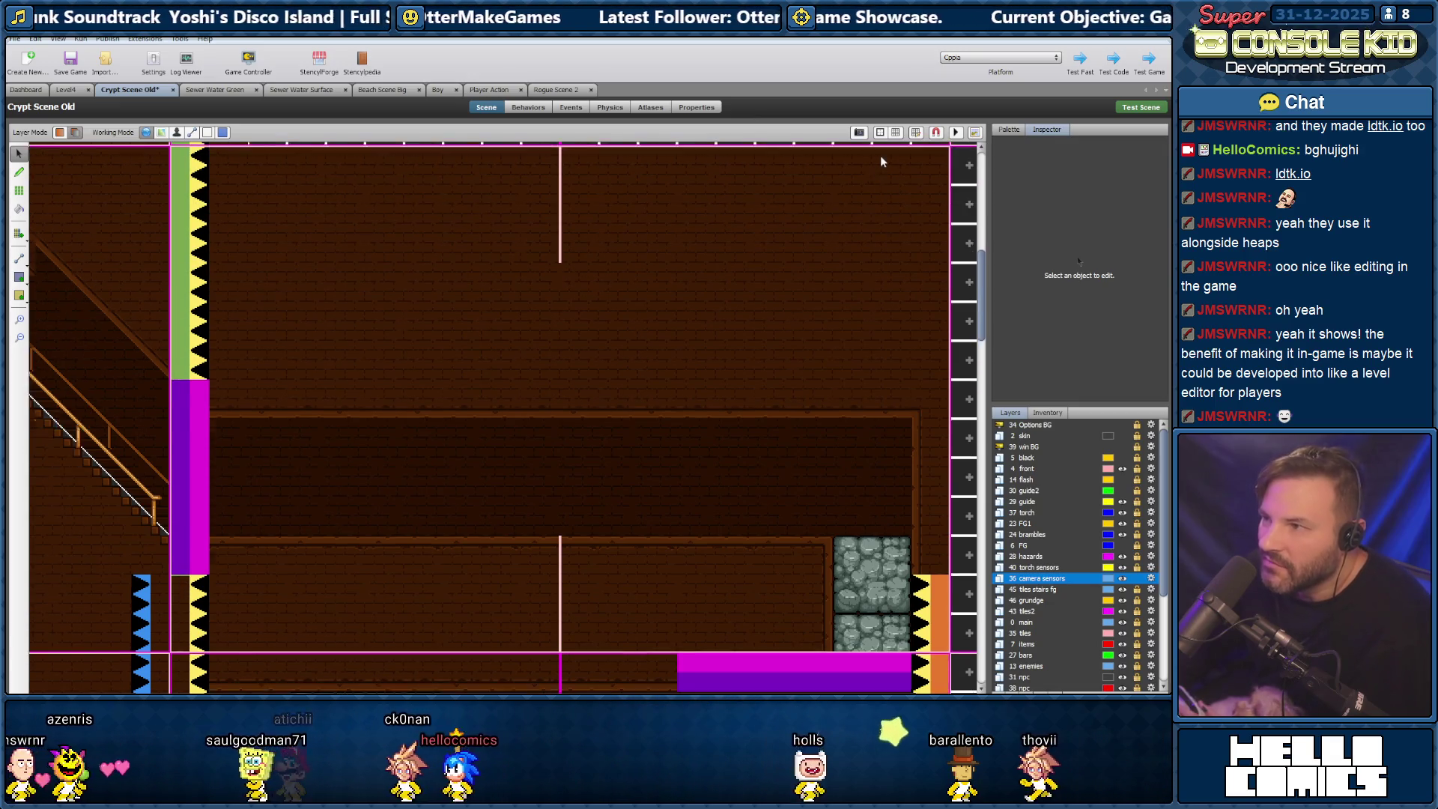
pyautogui.click(895, 132)
# Nudge Camera Collider Free 263 from Y 353 to 352 and save the game.
pyautogui.scroll(2, 442, 322)
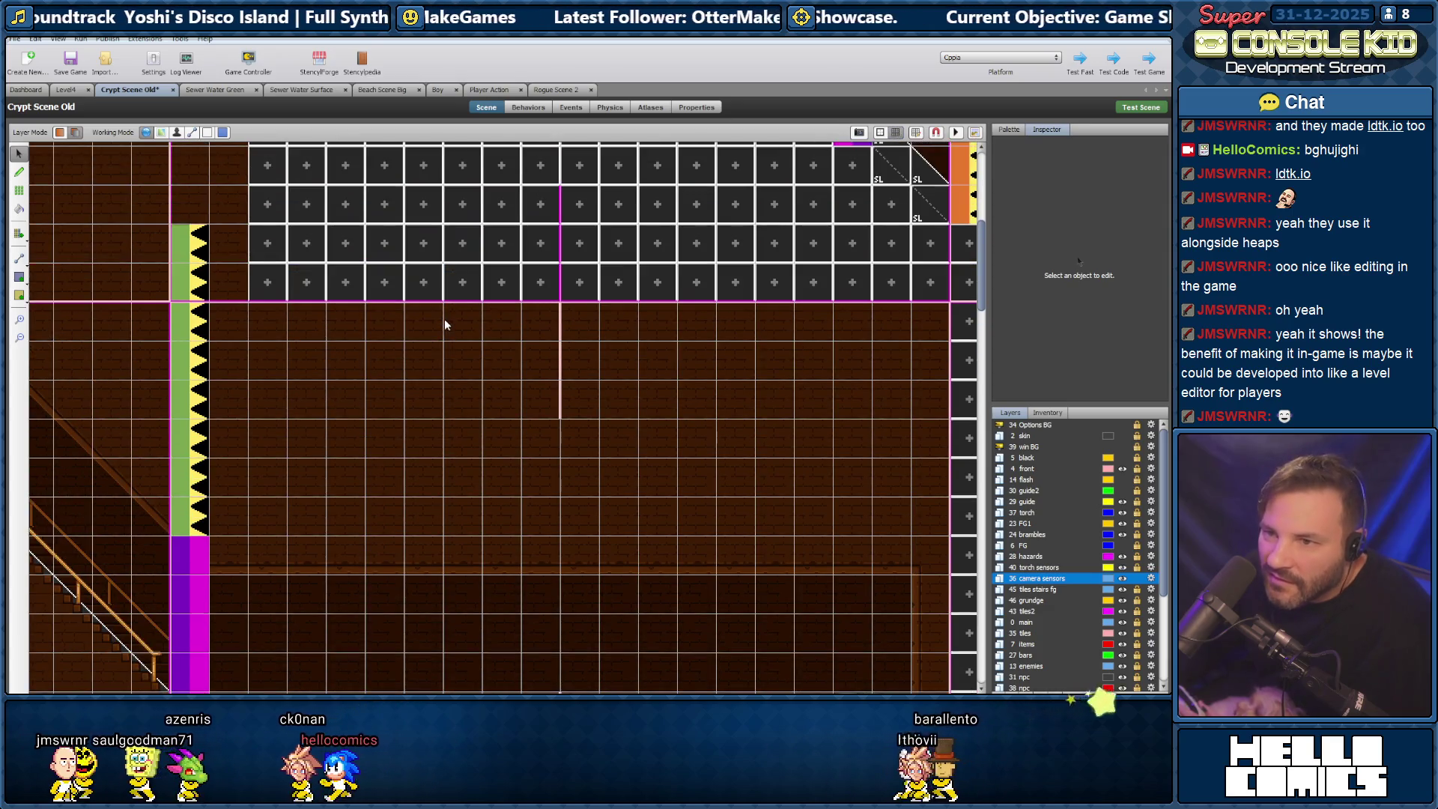
pyautogui.click(679, 268)
pyautogui.press('Up')
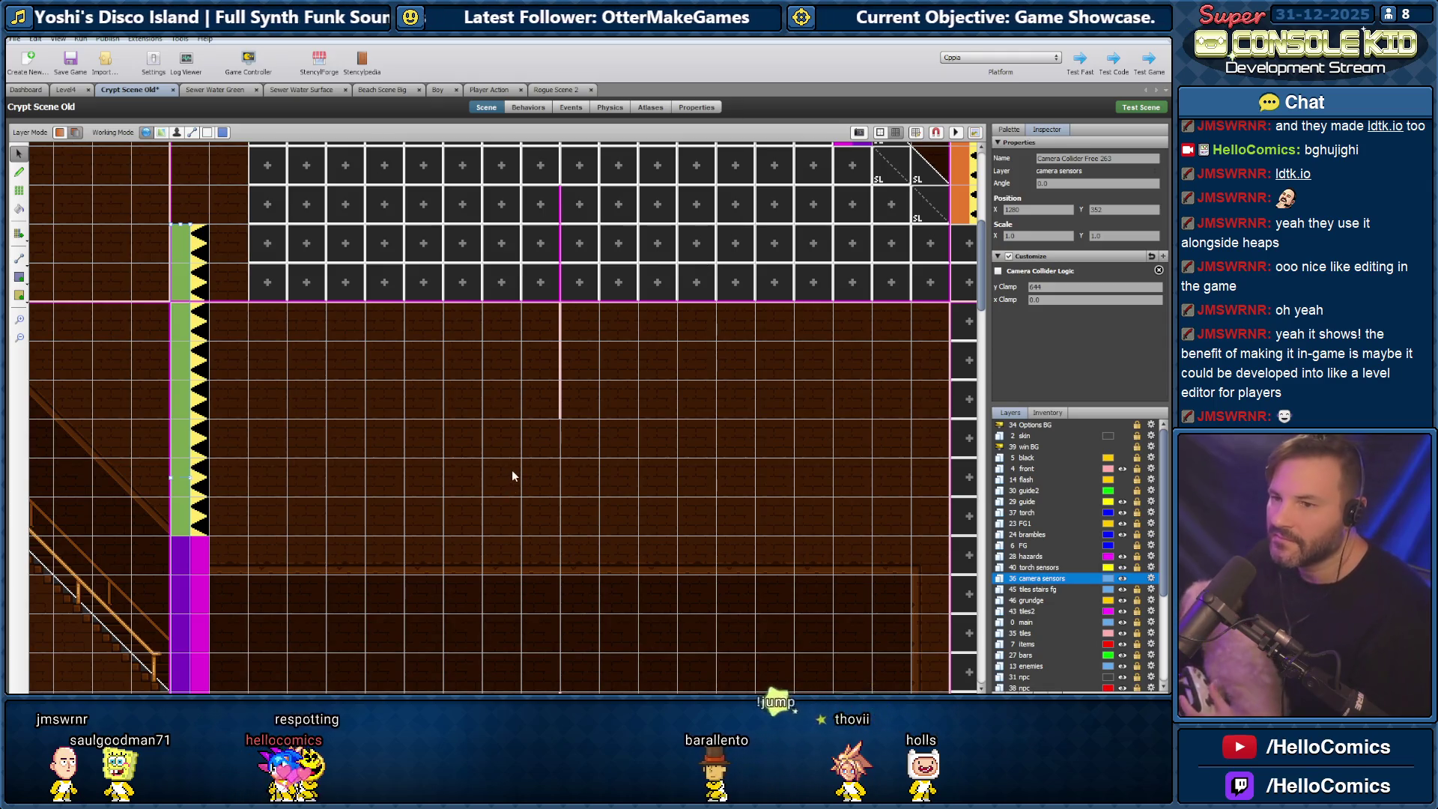
pyautogui.click(514, 476)
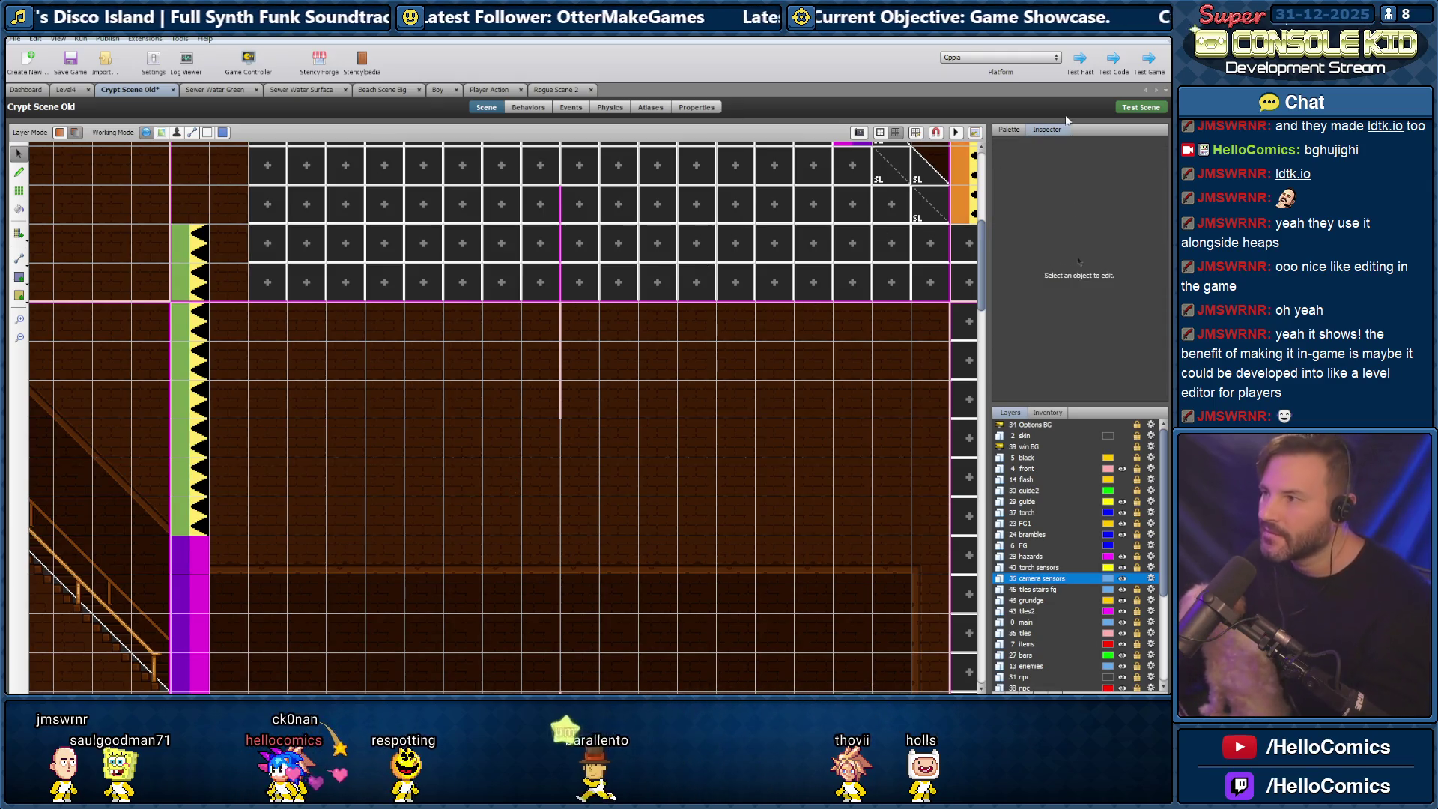
pyautogui.hotkey('ctrl', 's')
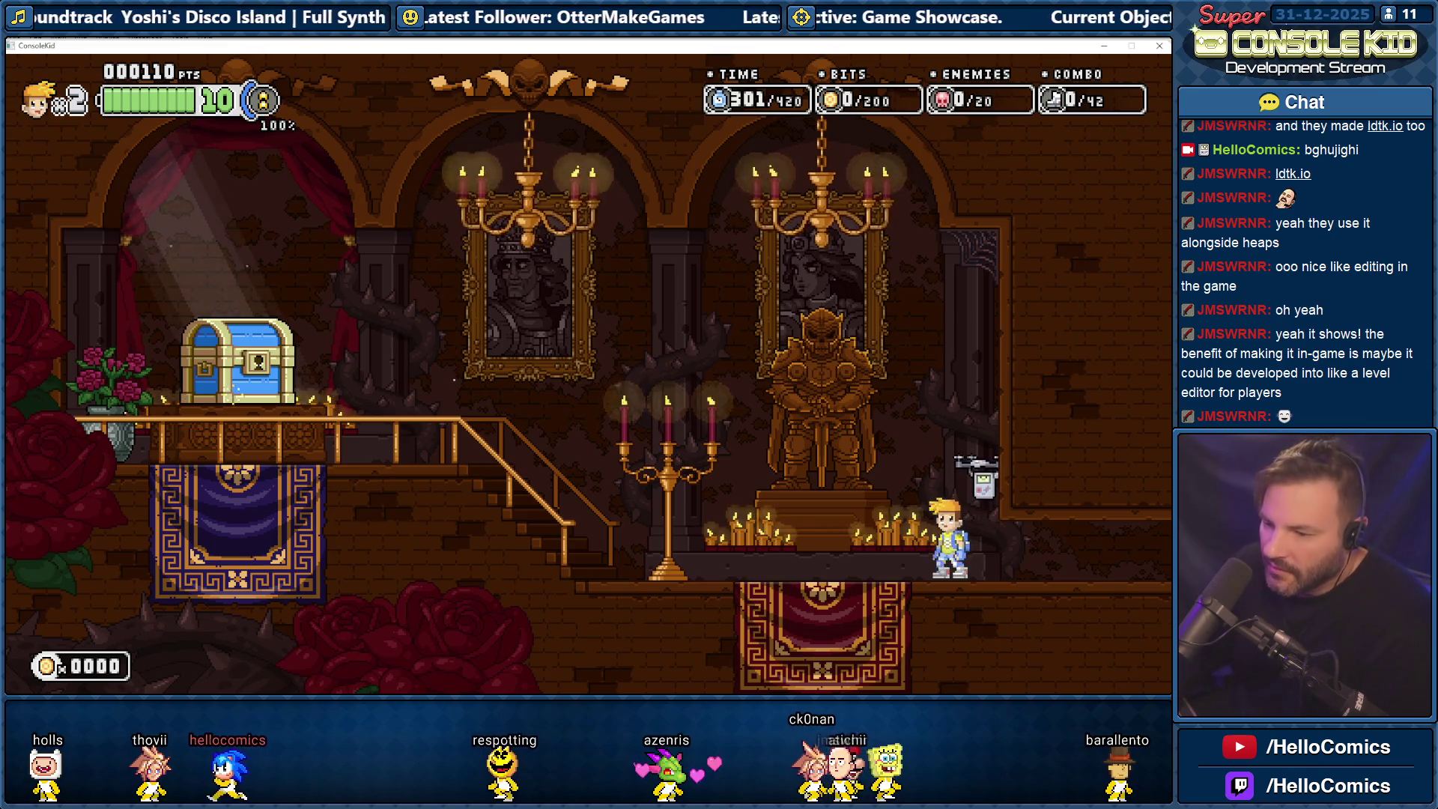
# Quit the running test build with Alt+F4 and dismiss the test-finished notice.
pyautogui.hotkey('alt', 'F4')
pyautogui.click(588, 388)
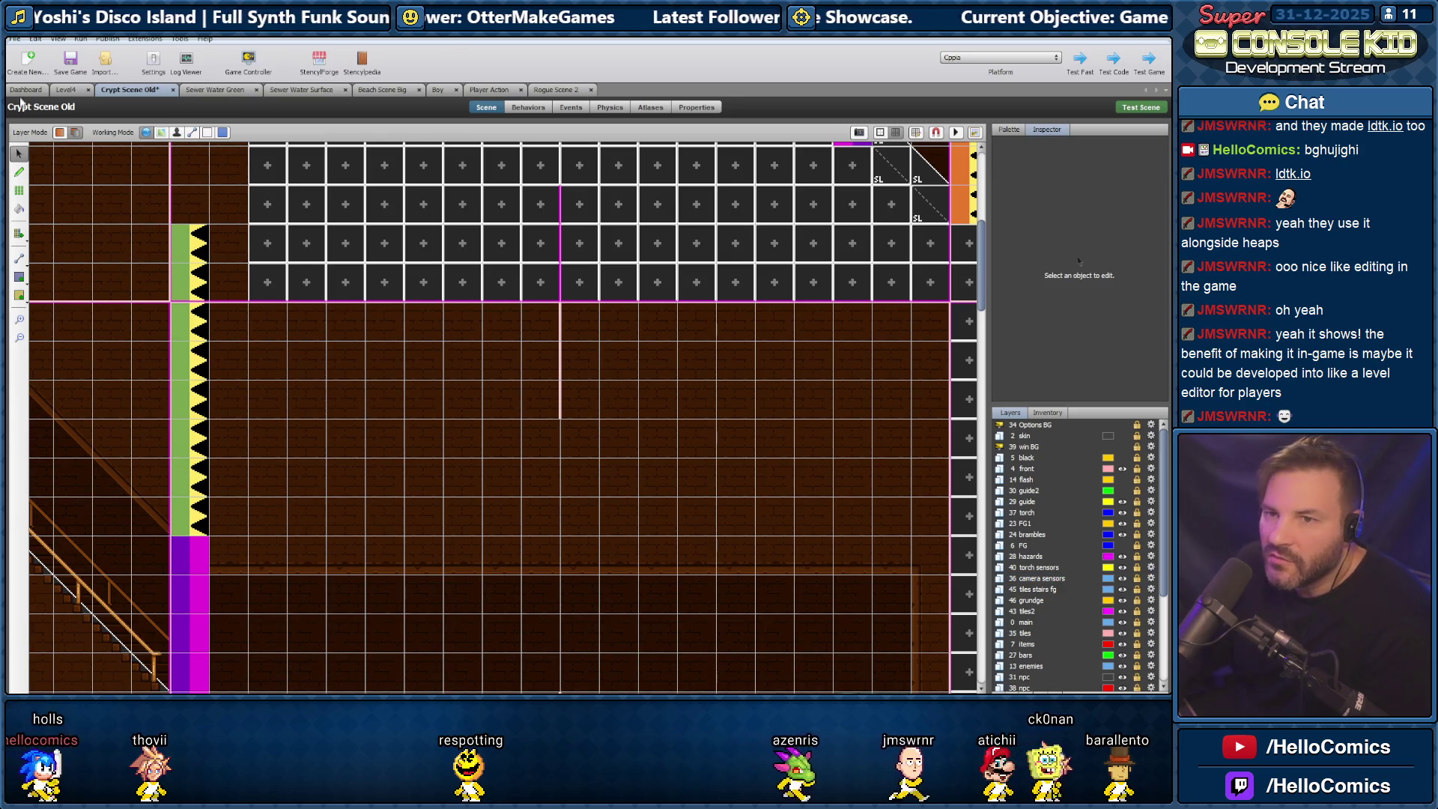
# Open the Sound Manager actor type from Dashboard > Actor Types and edit its behaviour logic.
pyautogui.click(26, 89)
pyautogui.click(56, 115)
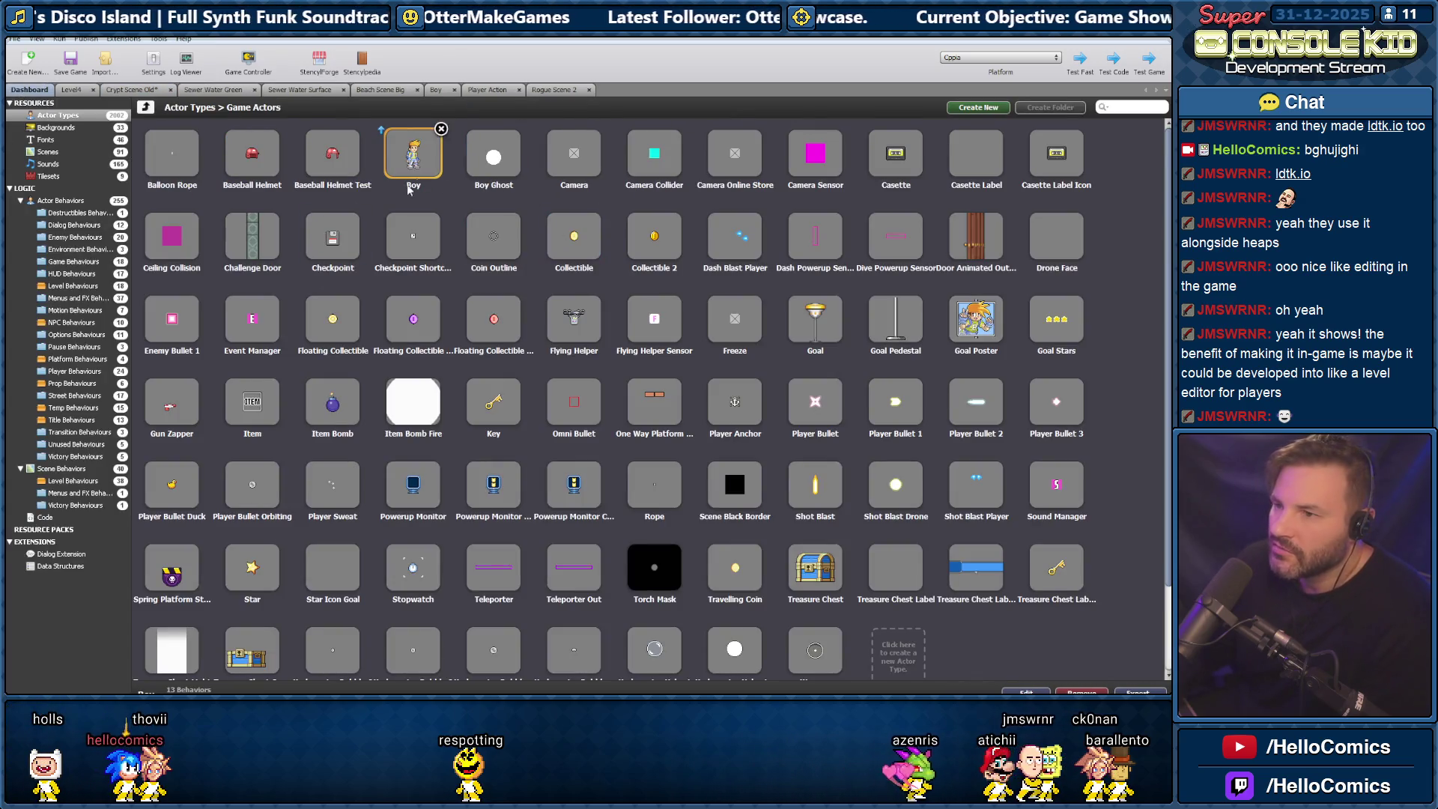
pyautogui.click(1037, 482)
pyautogui.doubleClick(1037, 481)
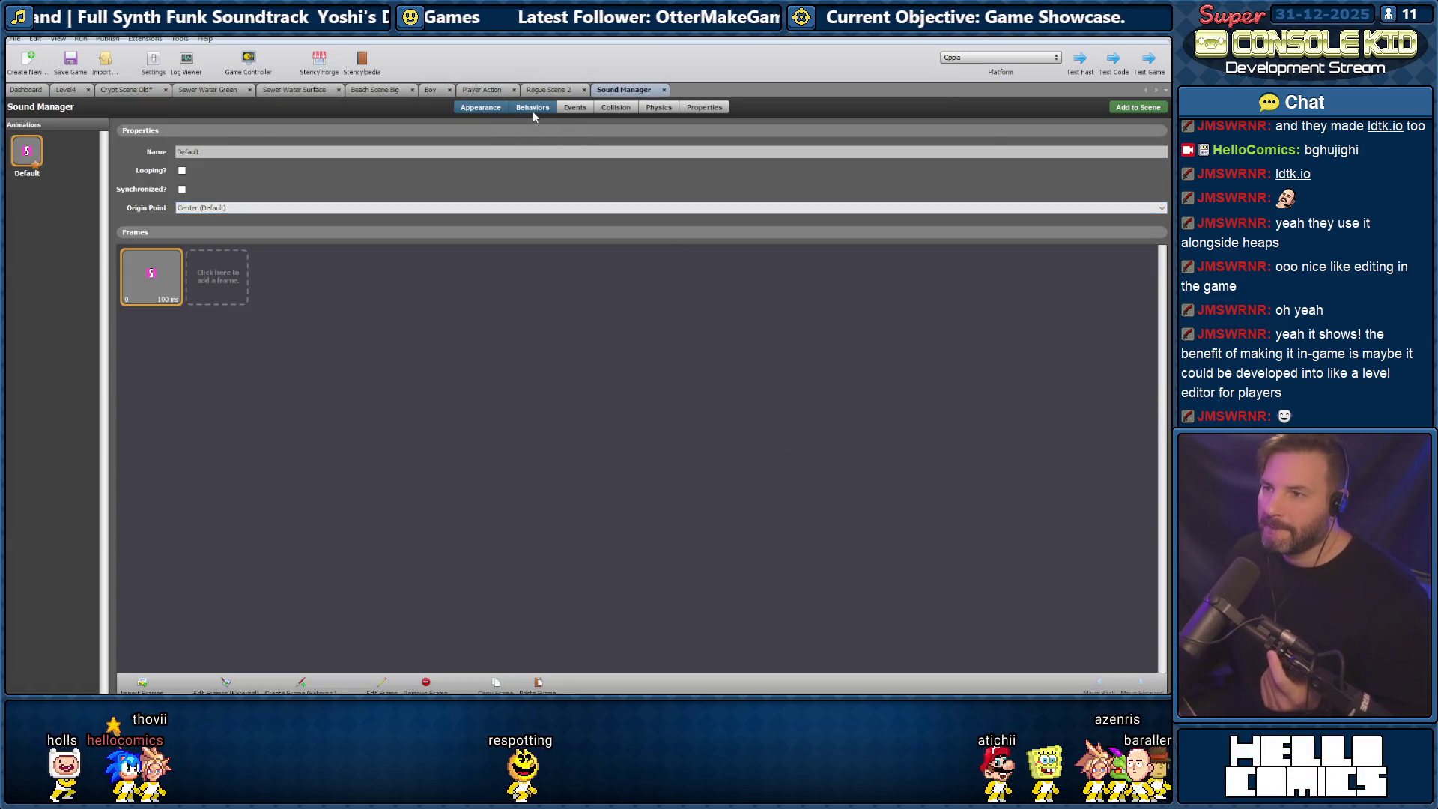
pyautogui.click(532, 109)
pyautogui.click(1002, 133)
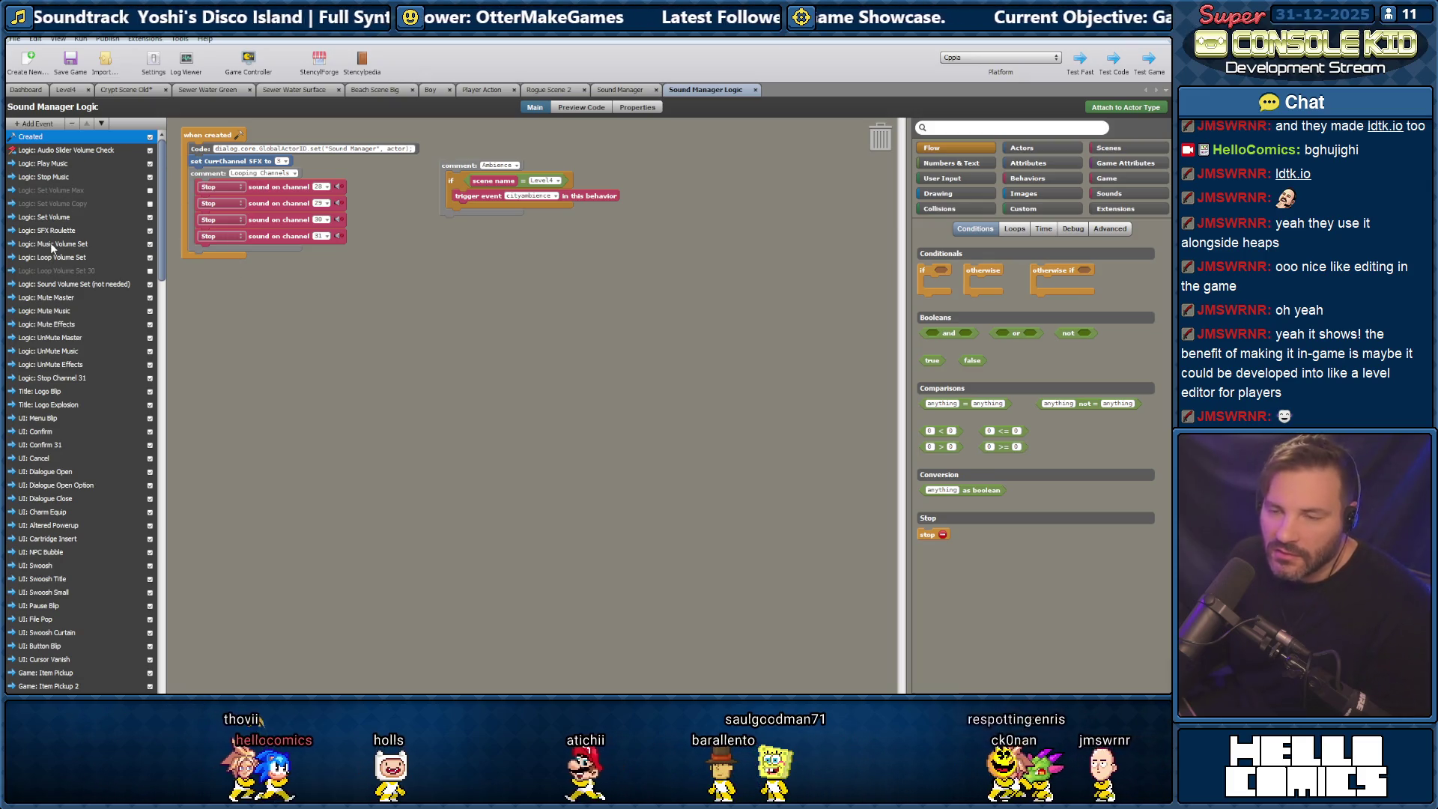
# Move the Environment: Thunder event above Stone Thump and move Particles: Rock up the list.
pyautogui.scroll(-15, 80, 218)
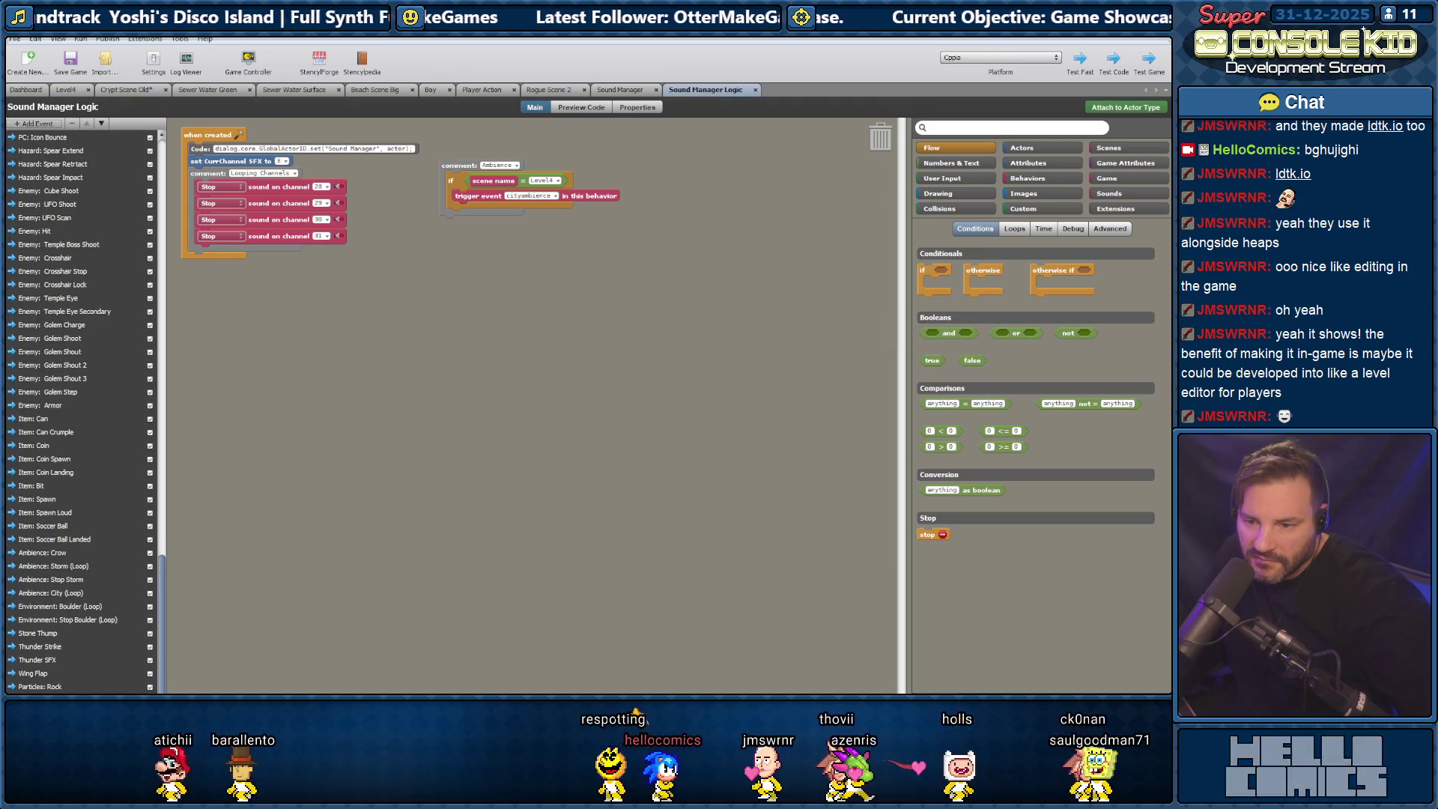
pyautogui.click(38, 659)
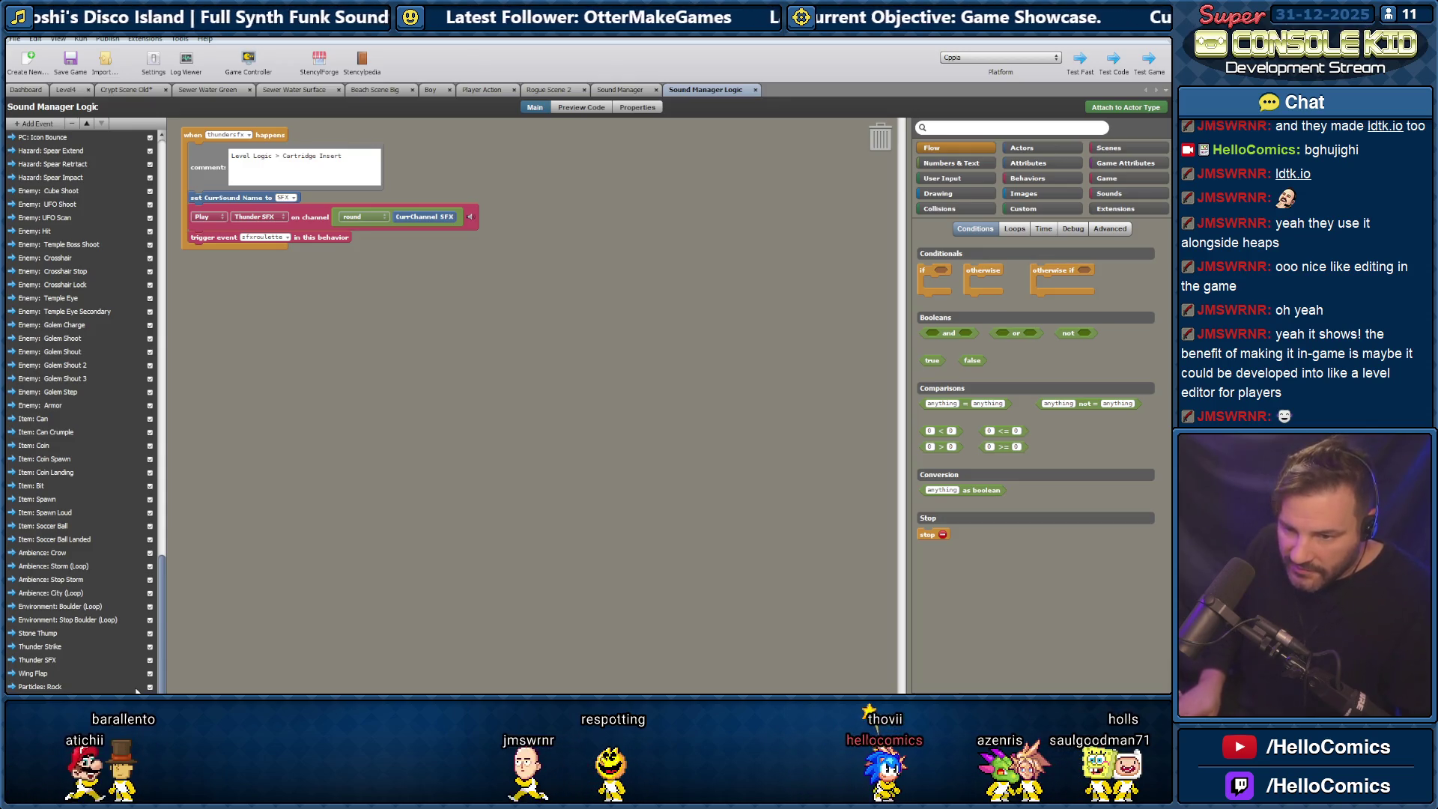
pyautogui.click(87, 123)
pyautogui.click(87, 123)
pyautogui.click(86, 123)
pyautogui.click(87, 125)
pyautogui.click(87, 125)
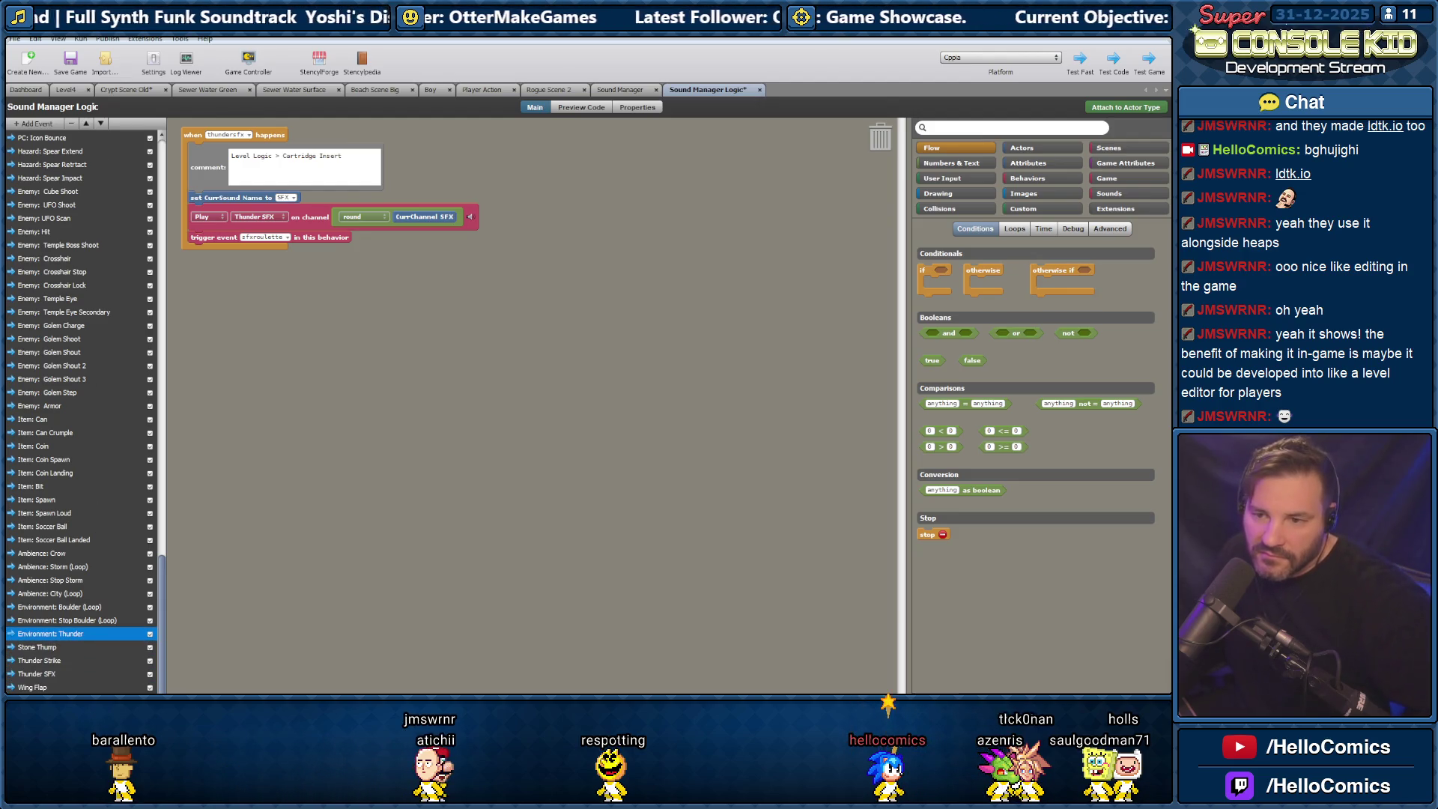
pyautogui.click(72, 442)
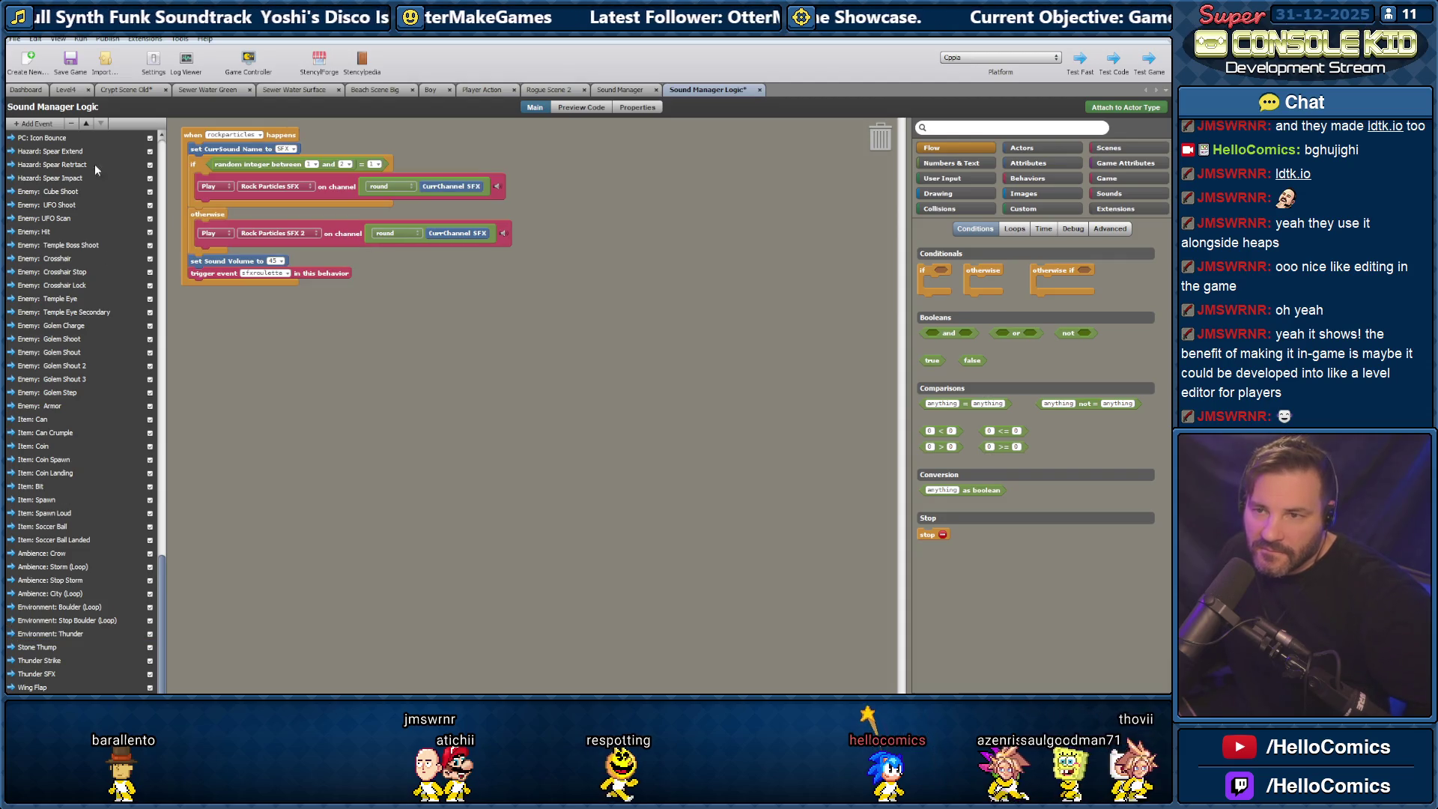
pyautogui.click(87, 124)
pyautogui.click(87, 124)
pyautogui.click(87, 125)
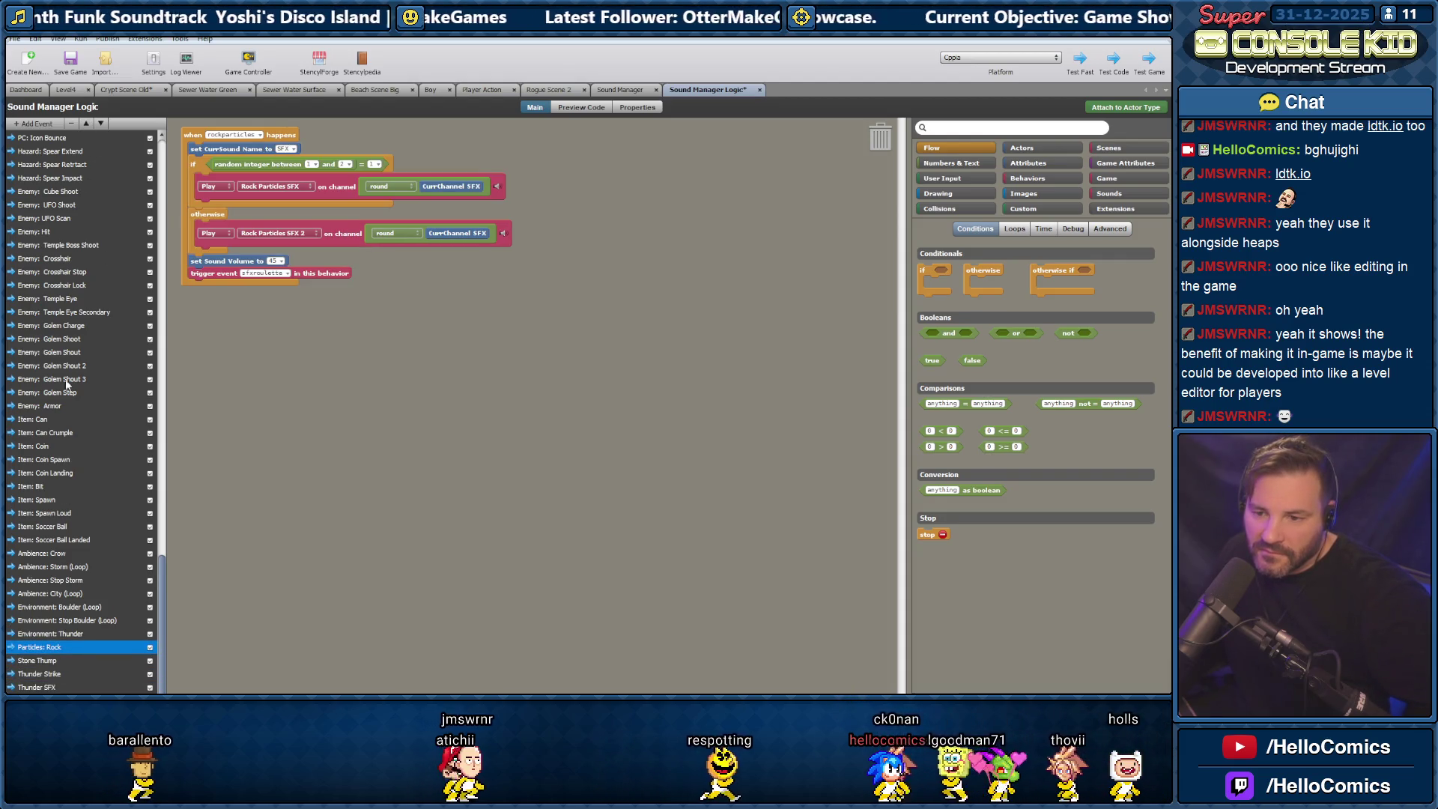
# Scroll back to the top of the event list and open the Game: Secret event.
pyautogui.scroll(2, 32, 508)
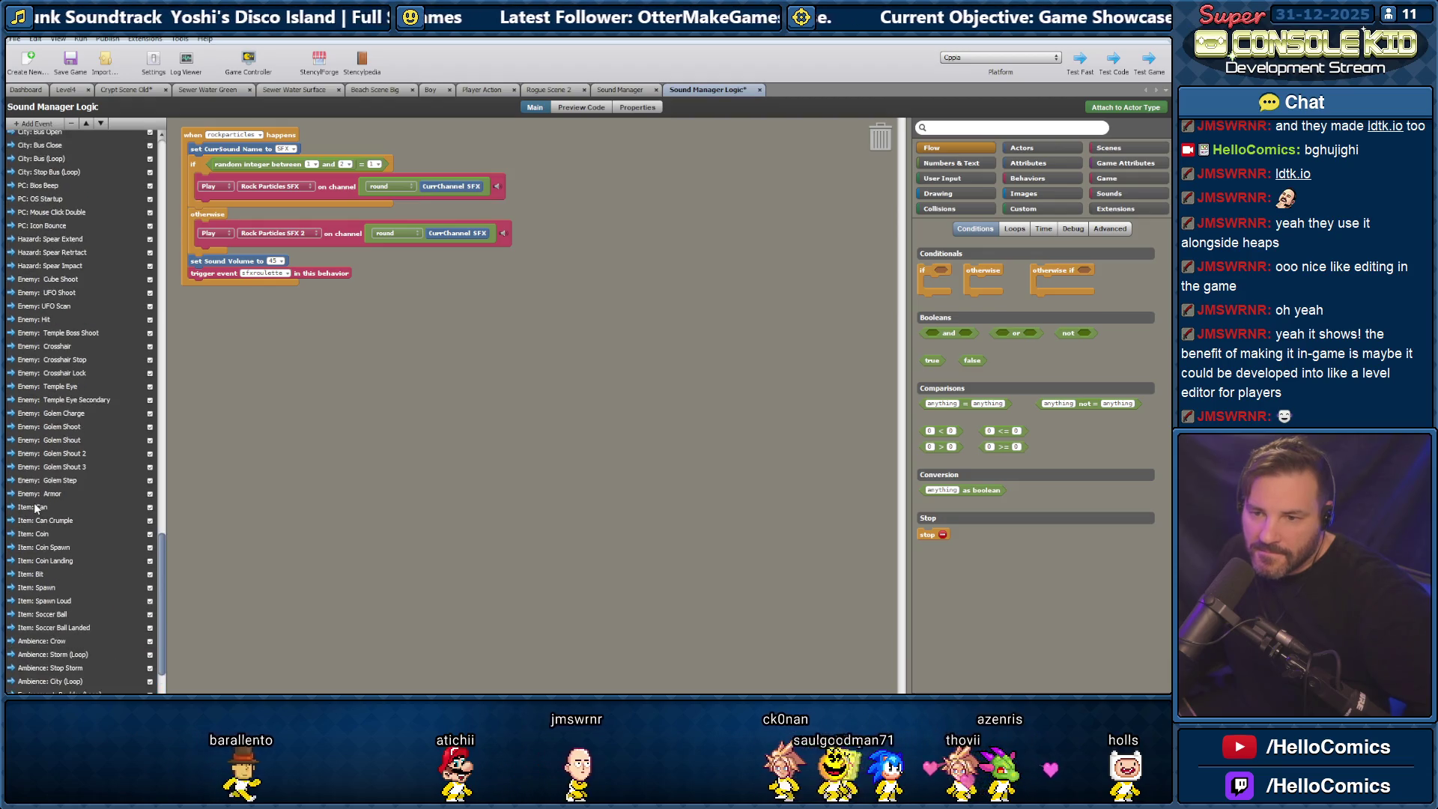
pyautogui.scroll(3, 36, 507)
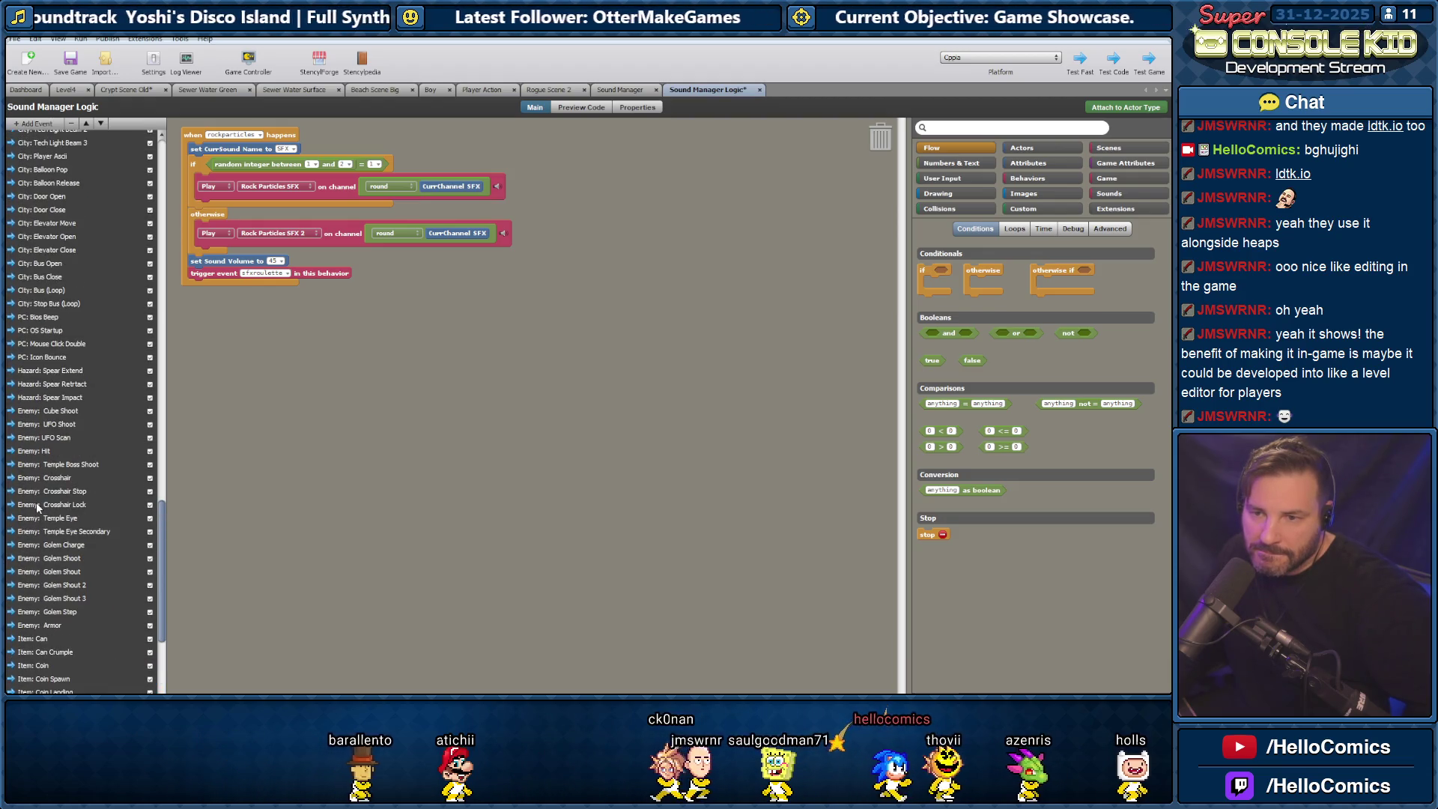
pyautogui.scroll(1, 38, 507)
pyautogui.scroll(1, 37, 506)
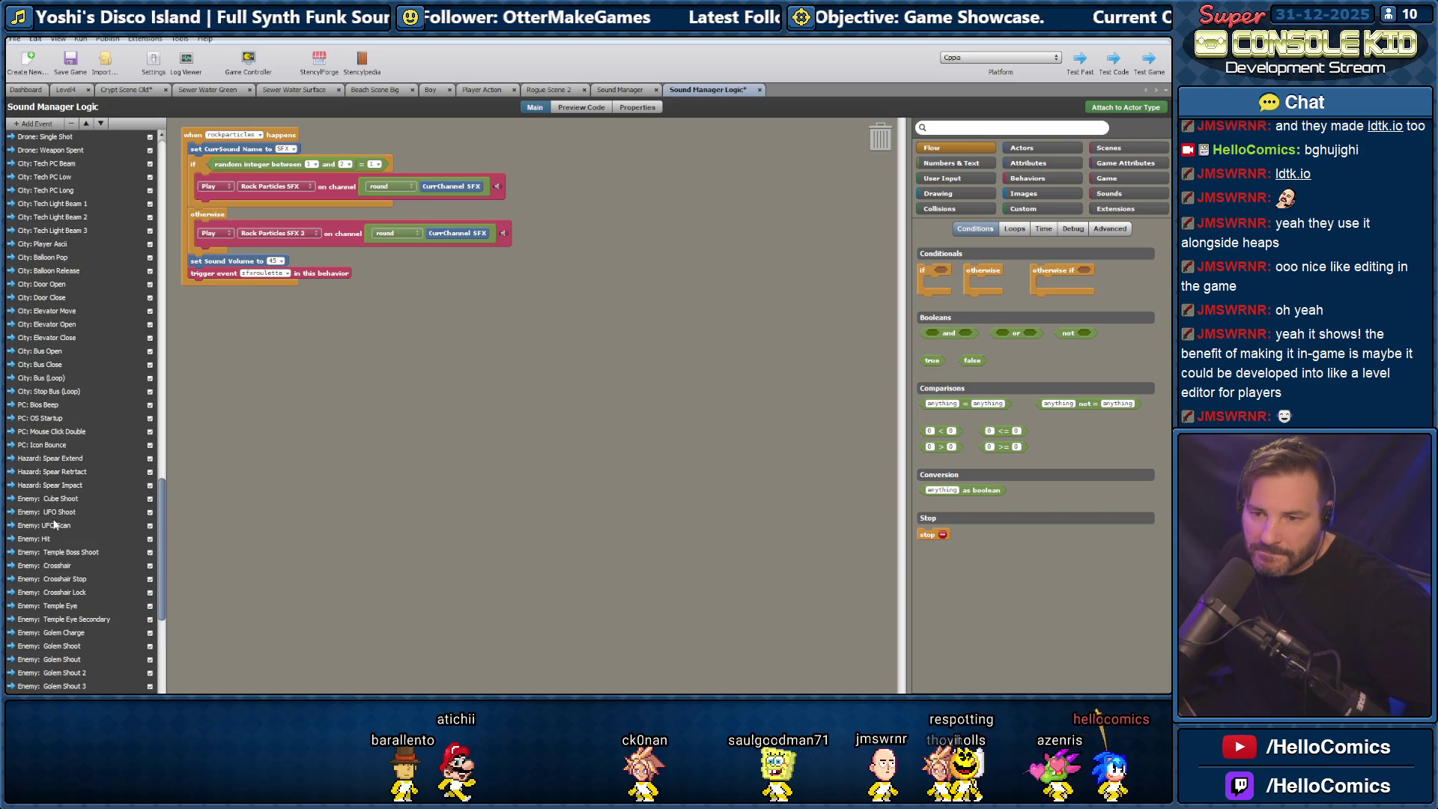
pyautogui.scroll(1, 54, 524)
pyautogui.scroll(3, 51, 513)
pyautogui.scroll(3, 53, 494)
pyautogui.scroll(2, 60, 367)
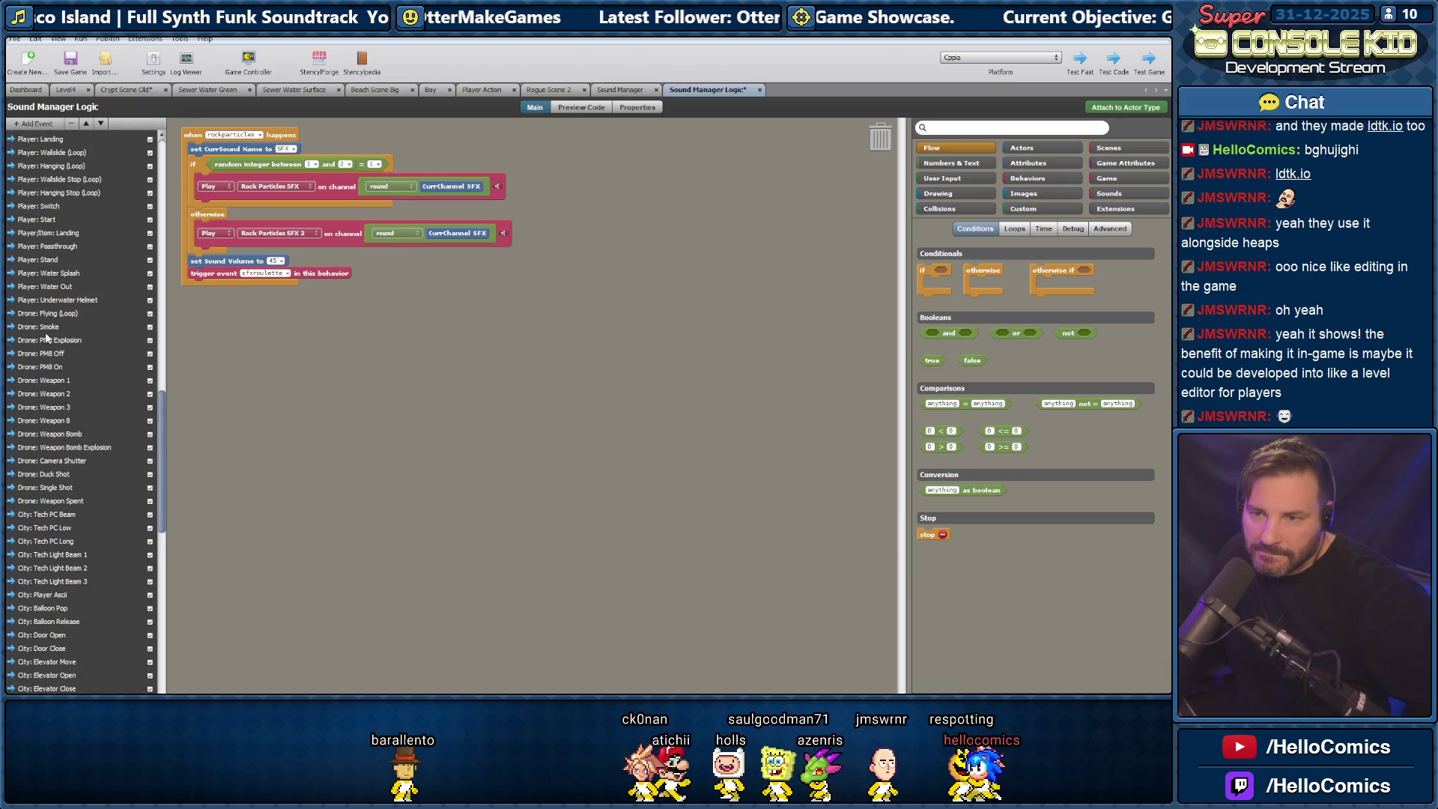
pyautogui.scroll(10, 33, 310)
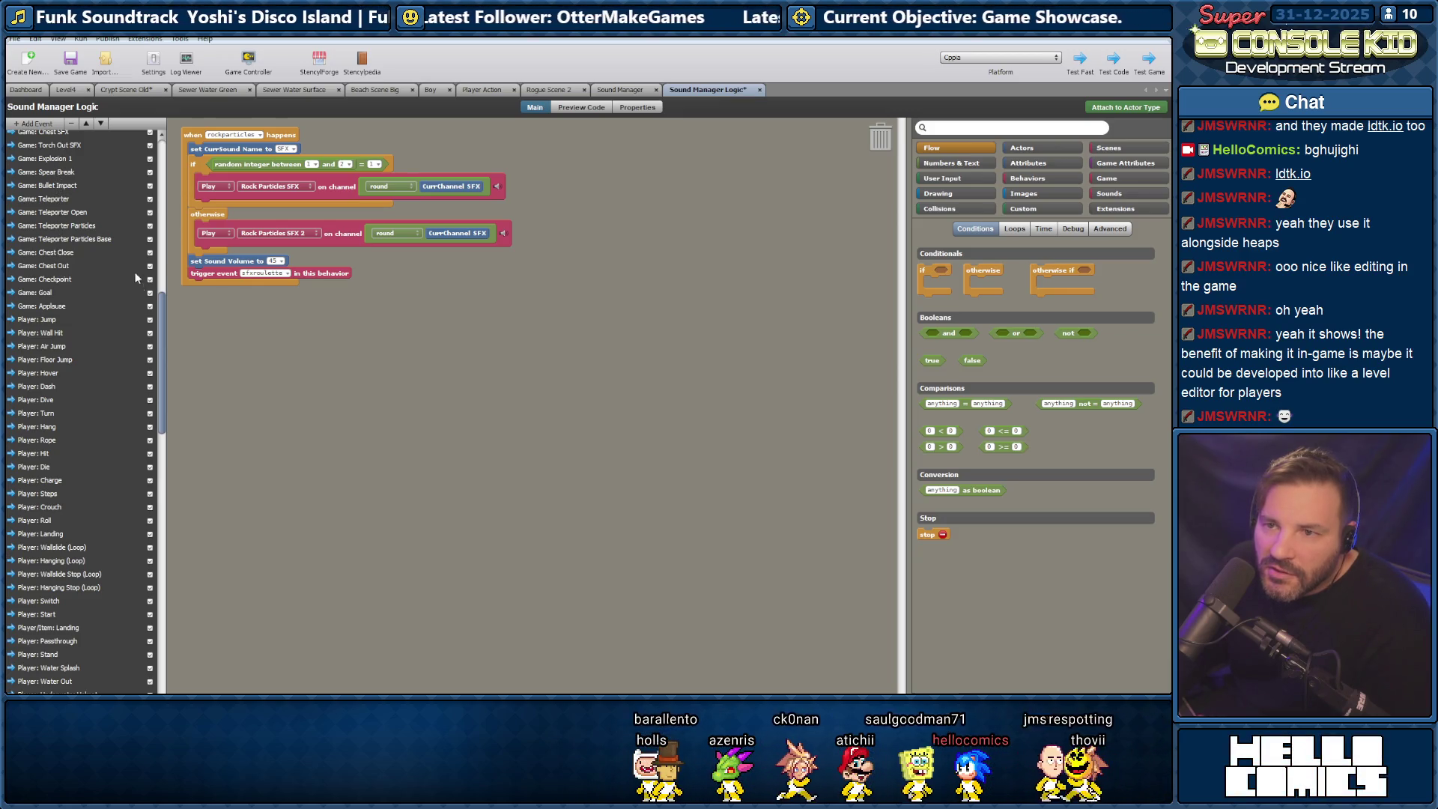
pyautogui.moveTo(162, 323); pyautogui.dragTo(166, 276)
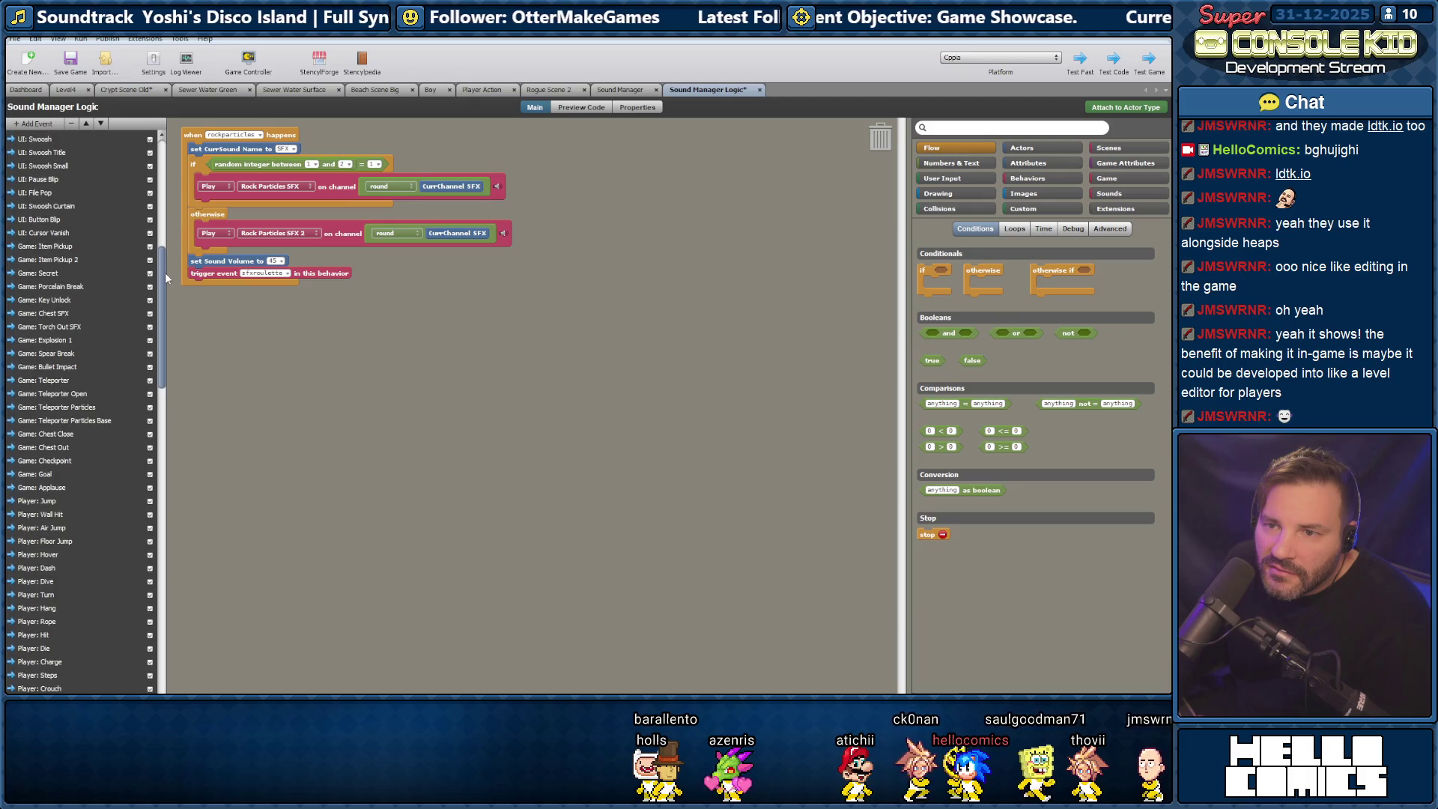
pyautogui.click(49, 274)
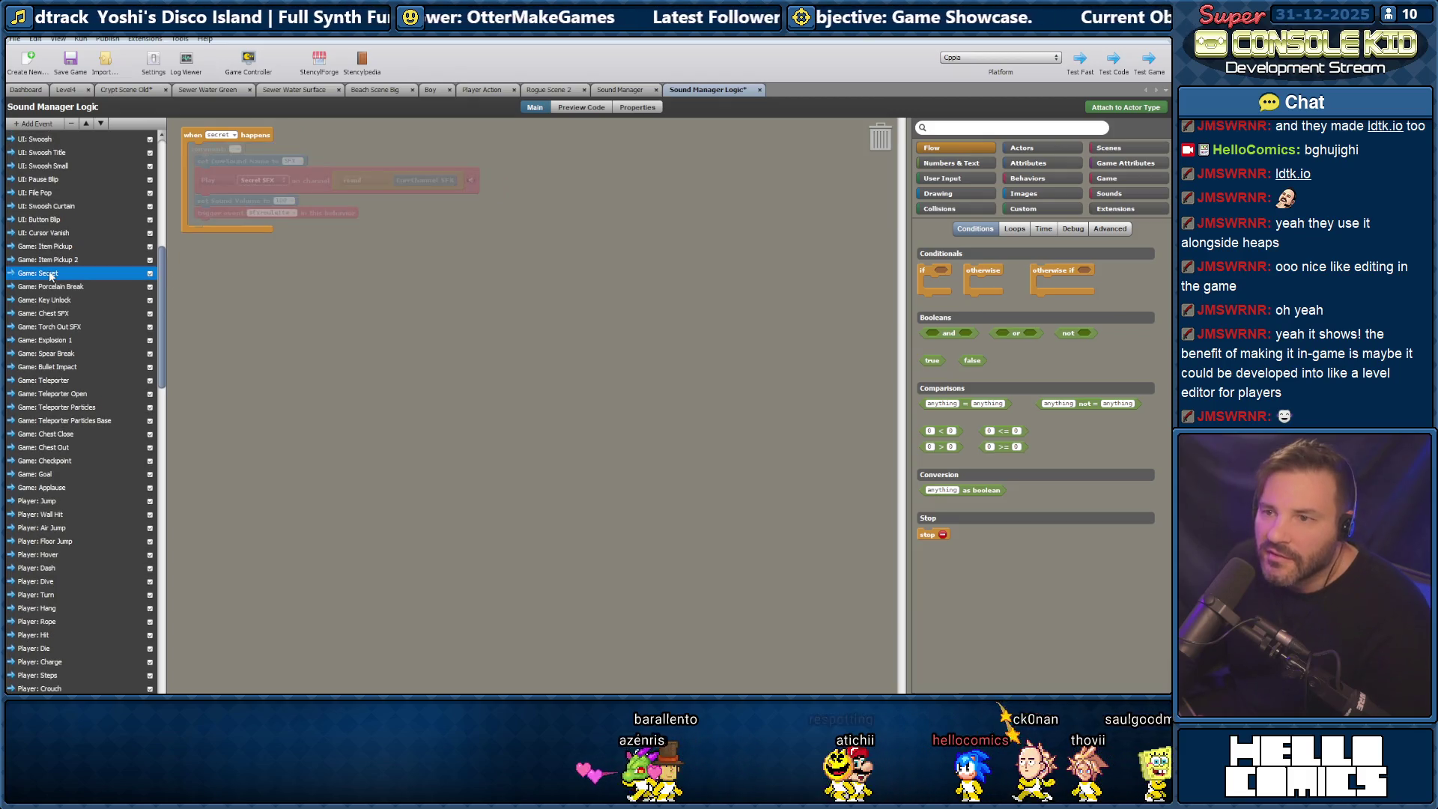
# Re-enable the greyed-out sound blocks in 'when secret happens' and return to the Crypt Scene Old tab.
pyautogui.rightClick(213, 147)
pyautogui.click(247, 314)
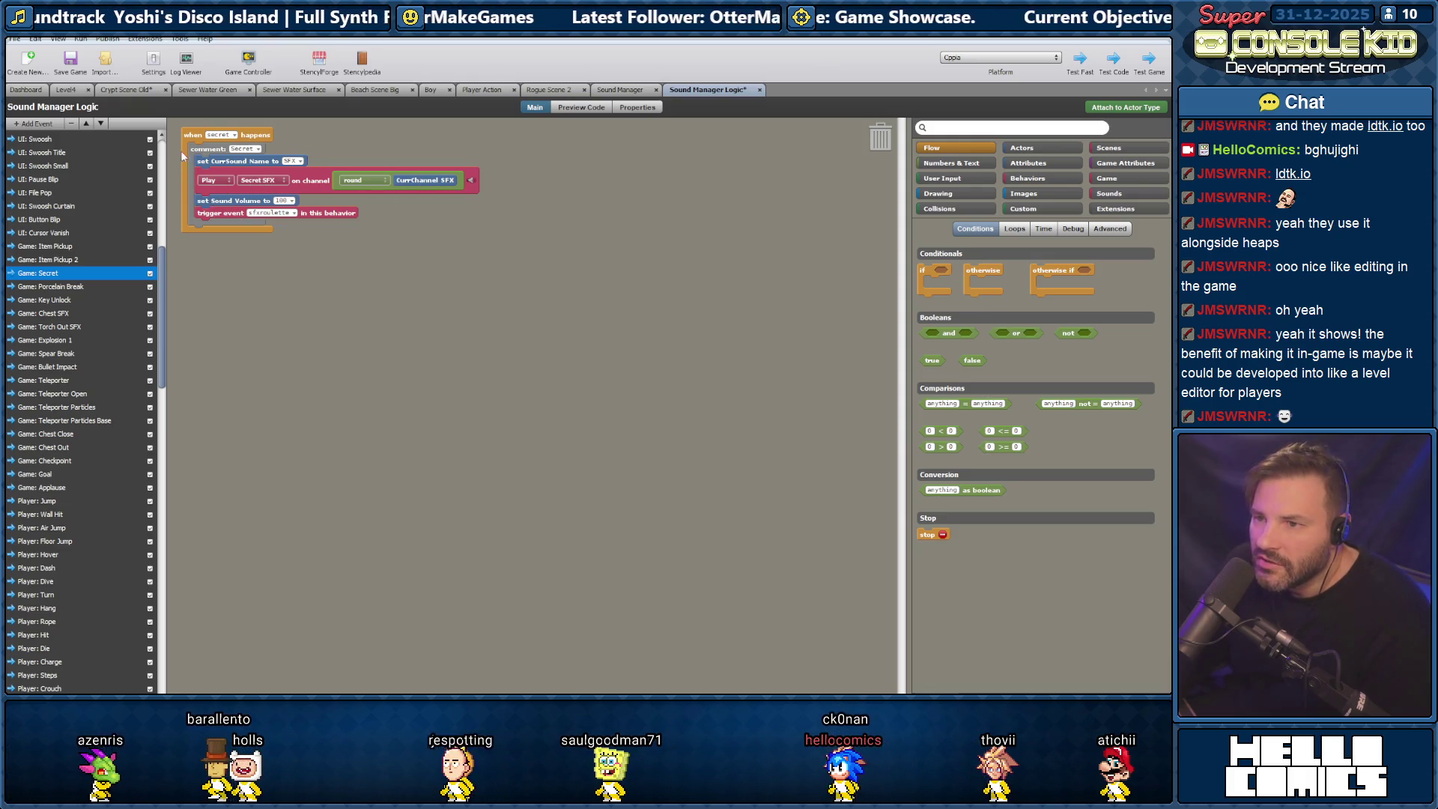
pyautogui.click(133, 90)
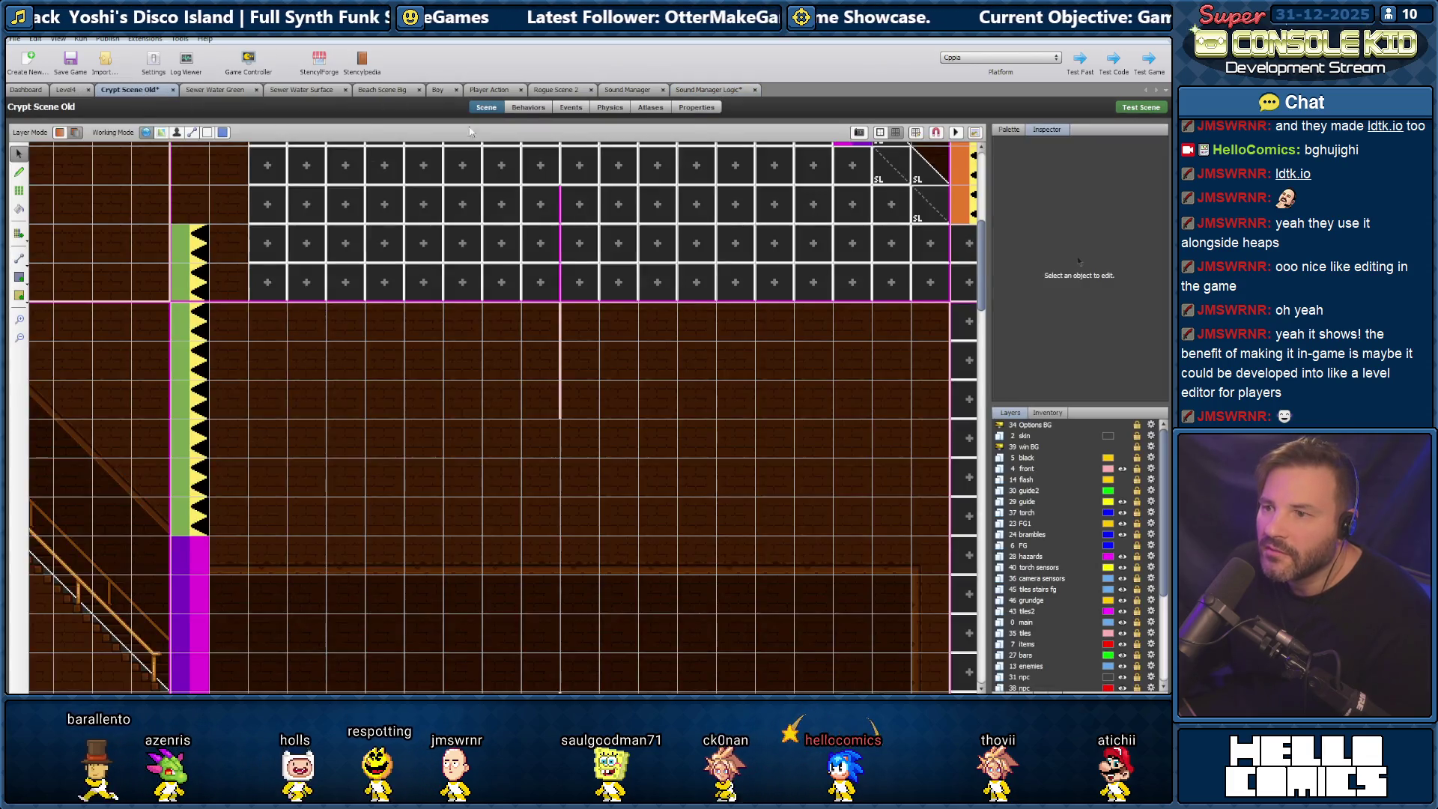
# Save and launch the test, then walk the hero right down the staircase into the lower room.
pyautogui.hotkey('ctrl', 's')
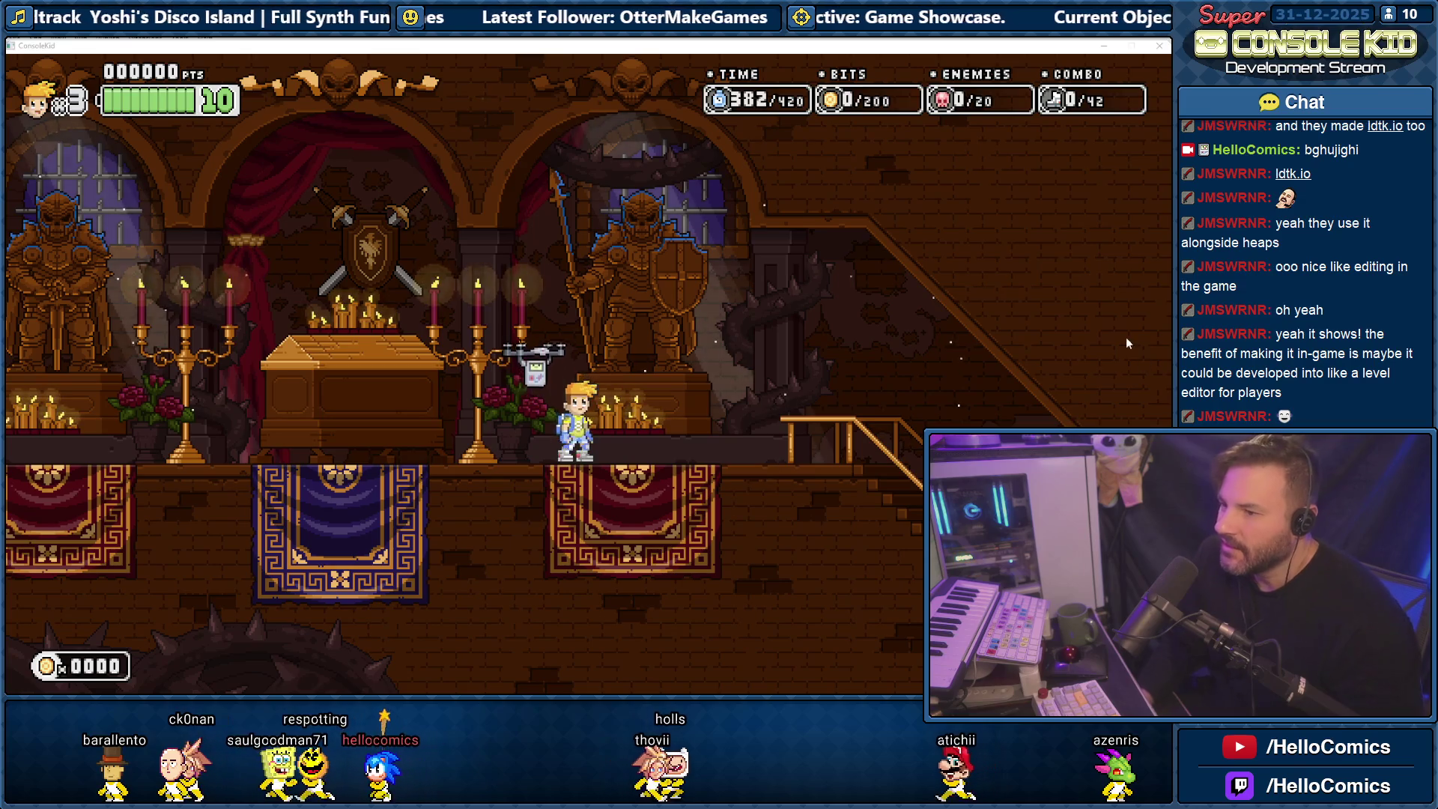
pyautogui.press('Right')
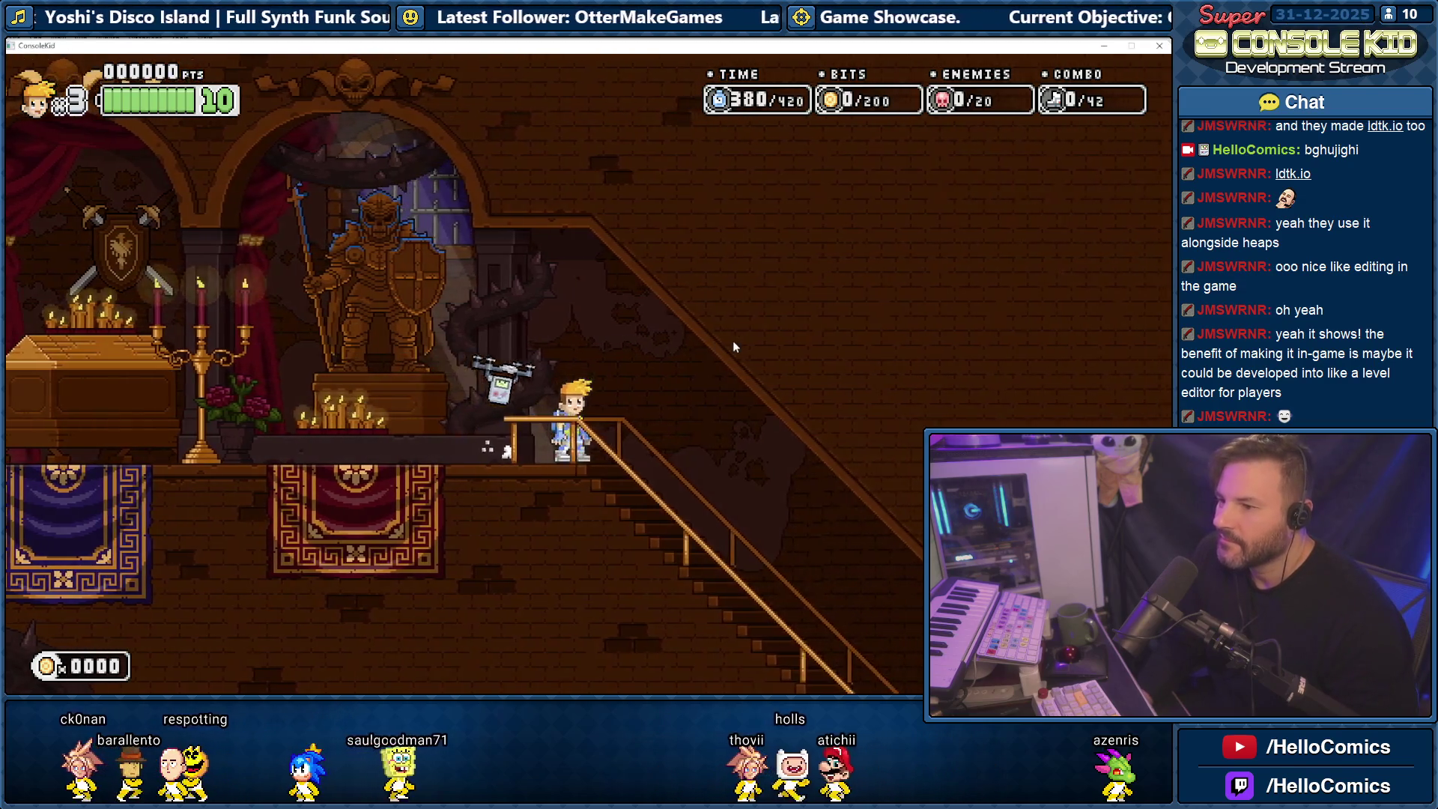
pyautogui.press('Left')
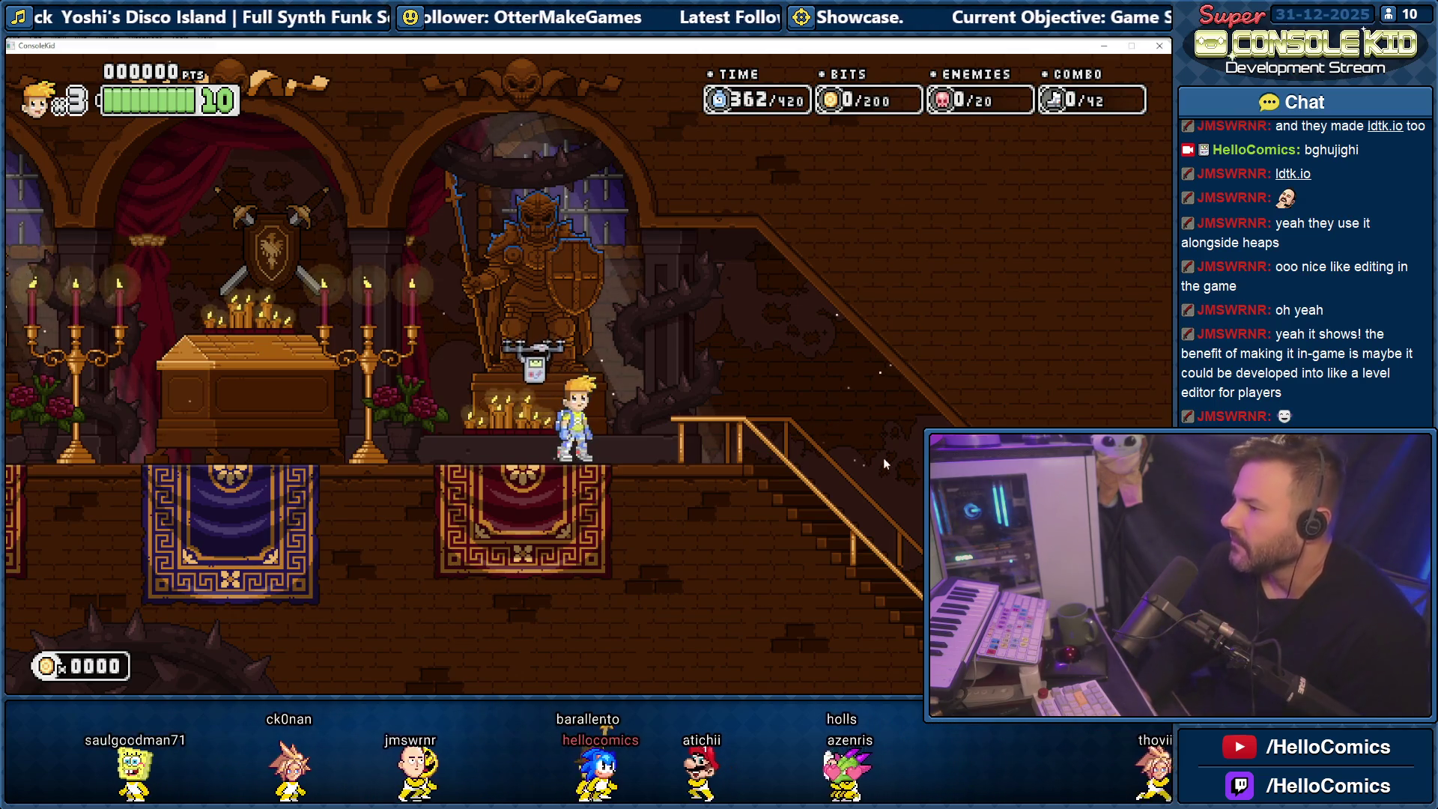
pyautogui.press('Right')
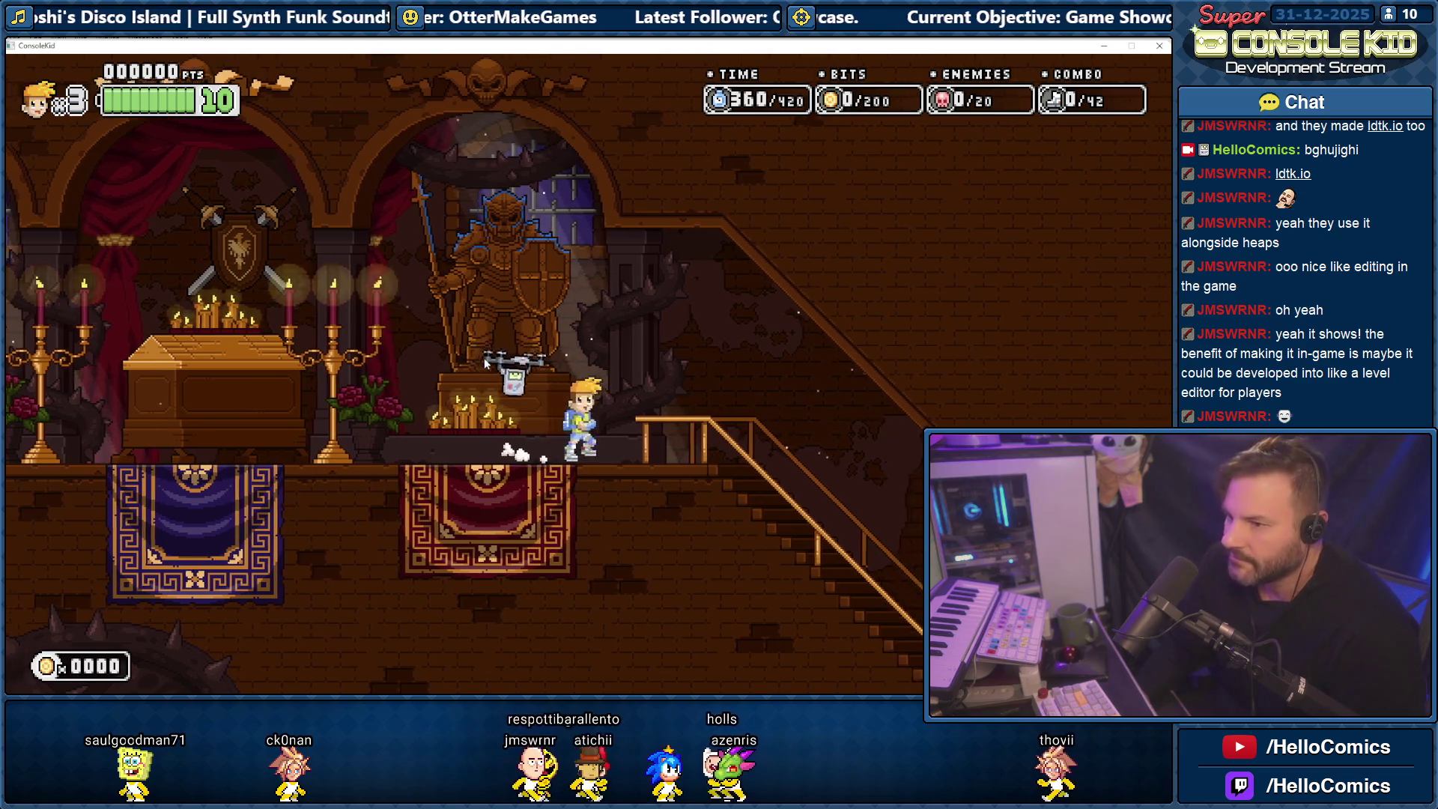
pyautogui.press('Right')
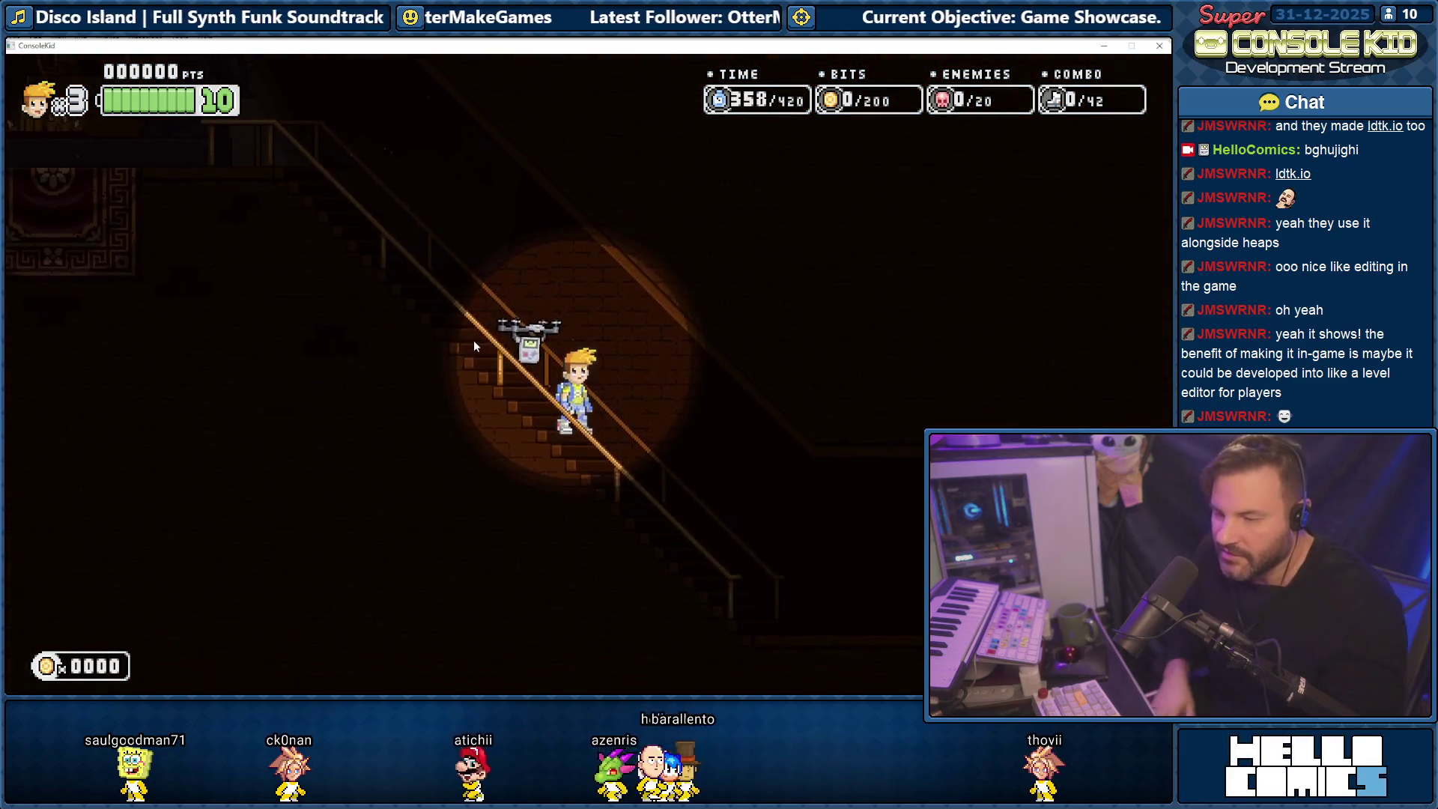
pyautogui.press('Right')
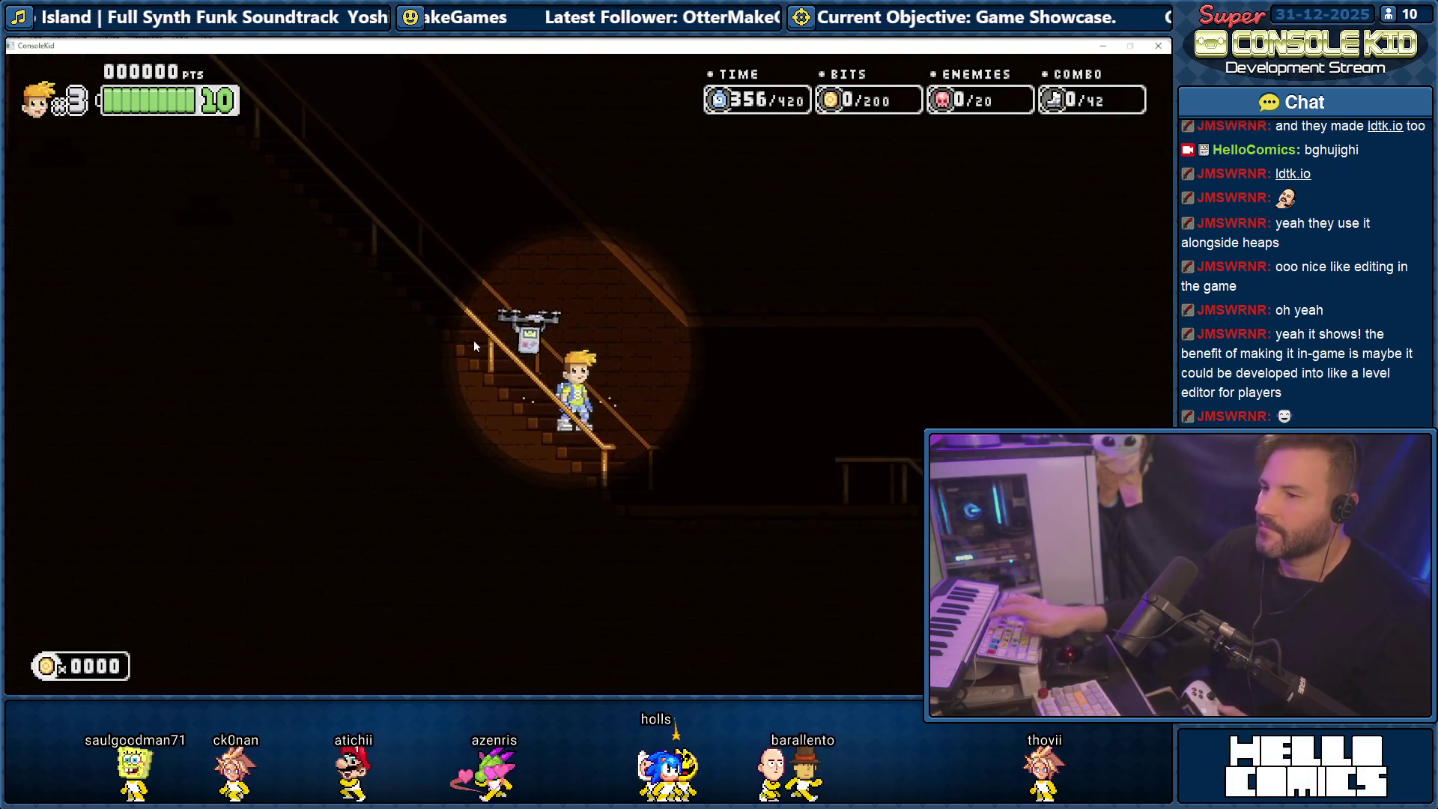
pyautogui.press('Right')
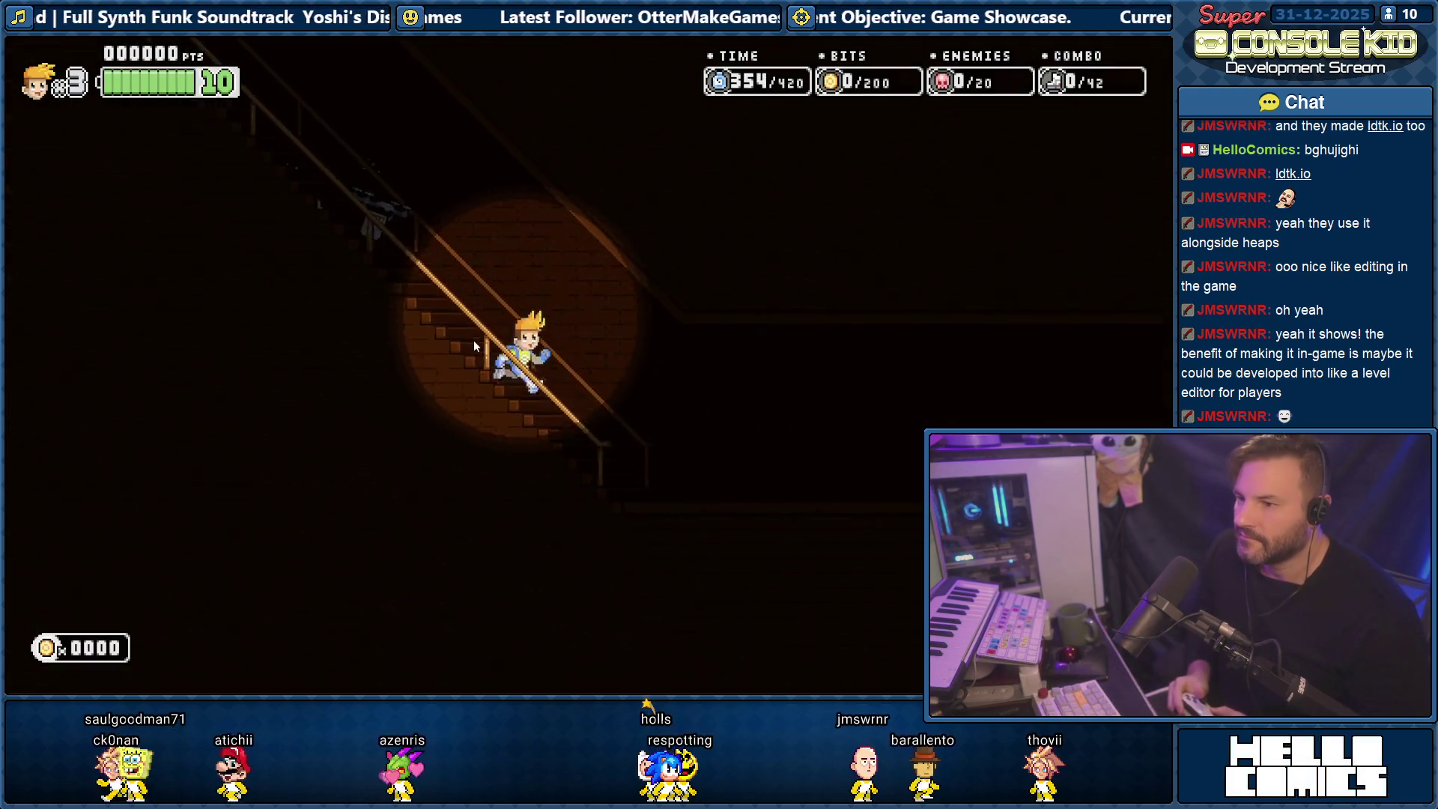
pyautogui.press('Right')
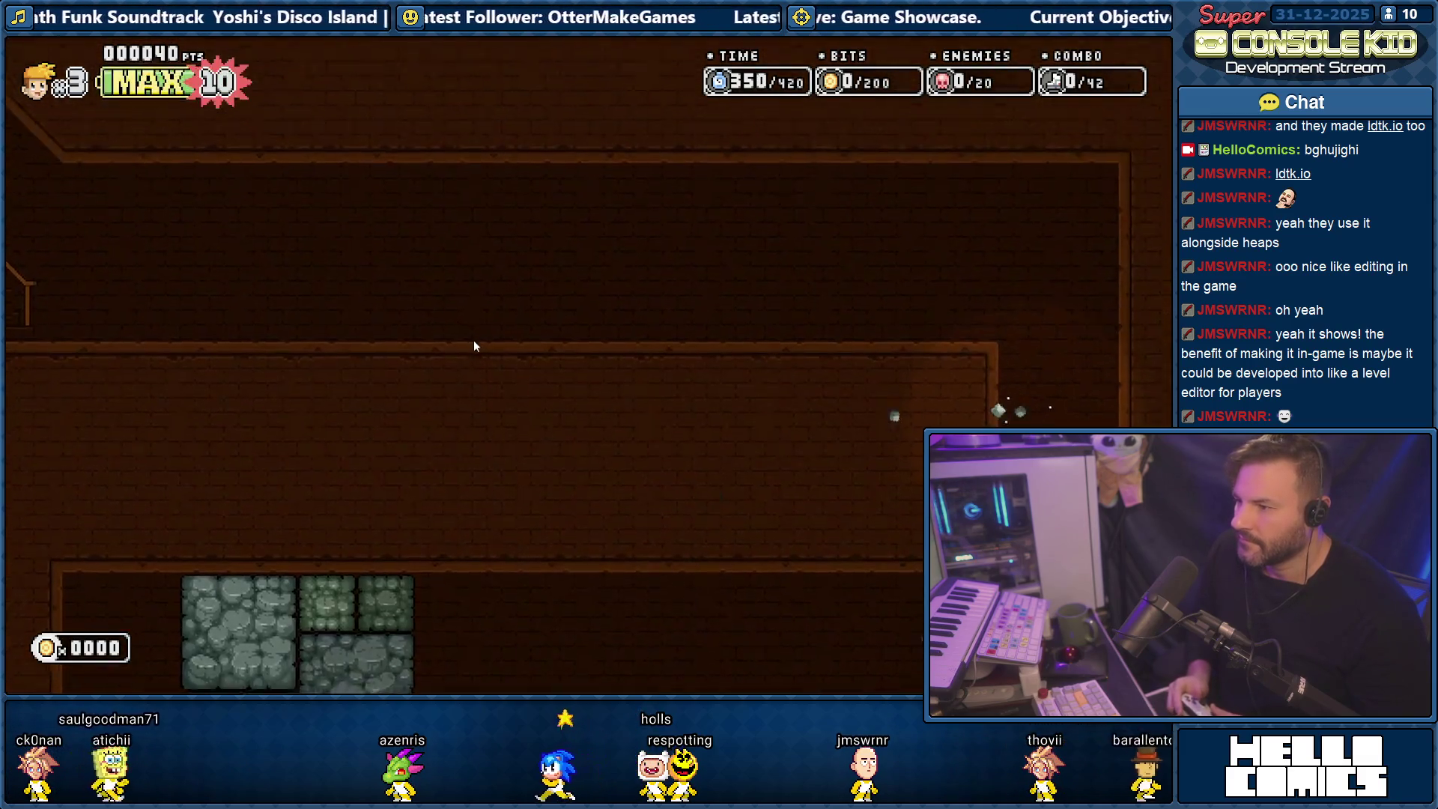
# Dash left through the lower room smashing crates and an enemy, back to the chest platform.
pyautogui.press('Left')
pyautogui.press('Left')
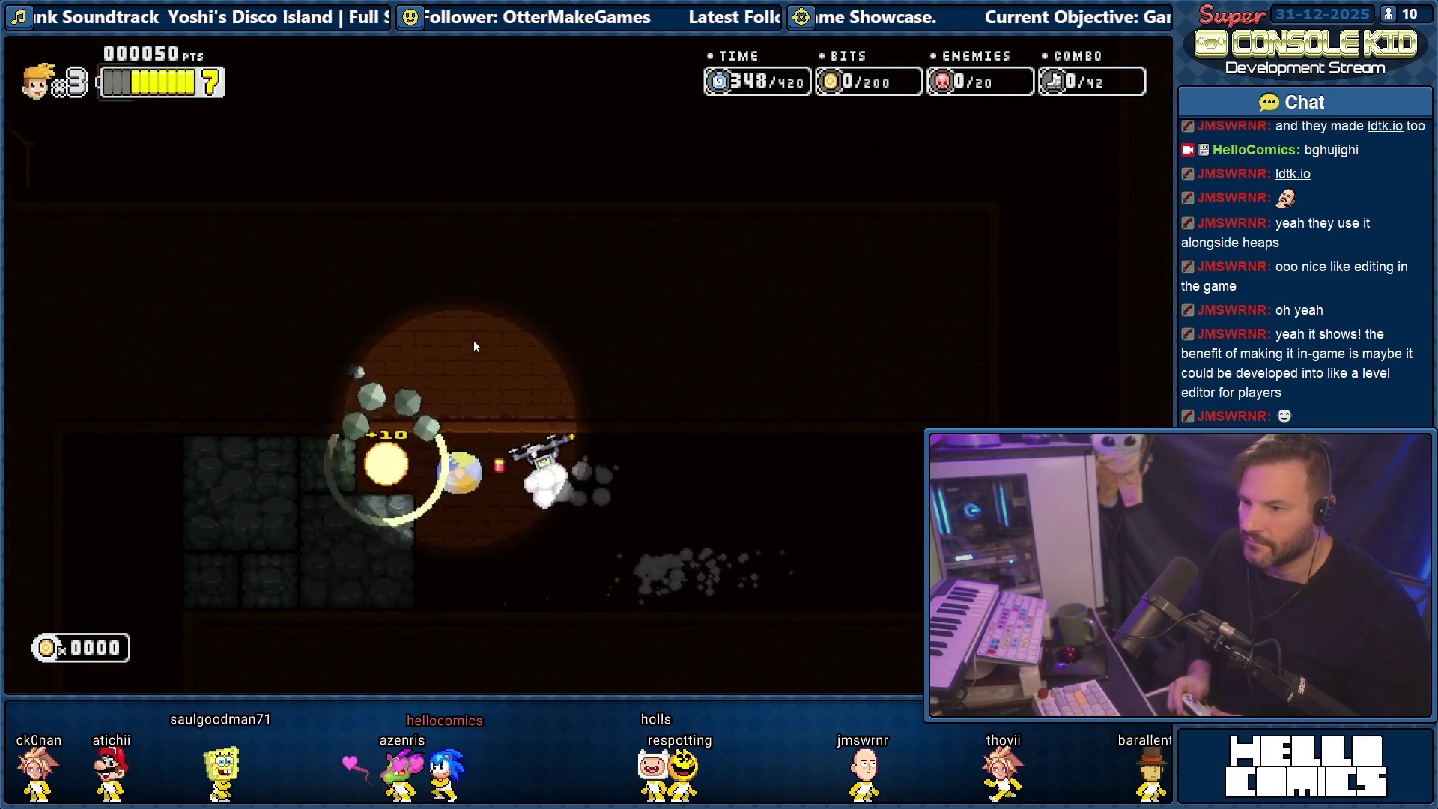
pyautogui.press('Left')
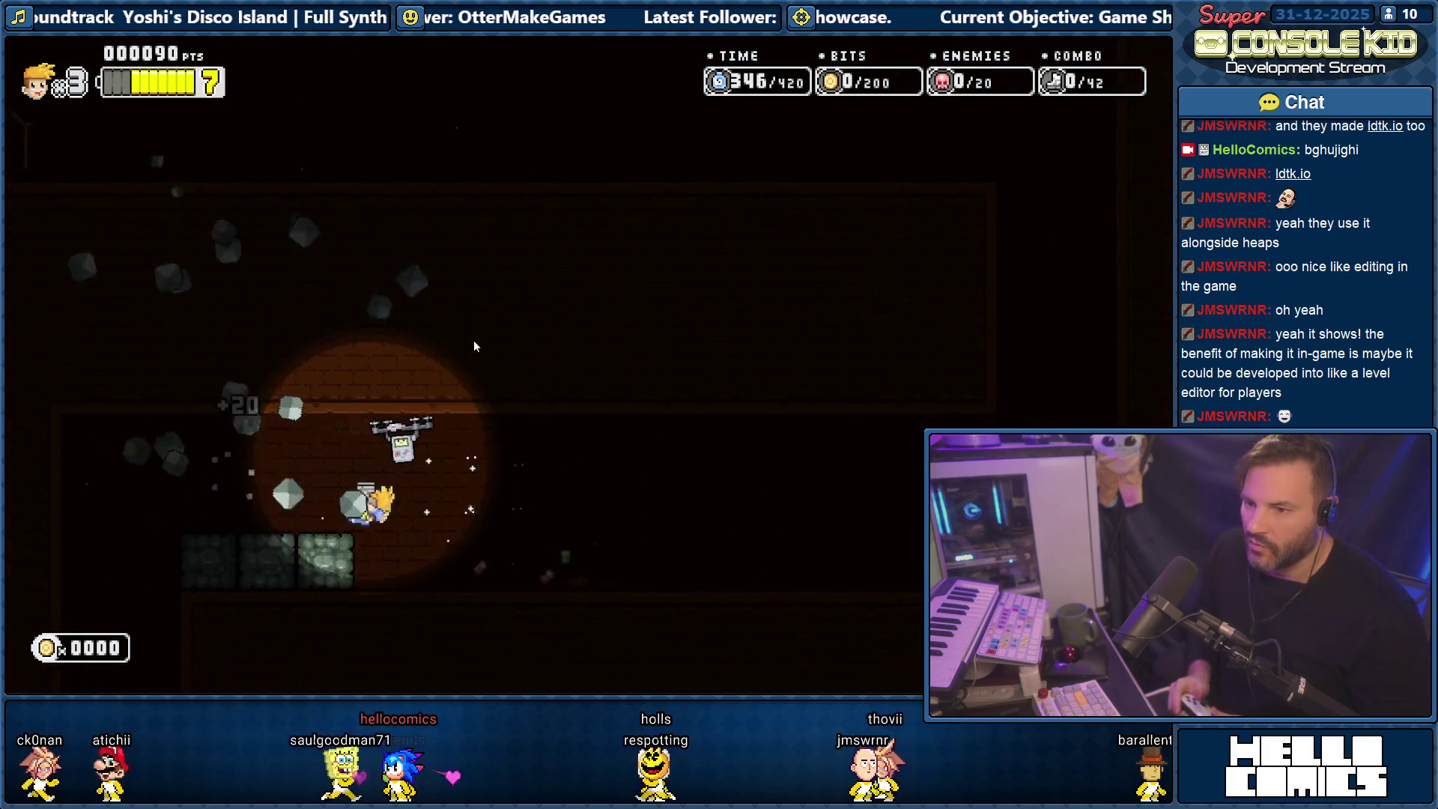
pyautogui.press('Left')
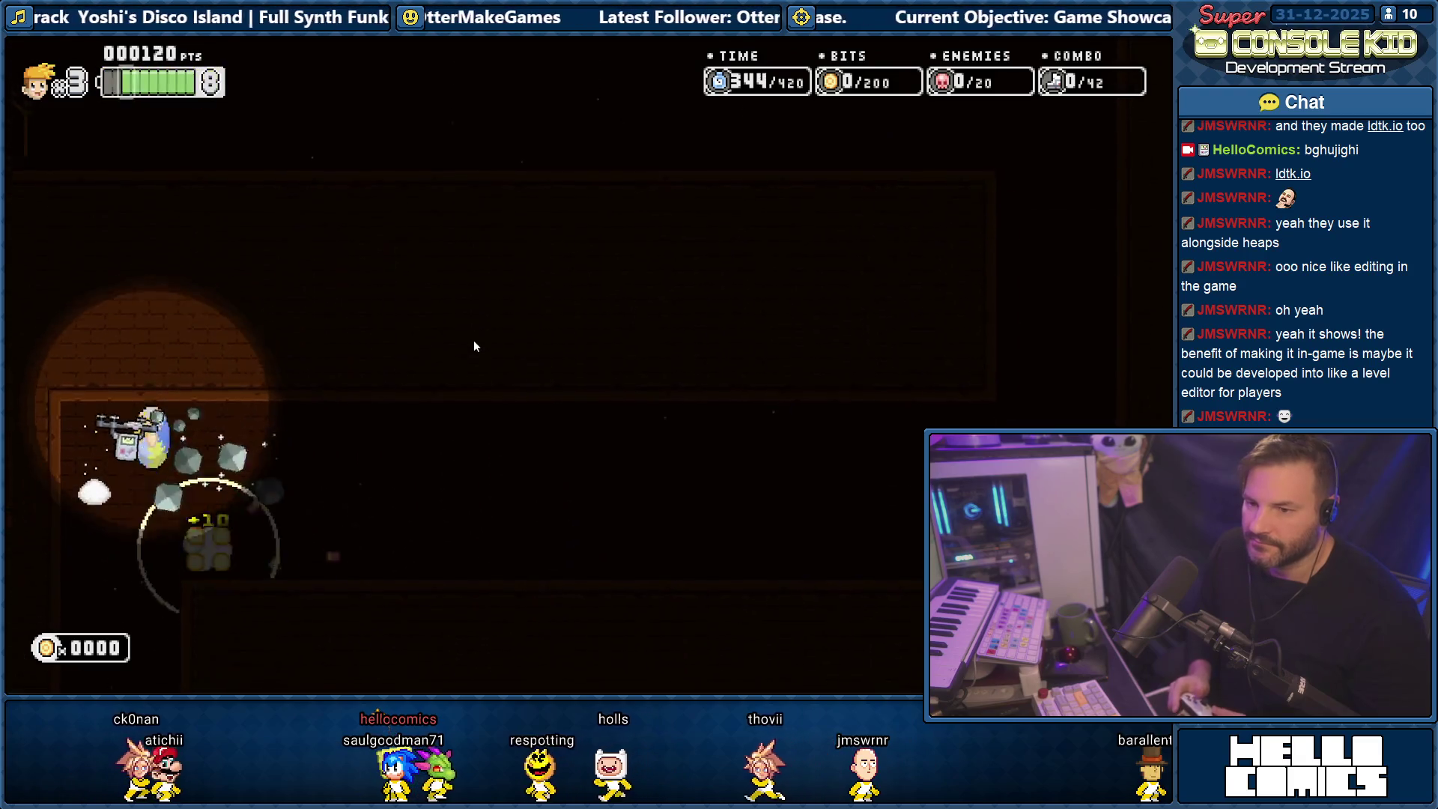
pyautogui.press('Left')
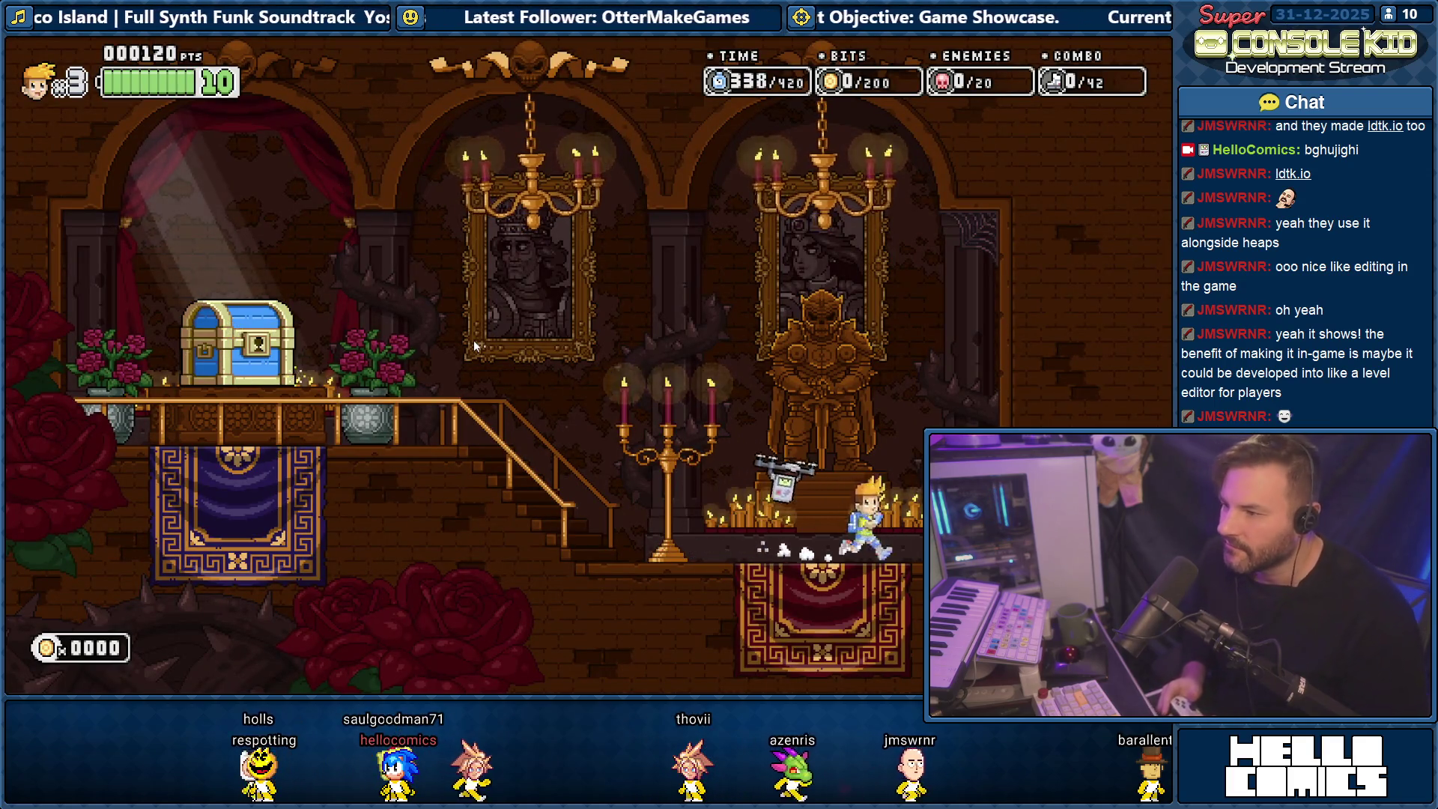
pyautogui.press('Left')
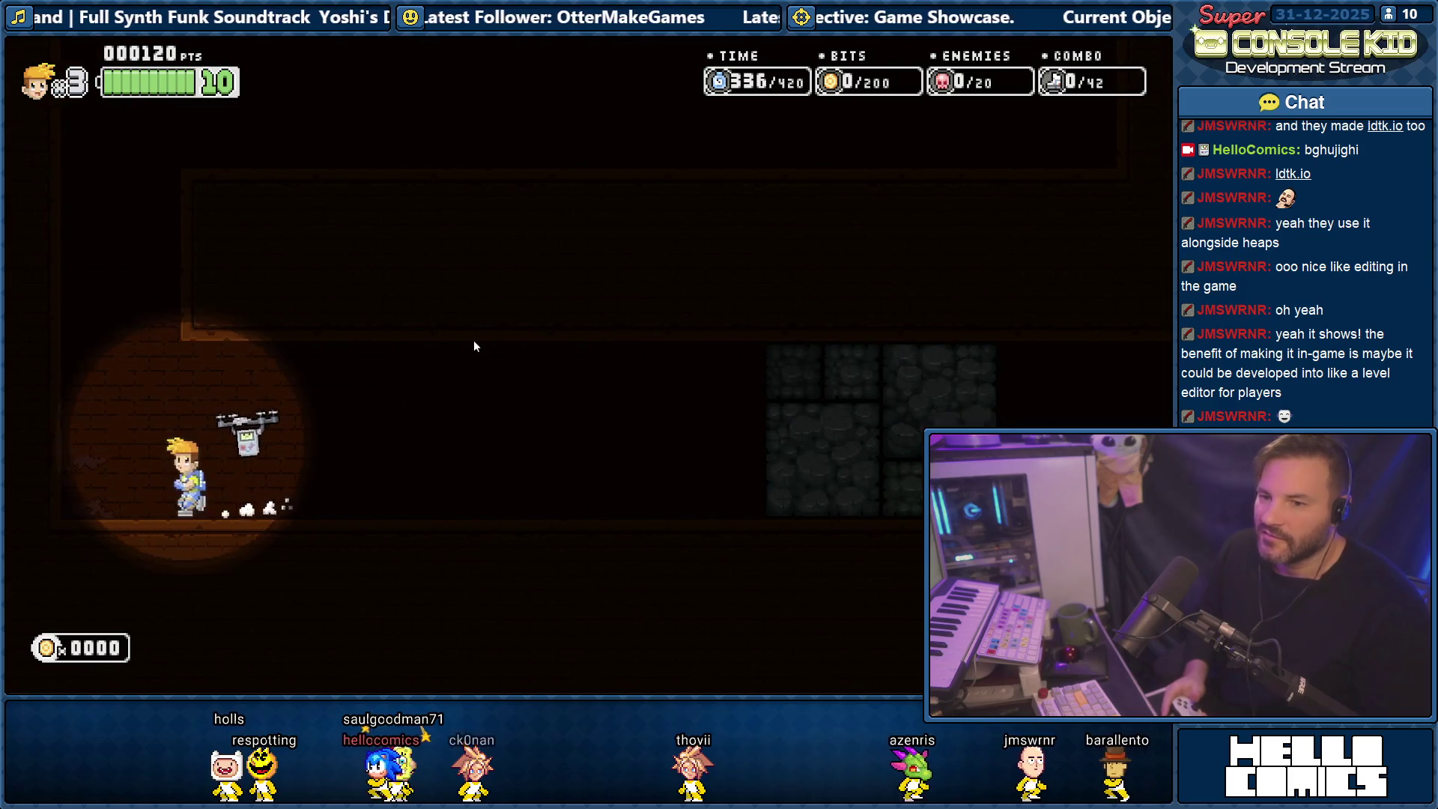
pyautogui.press('Left')
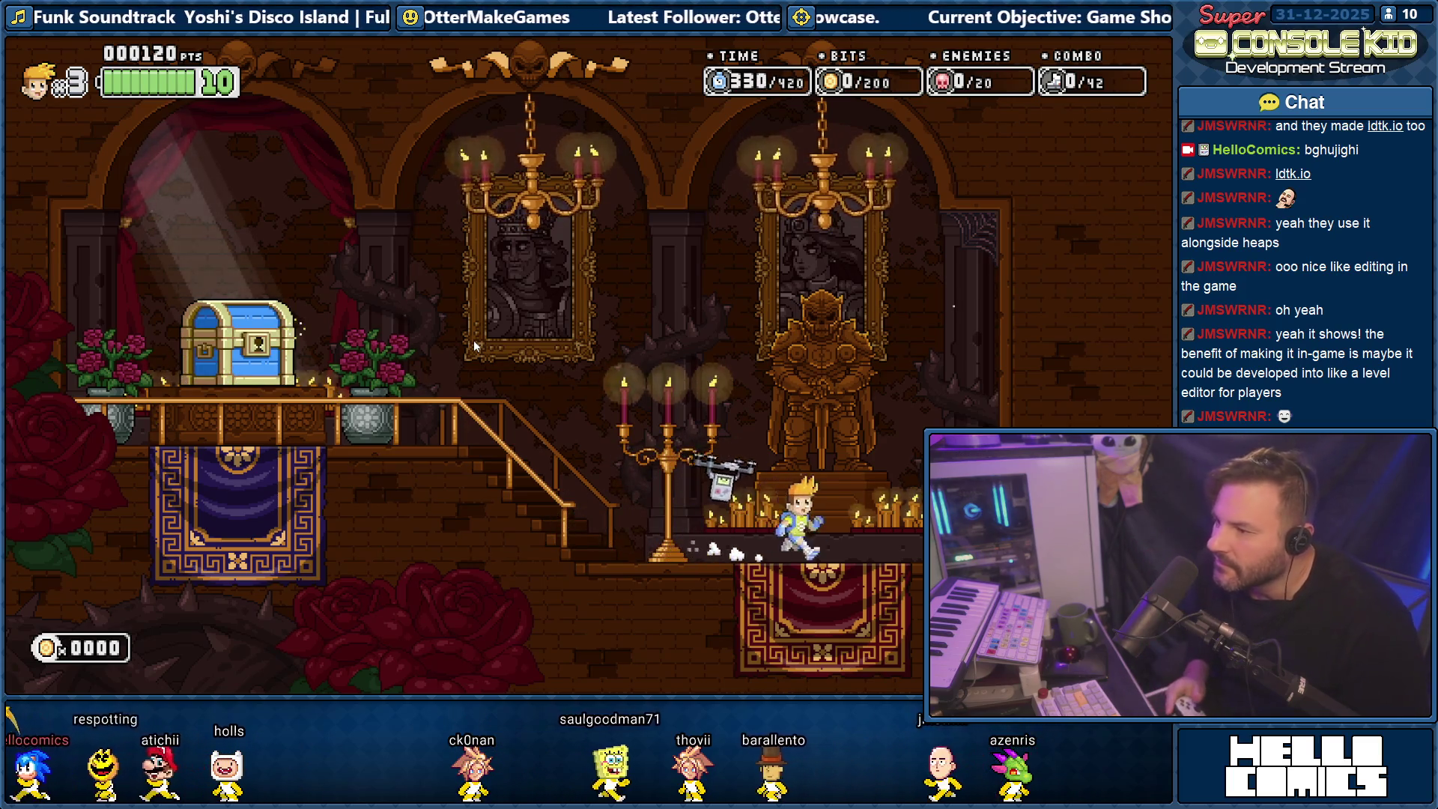
pyautogui.press('Left')
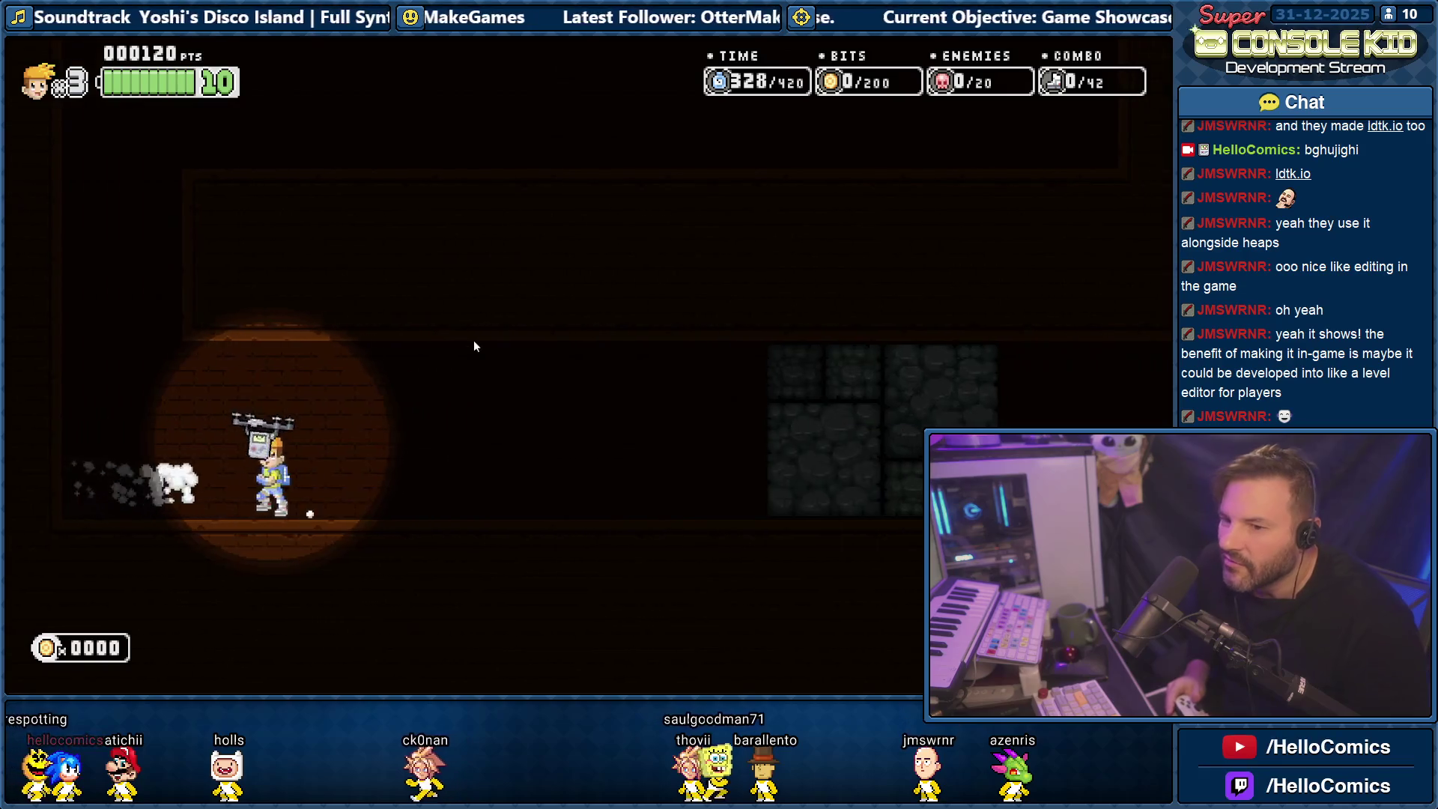
pyautogui.press('Left')
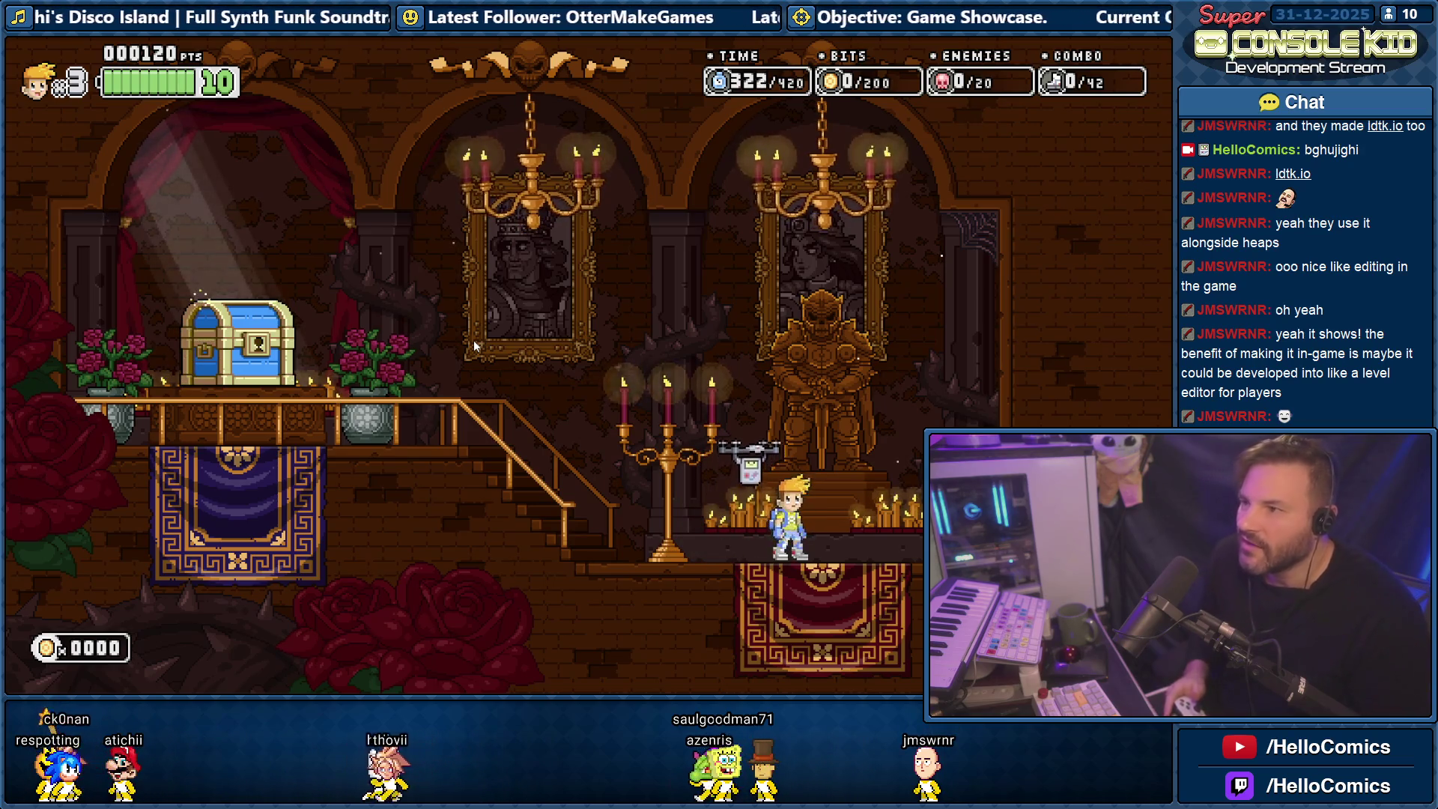
pyautogui.press('Left')
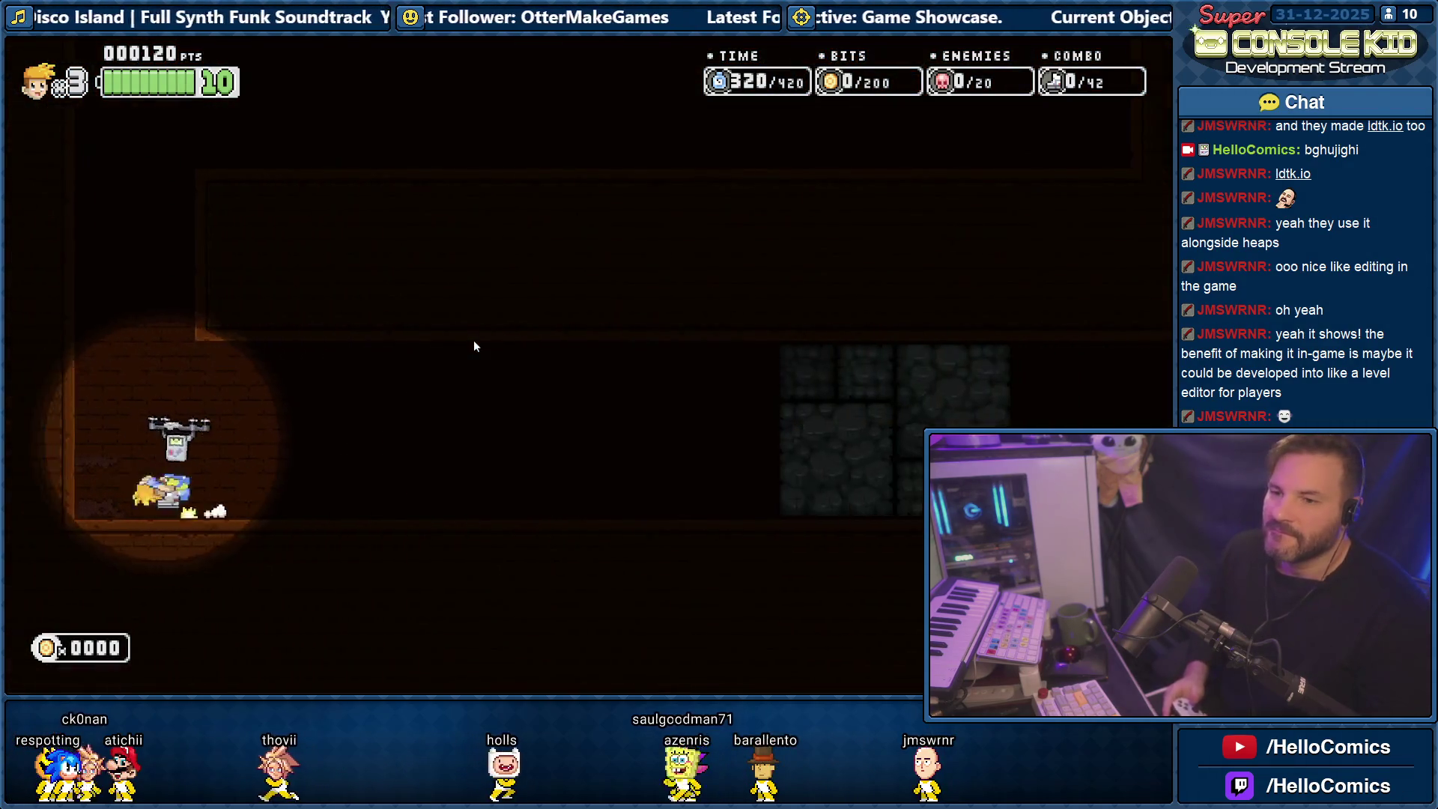
pyautogui.press('Left')
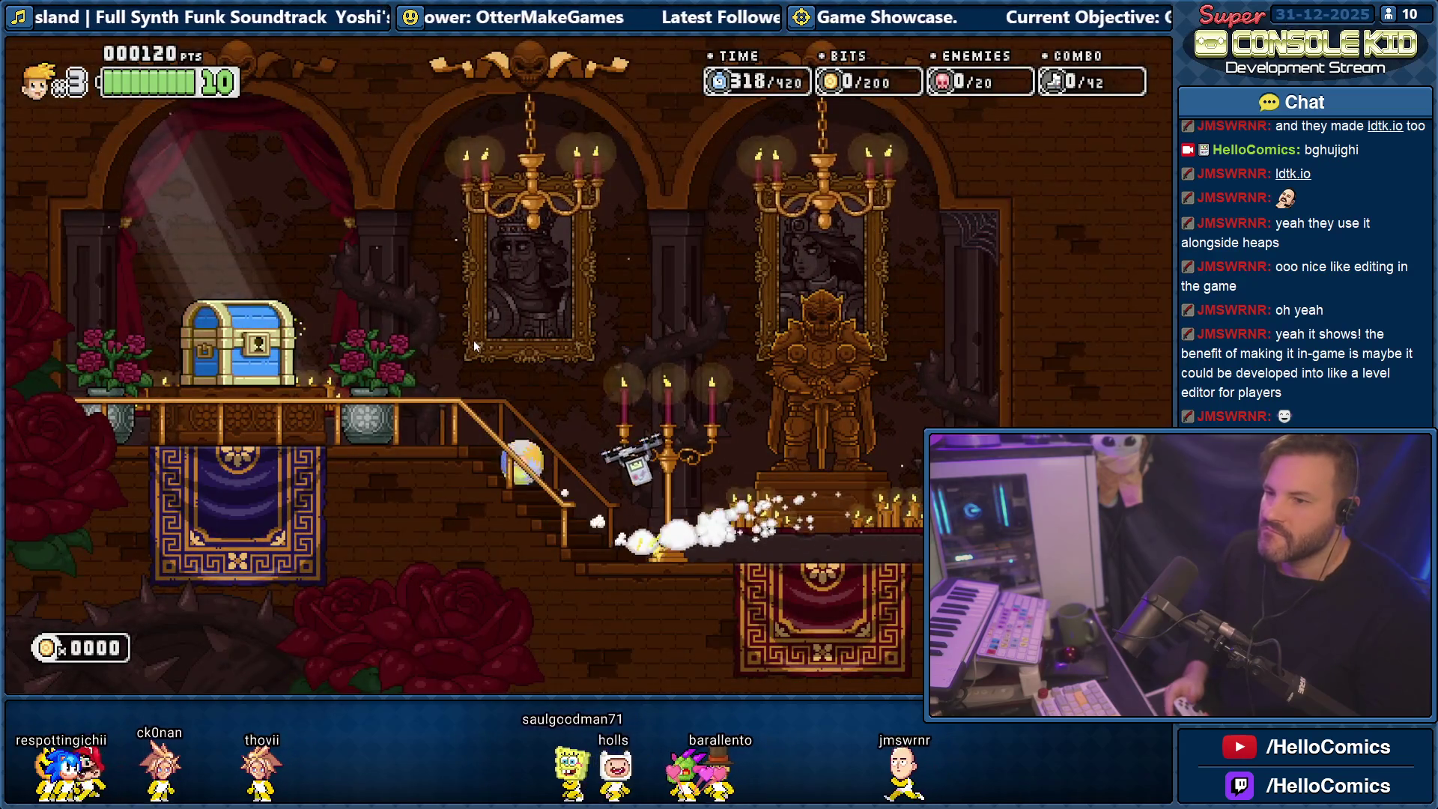
# Jump on the chest to open it, collect its coins, and return to the chandelier room.
pyautogui.press('space')
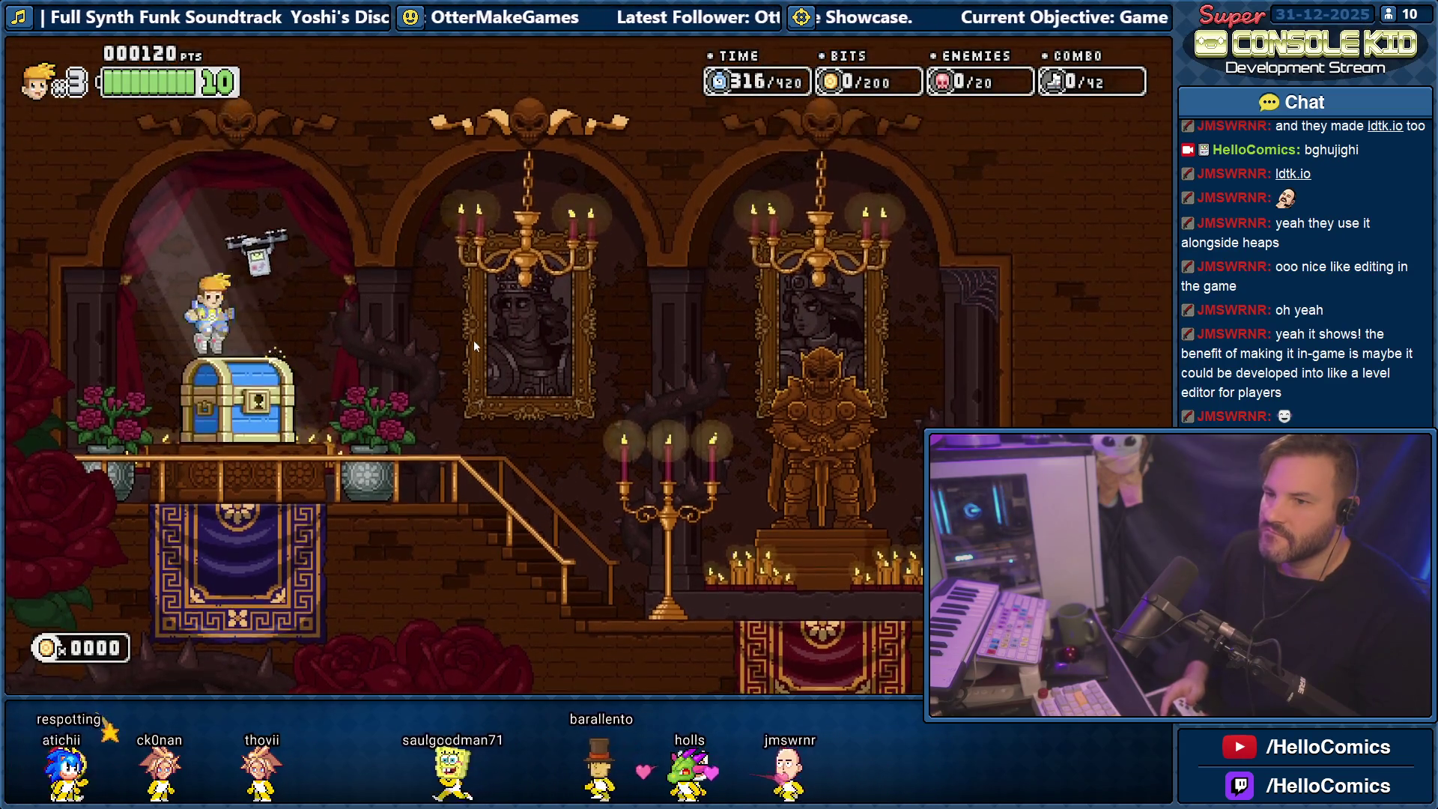
pyautogui.press('Right')
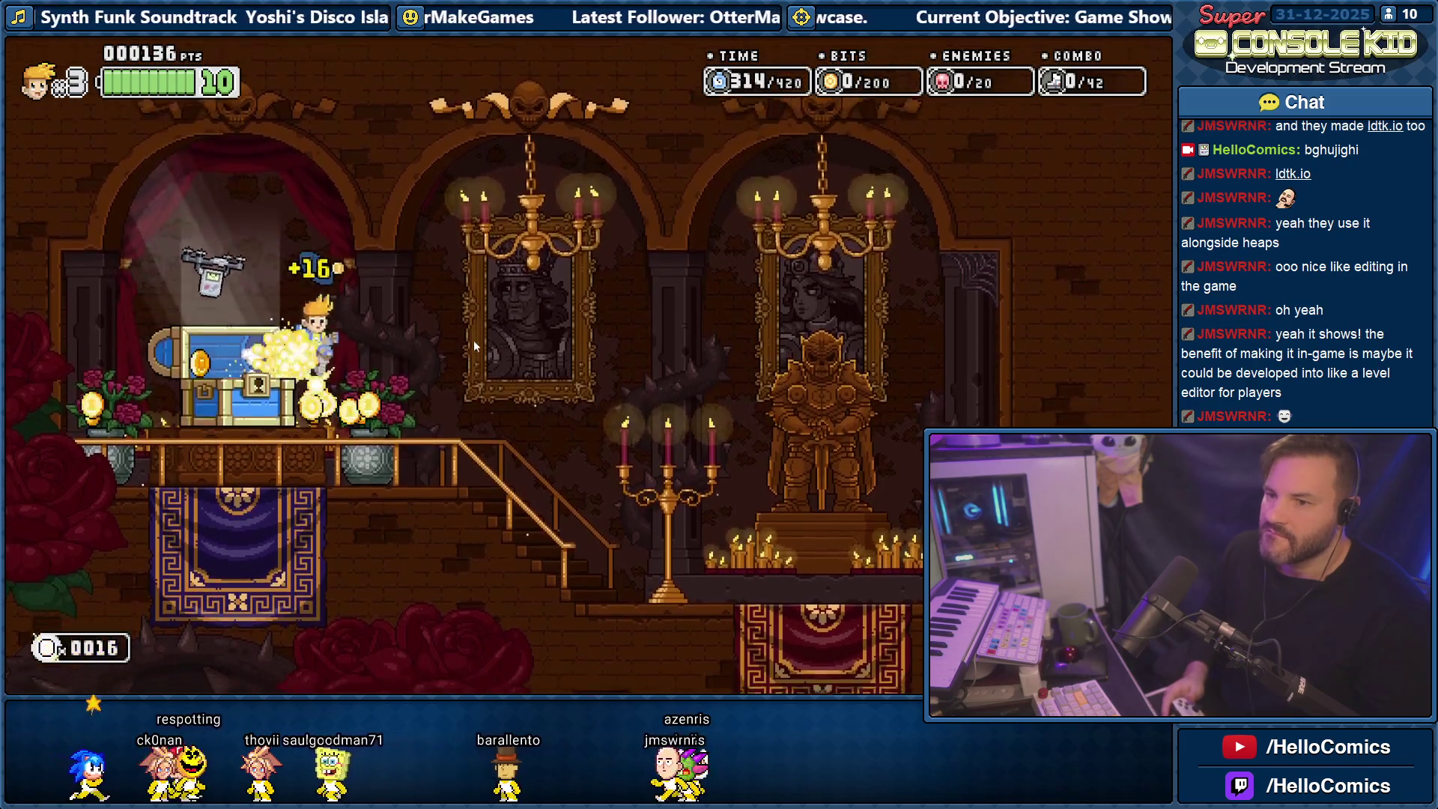
pyautogui.press('Right')
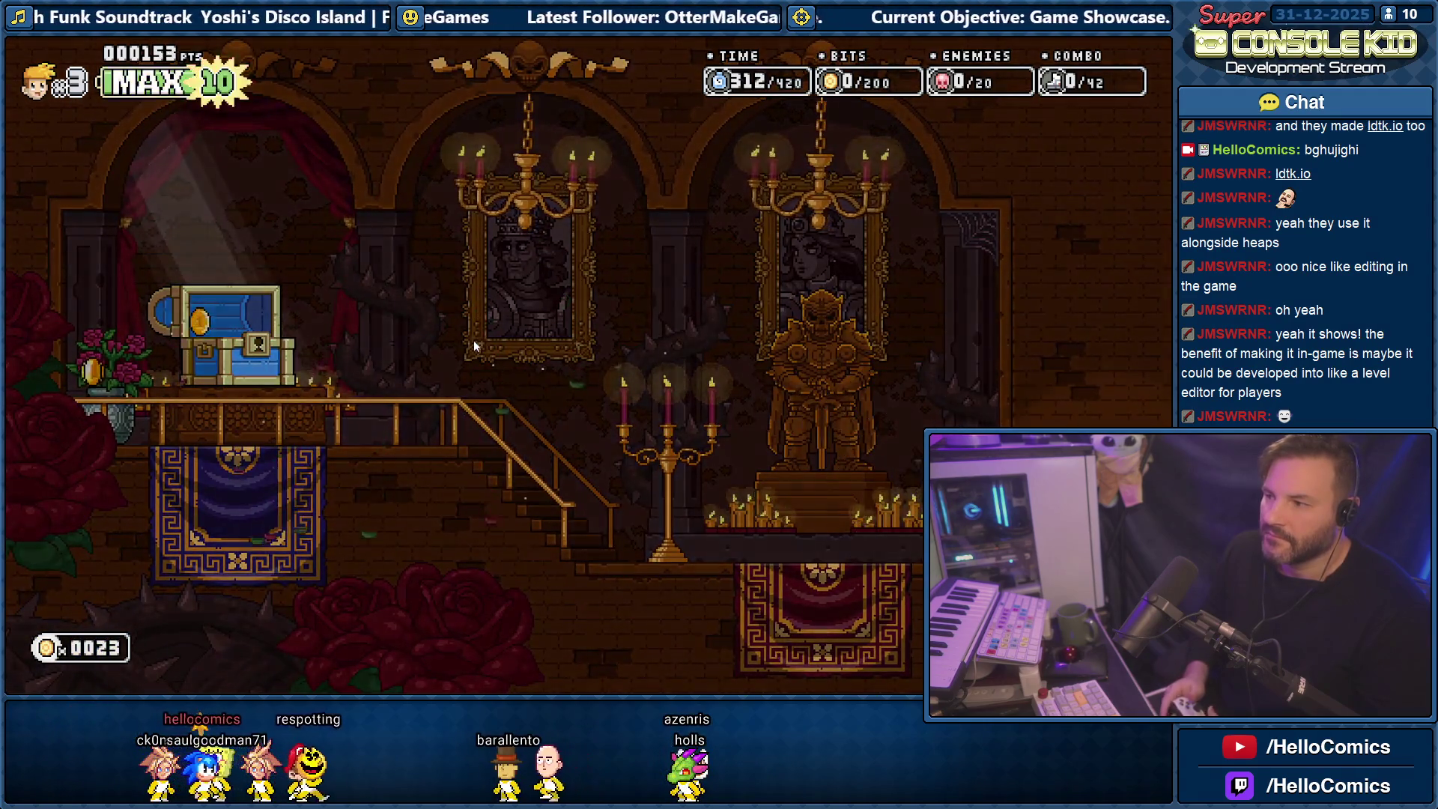
pyautogui.press('Left')
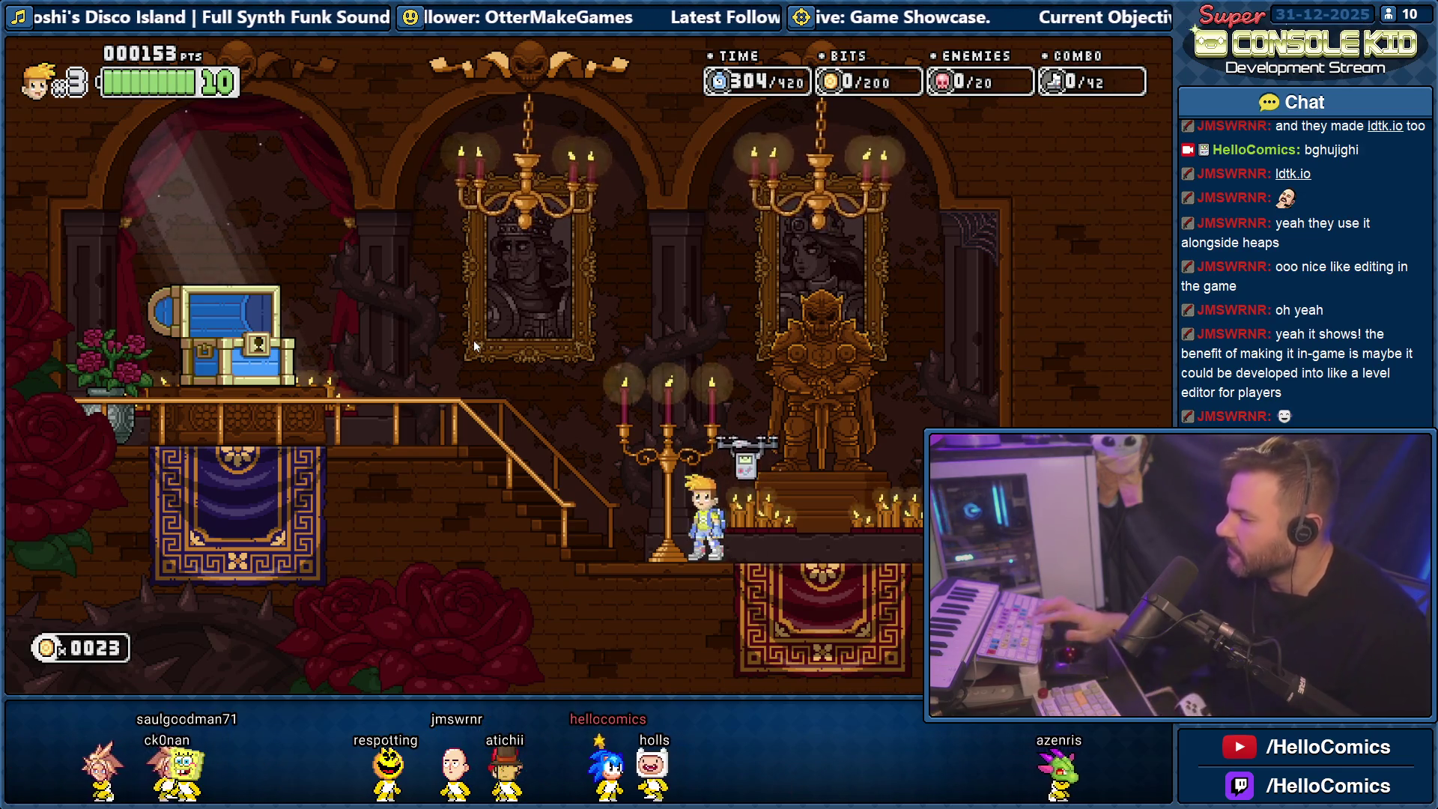
# Run right, curl into a rolling ball, and roll through the dark corridor into the throne room.
pyautogui.press('Right')
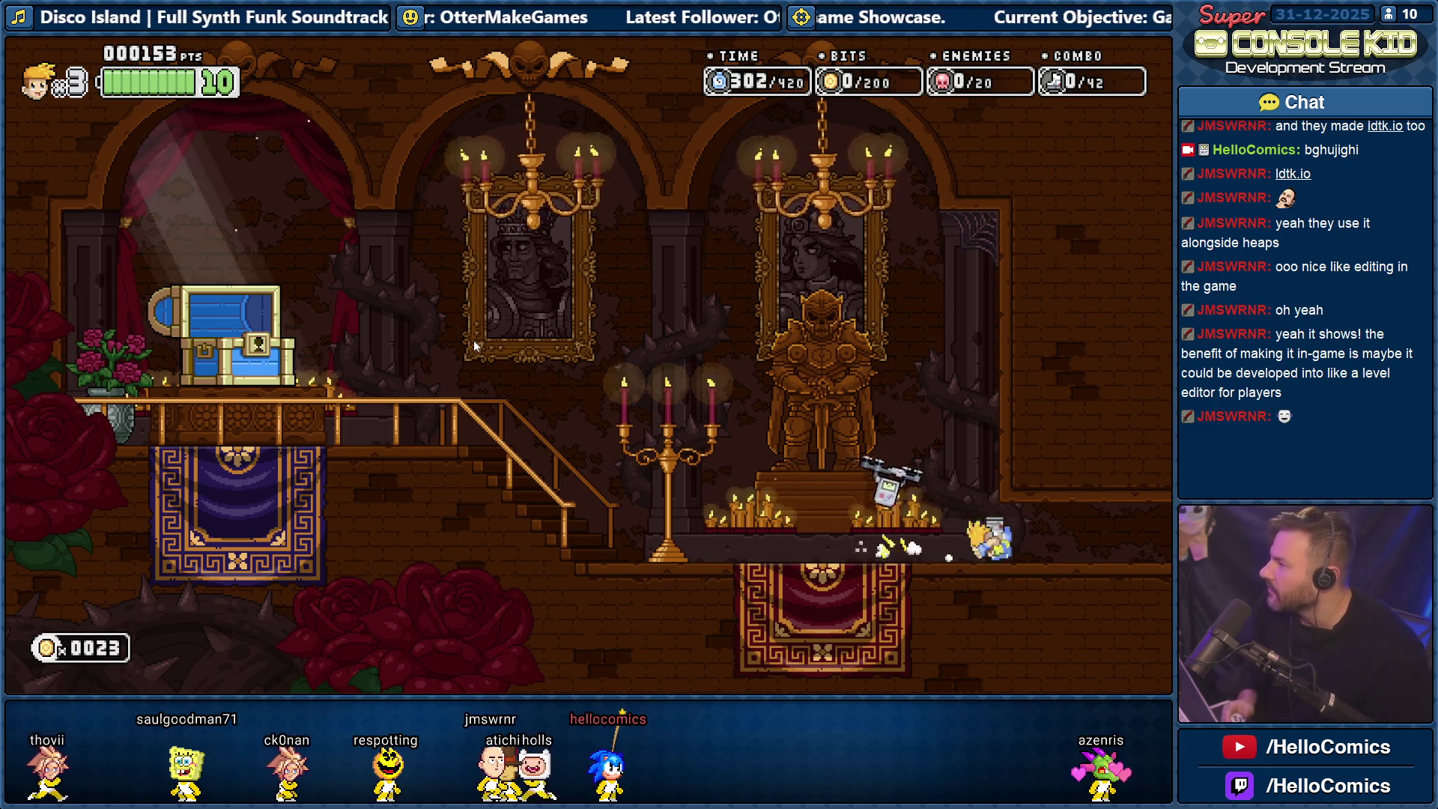
pyautogui.press('Left')
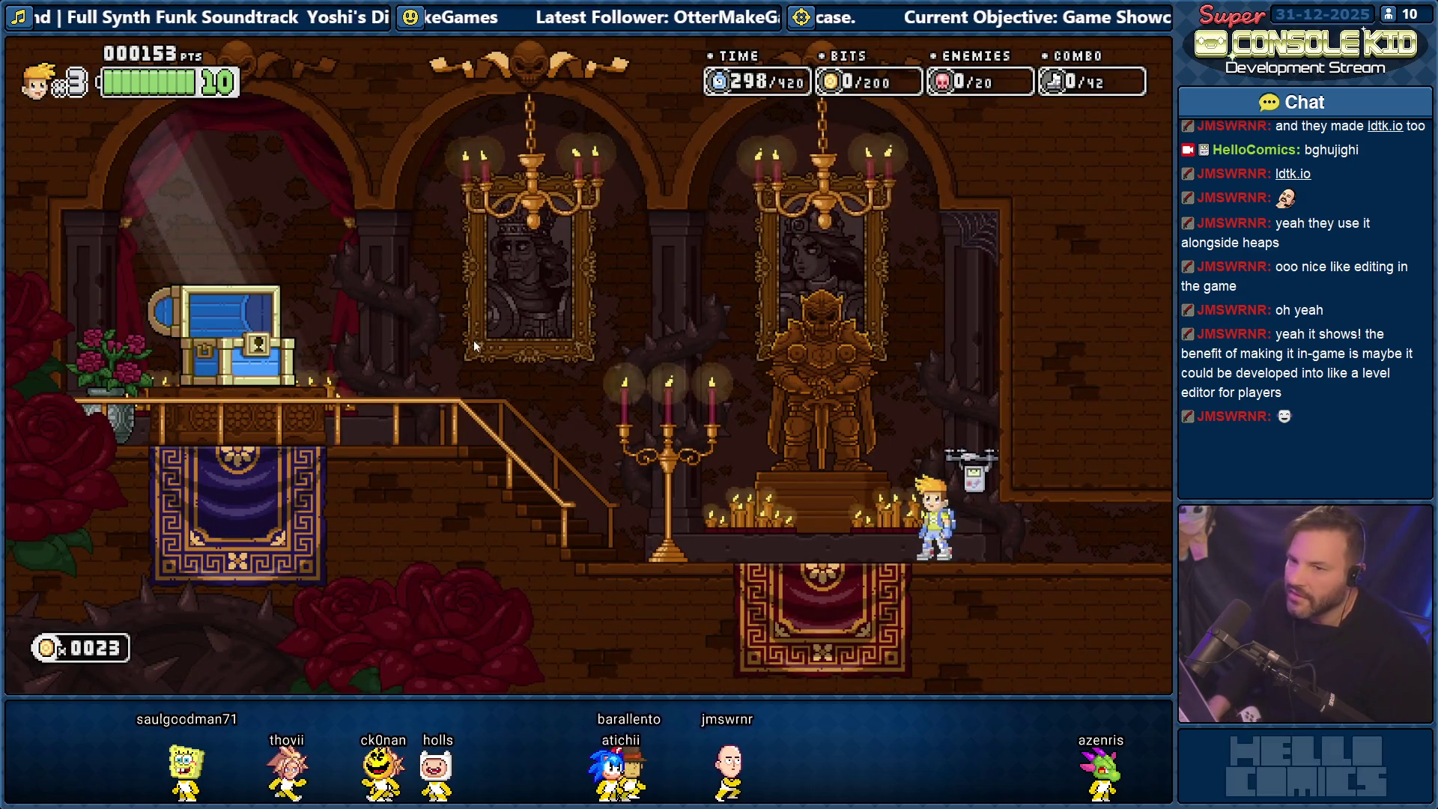
pyautogui.press('Down')
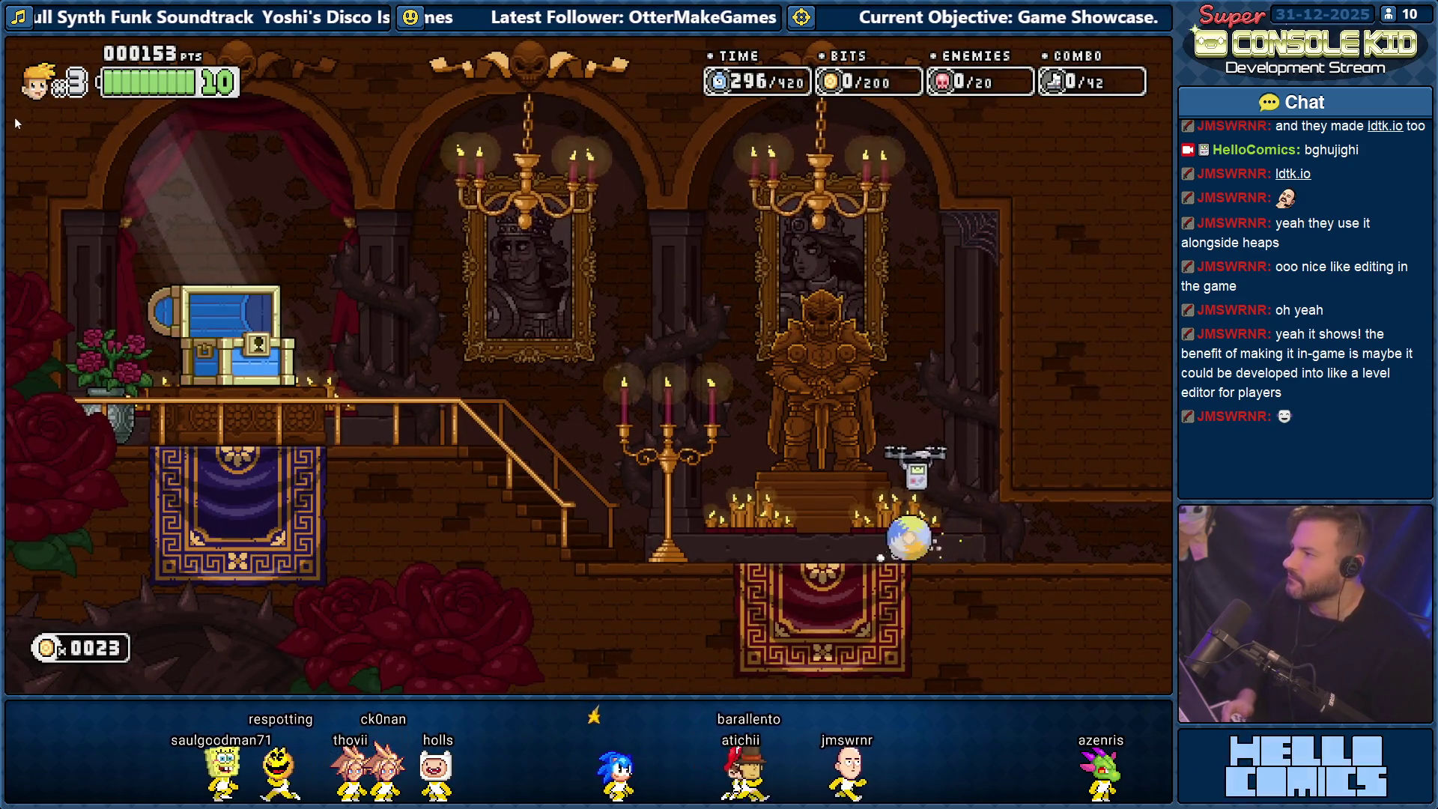
pyautogui.press('Right')
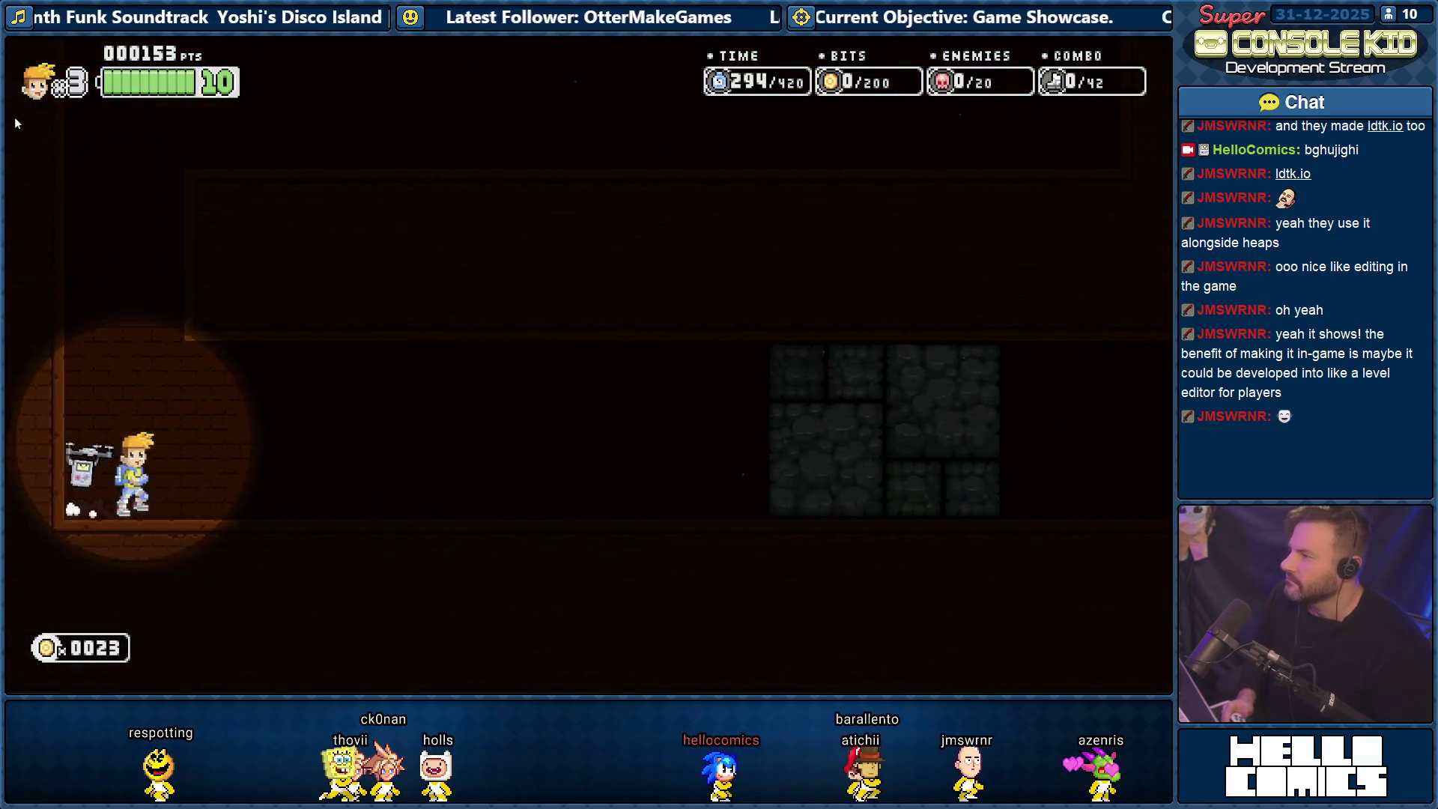
pyautogui.press('Right')
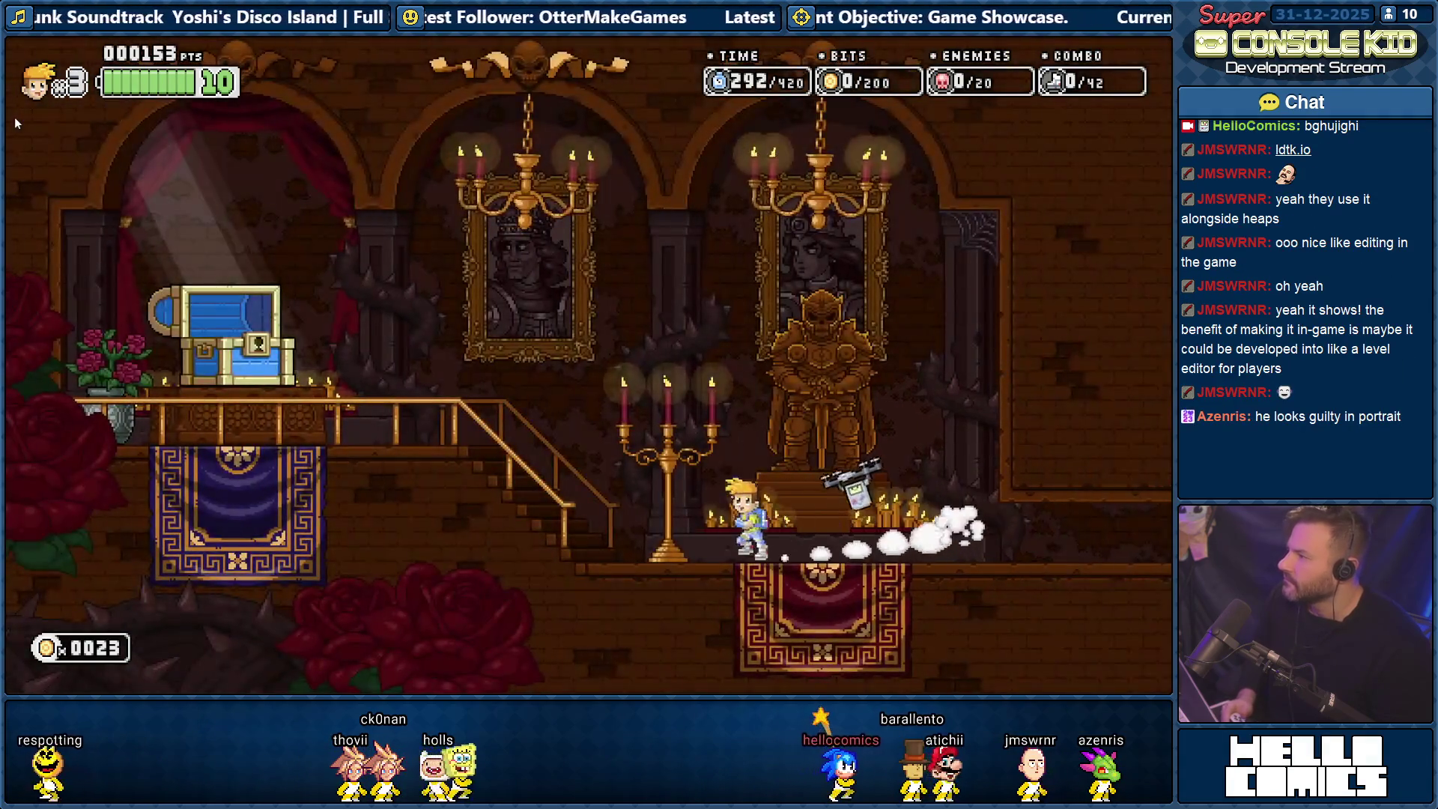
# Step off the chest platform and walk the hero left and right with the drone, heading downstairs.
pyautogui.press('Left')
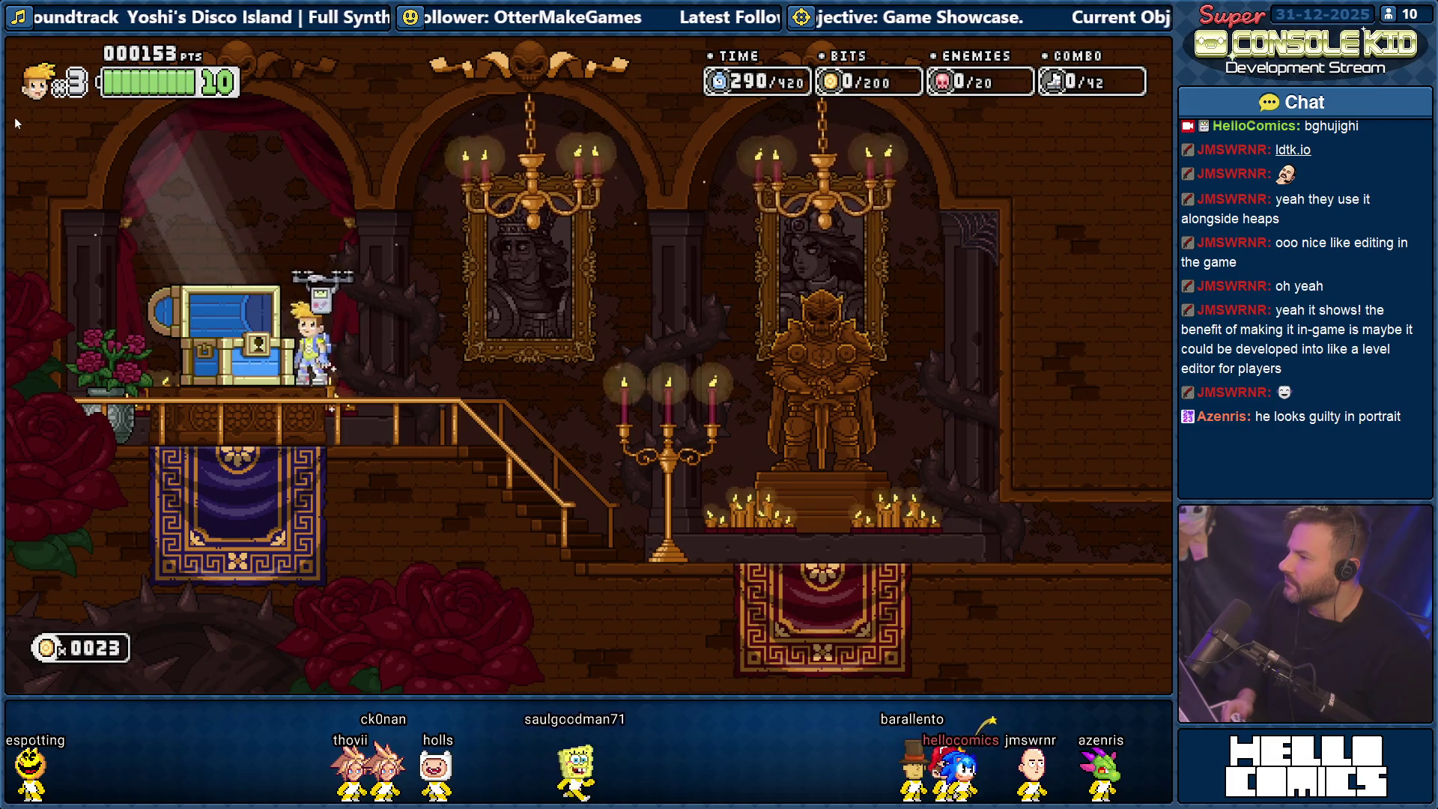
pyautogui.press('Right')
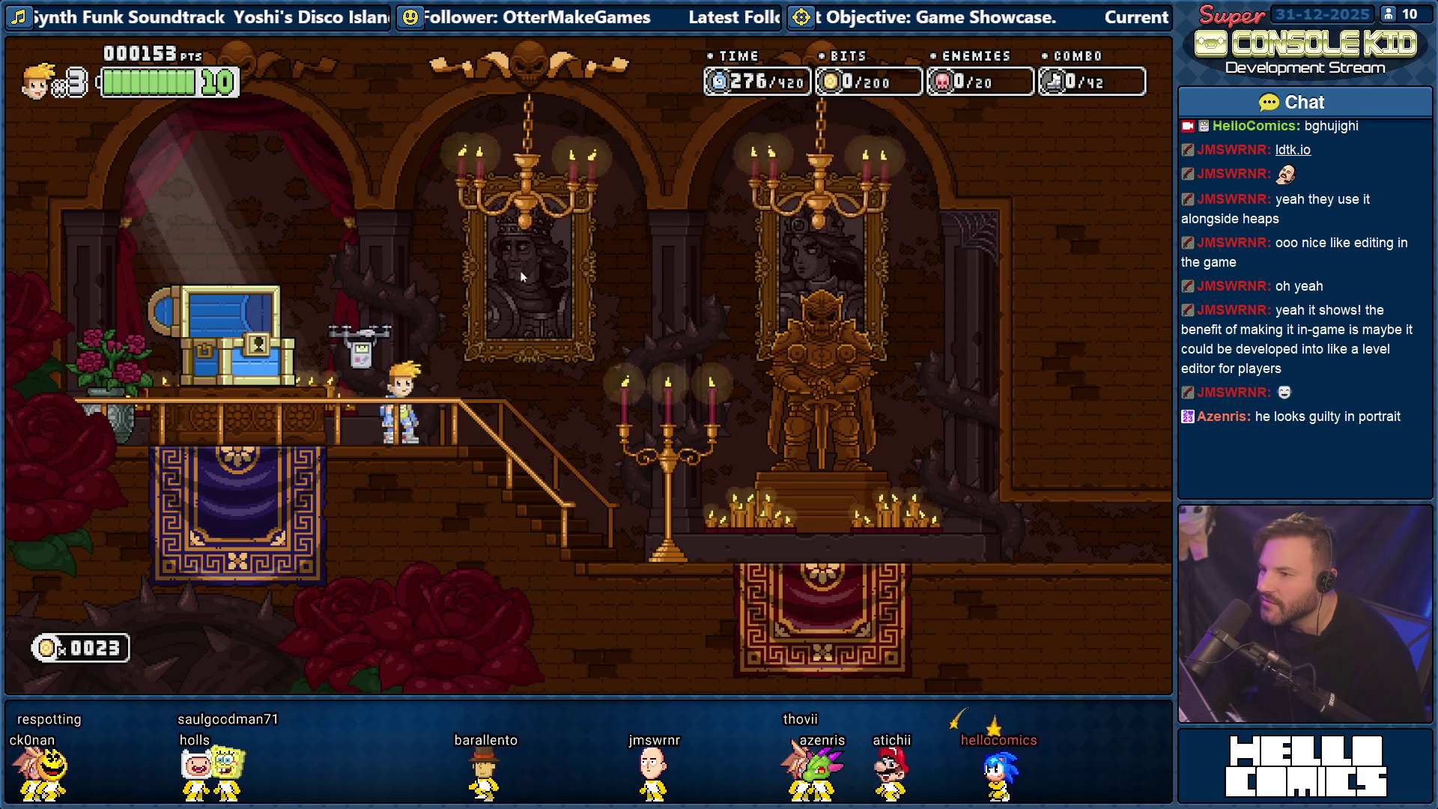
pyautogui.press('Left')
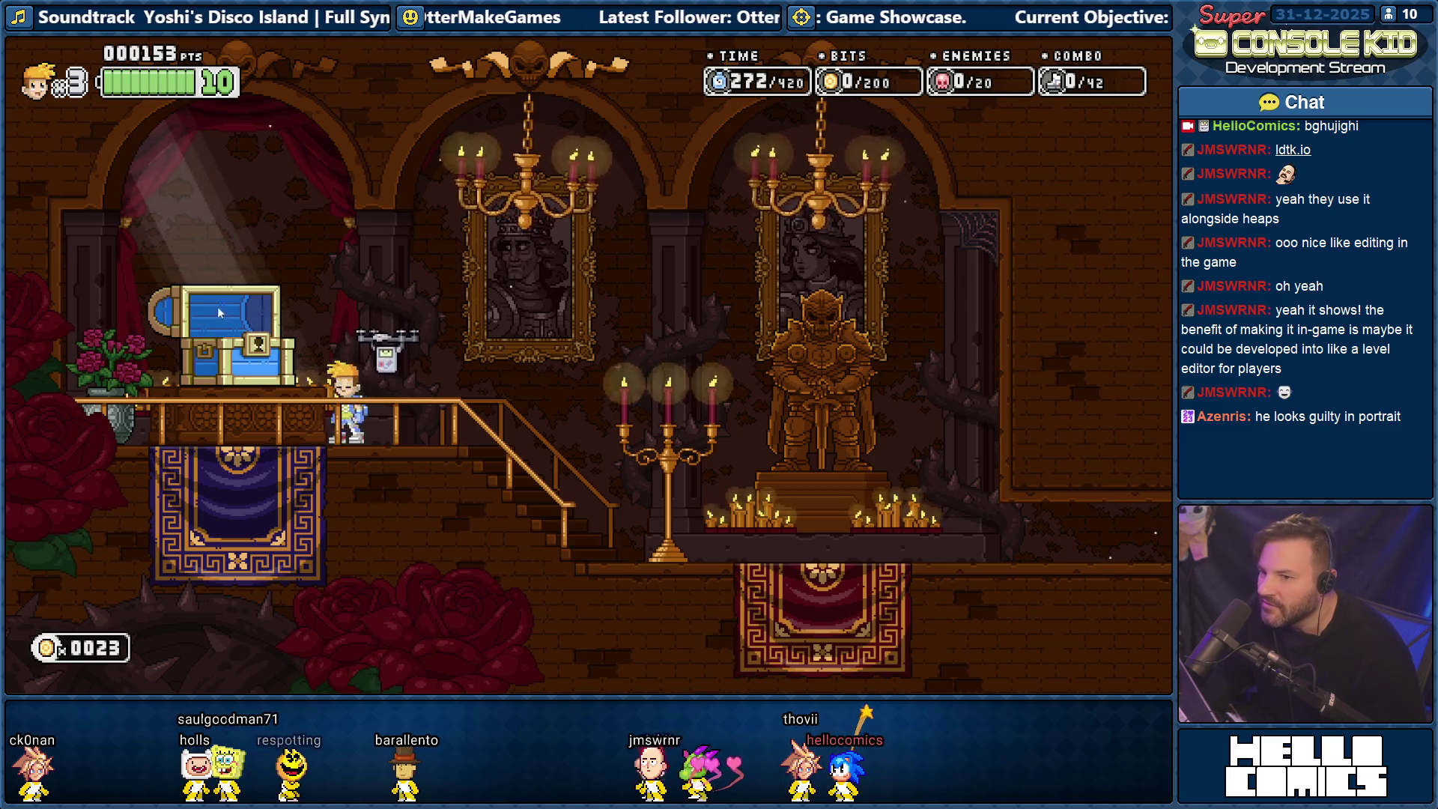
pyautogui.press('Right')
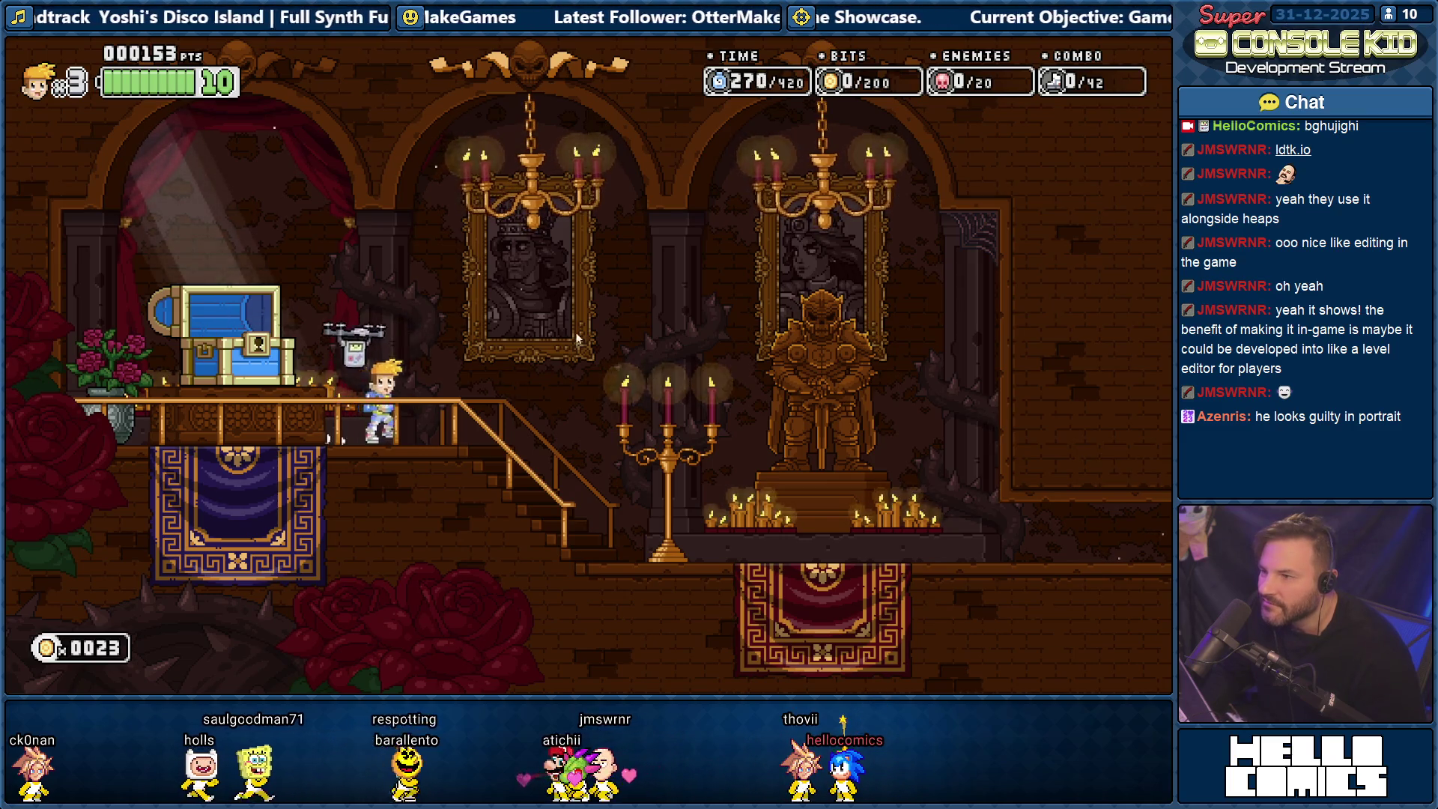
pyautogui.press('Right')
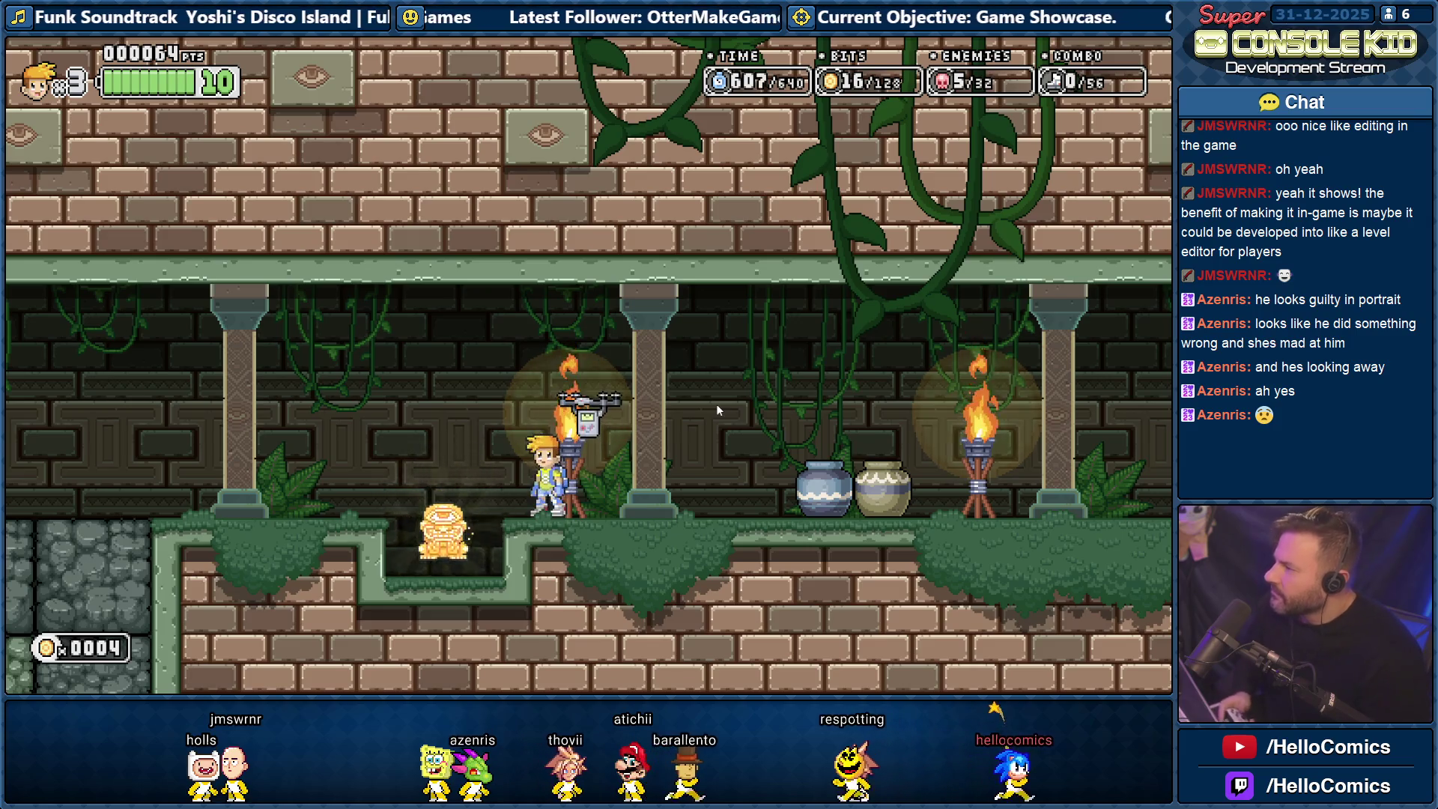
# Drop into the pit for the golden idol, climb out, and smash the pots.
pyautogui.press('Left')
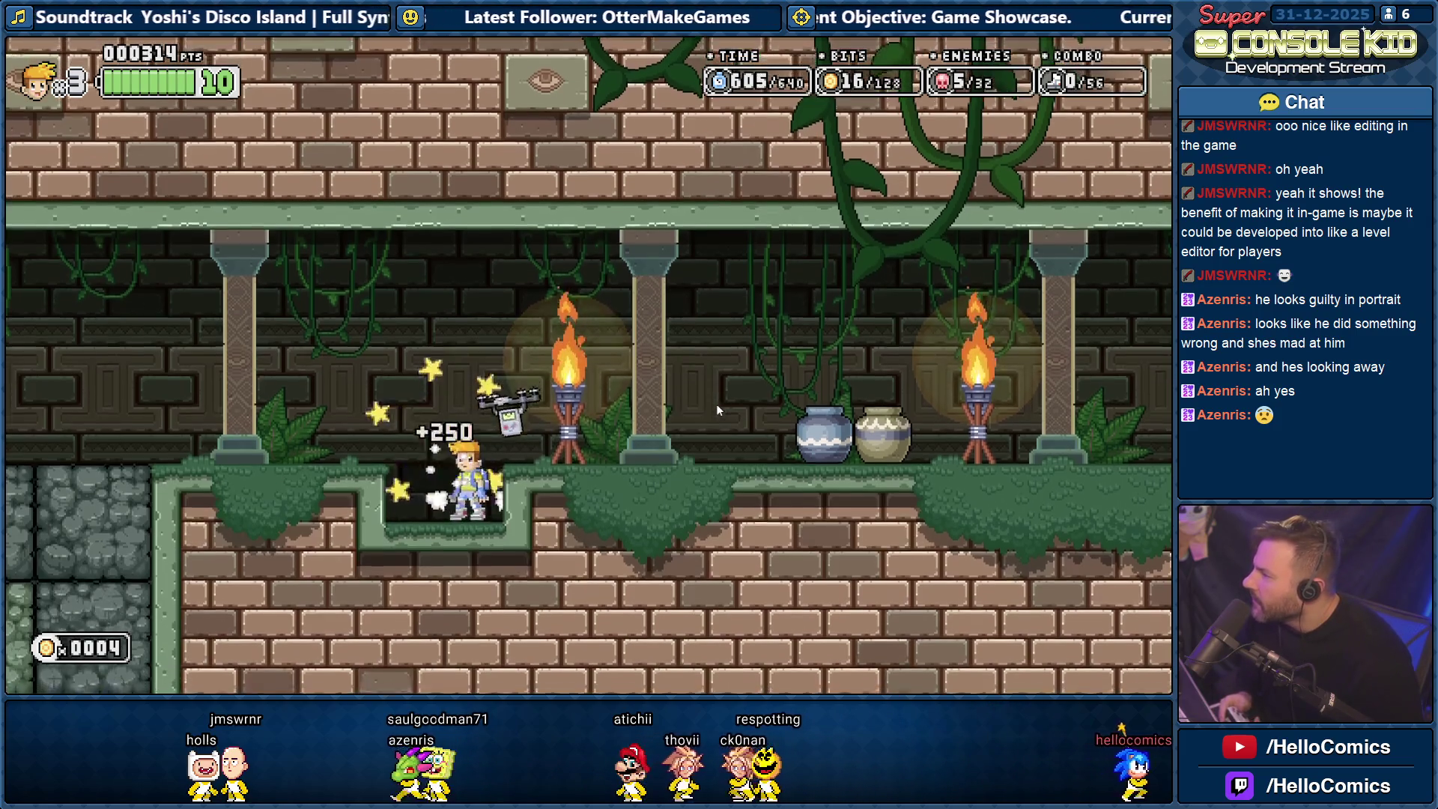
pyautogui.press('space')
pyautogui.press('Right')
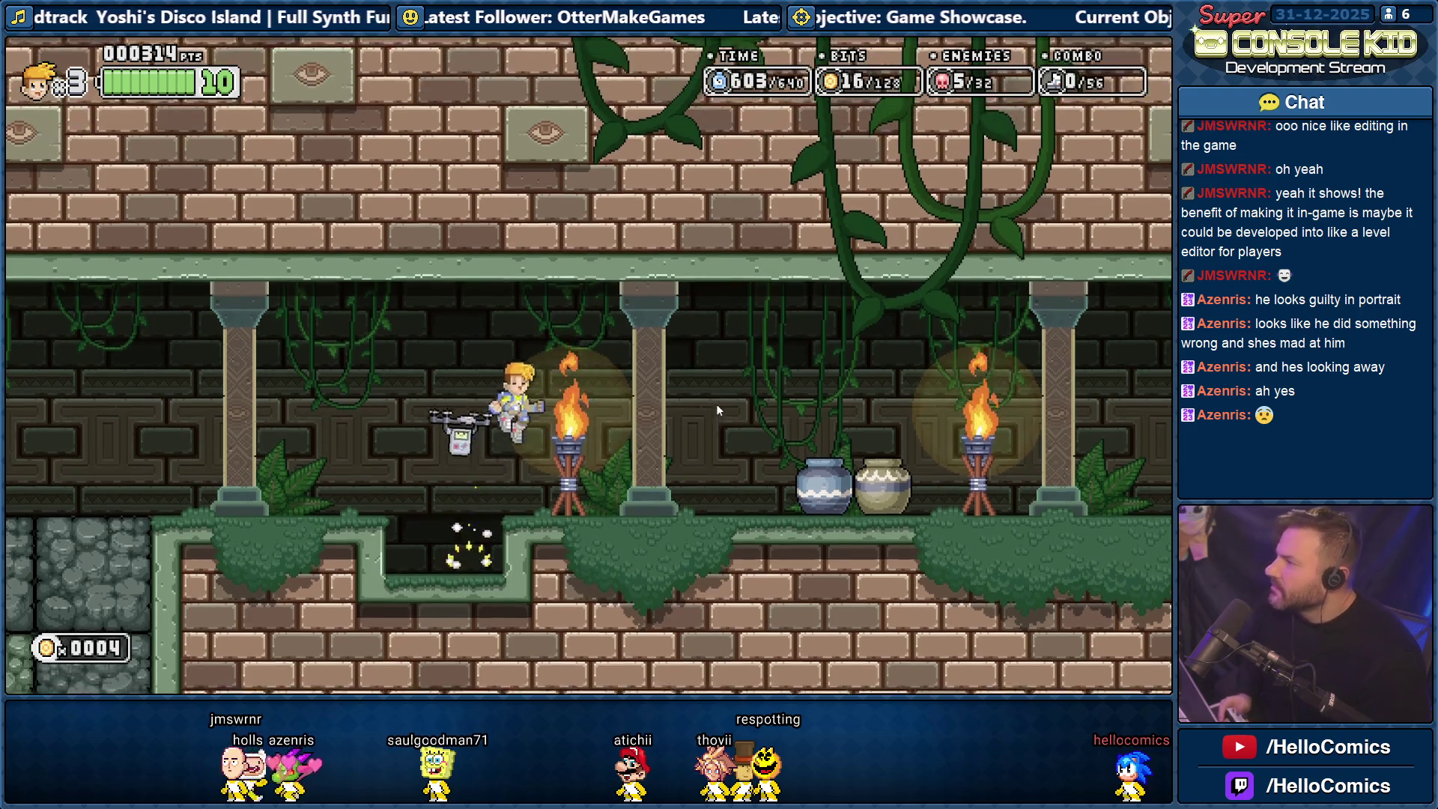
pyautogui.press('Right')
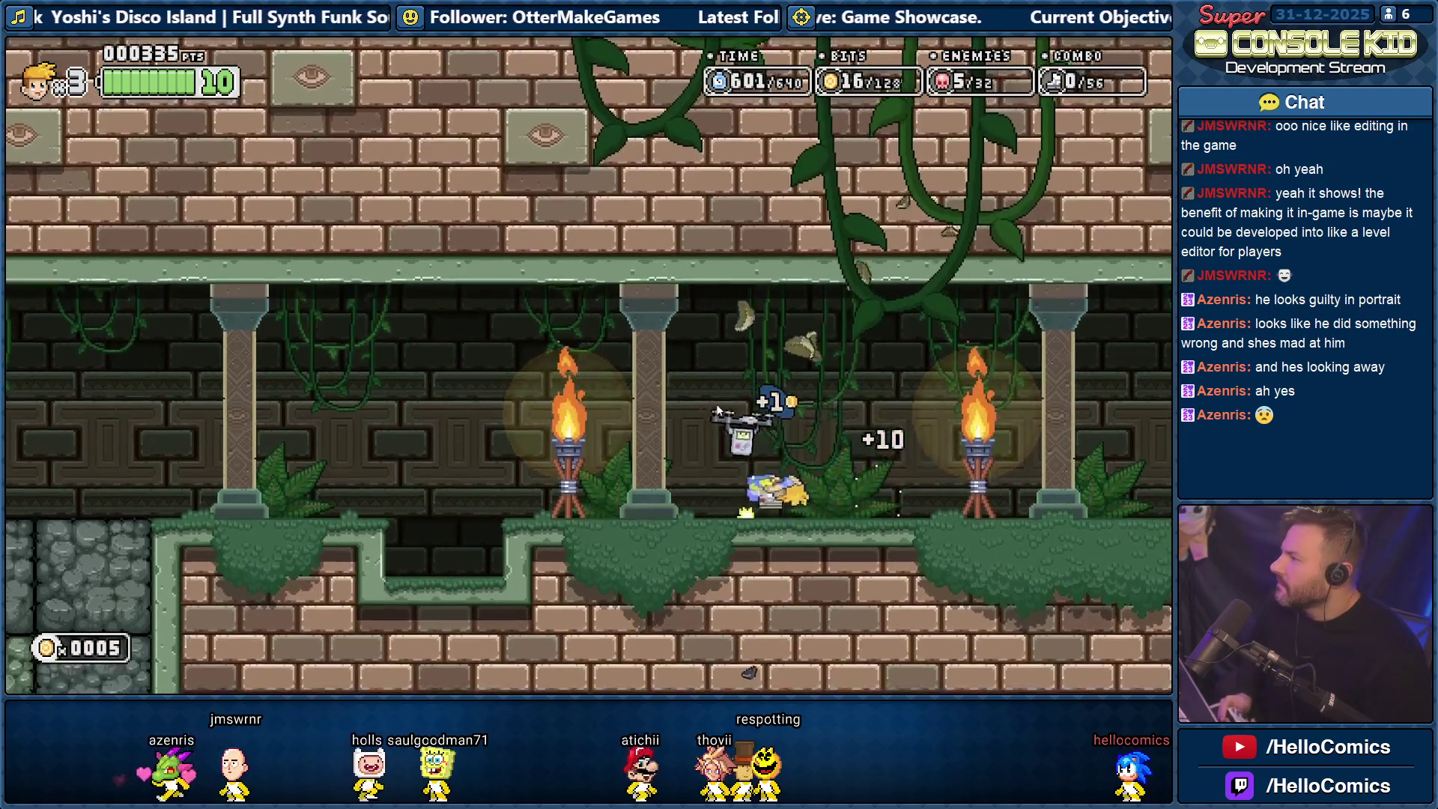
pyautogui.press('Left')
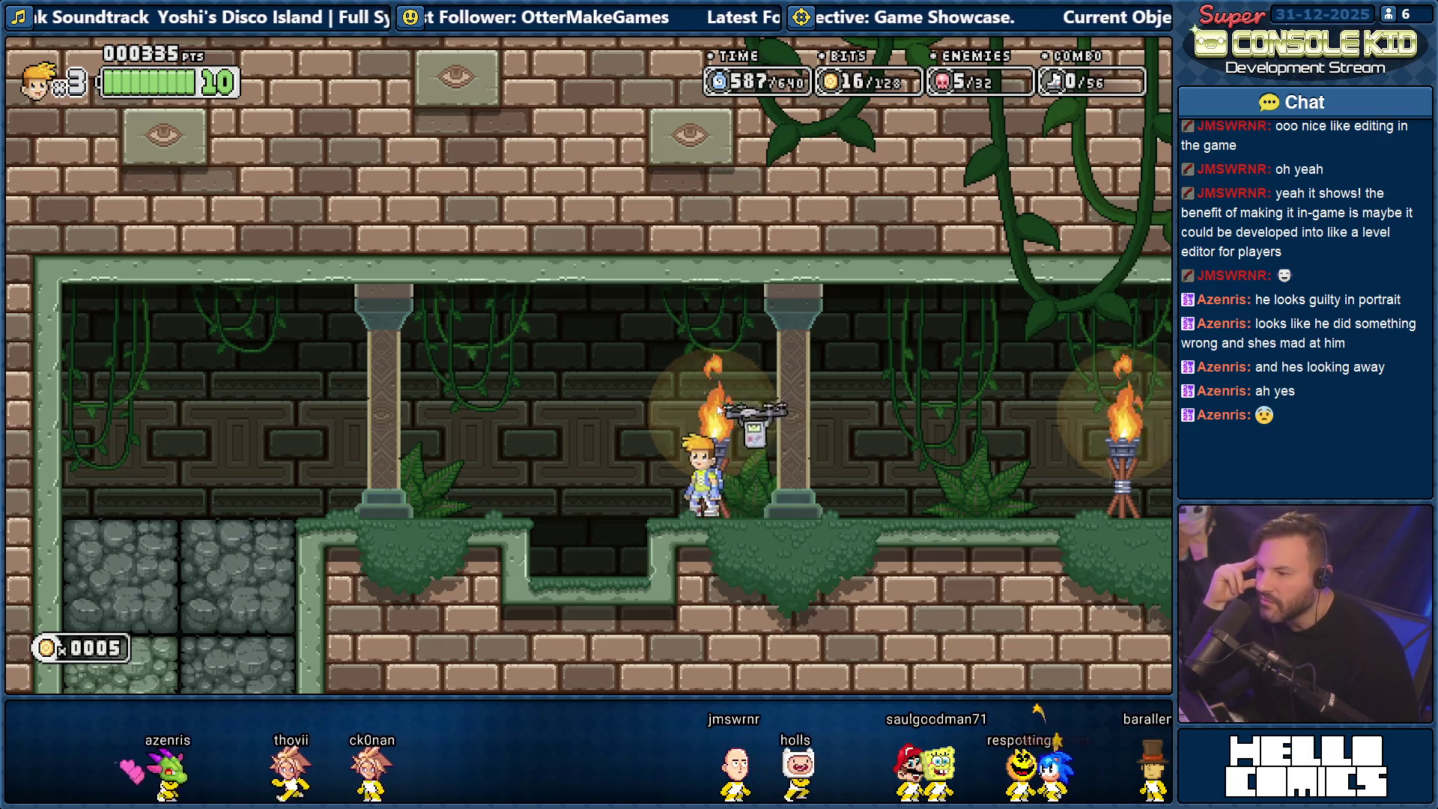
# Run up and down the ramp a few times, passing the drone and the torch-lit platform.
pyautogui.press('Left')
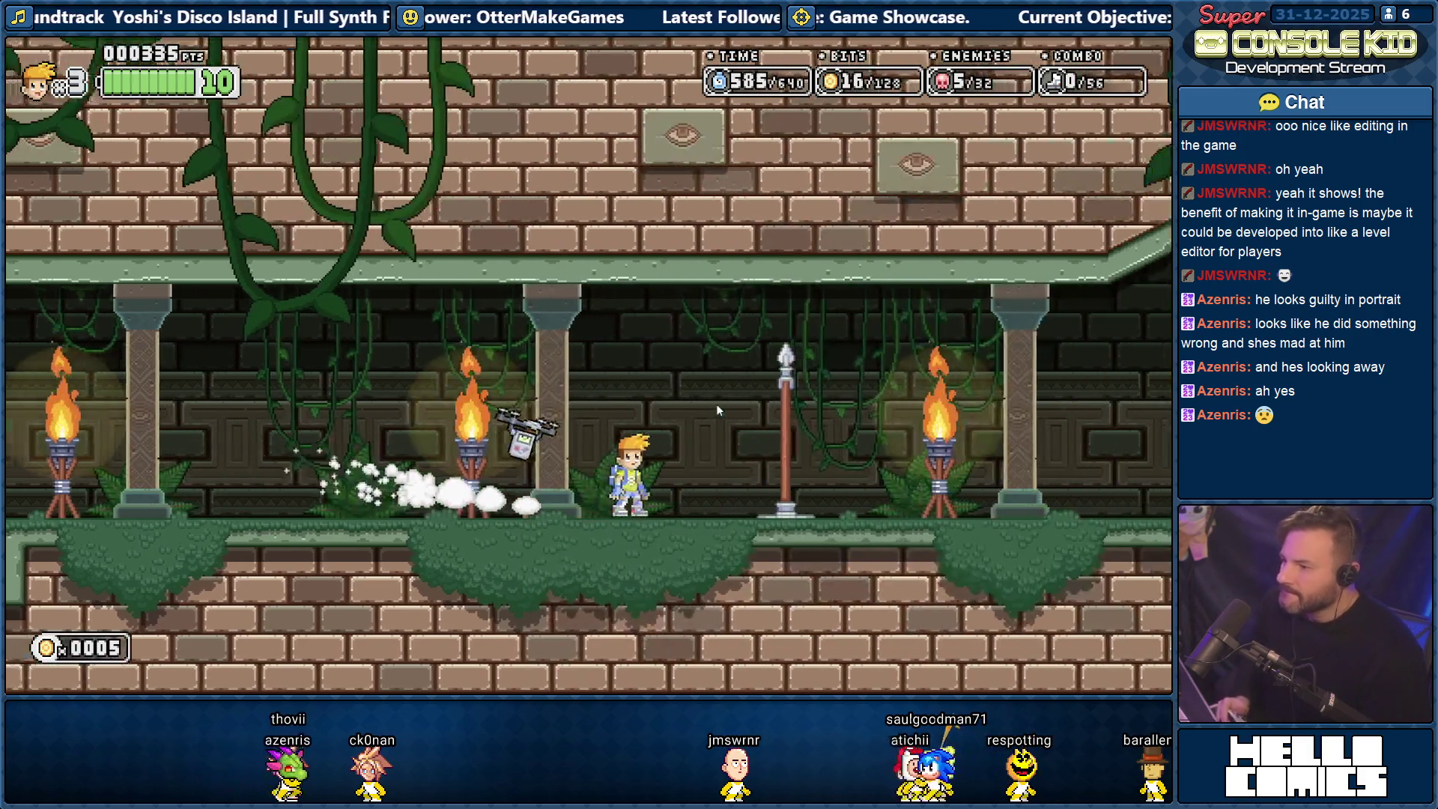
pyautogui.press('Right')
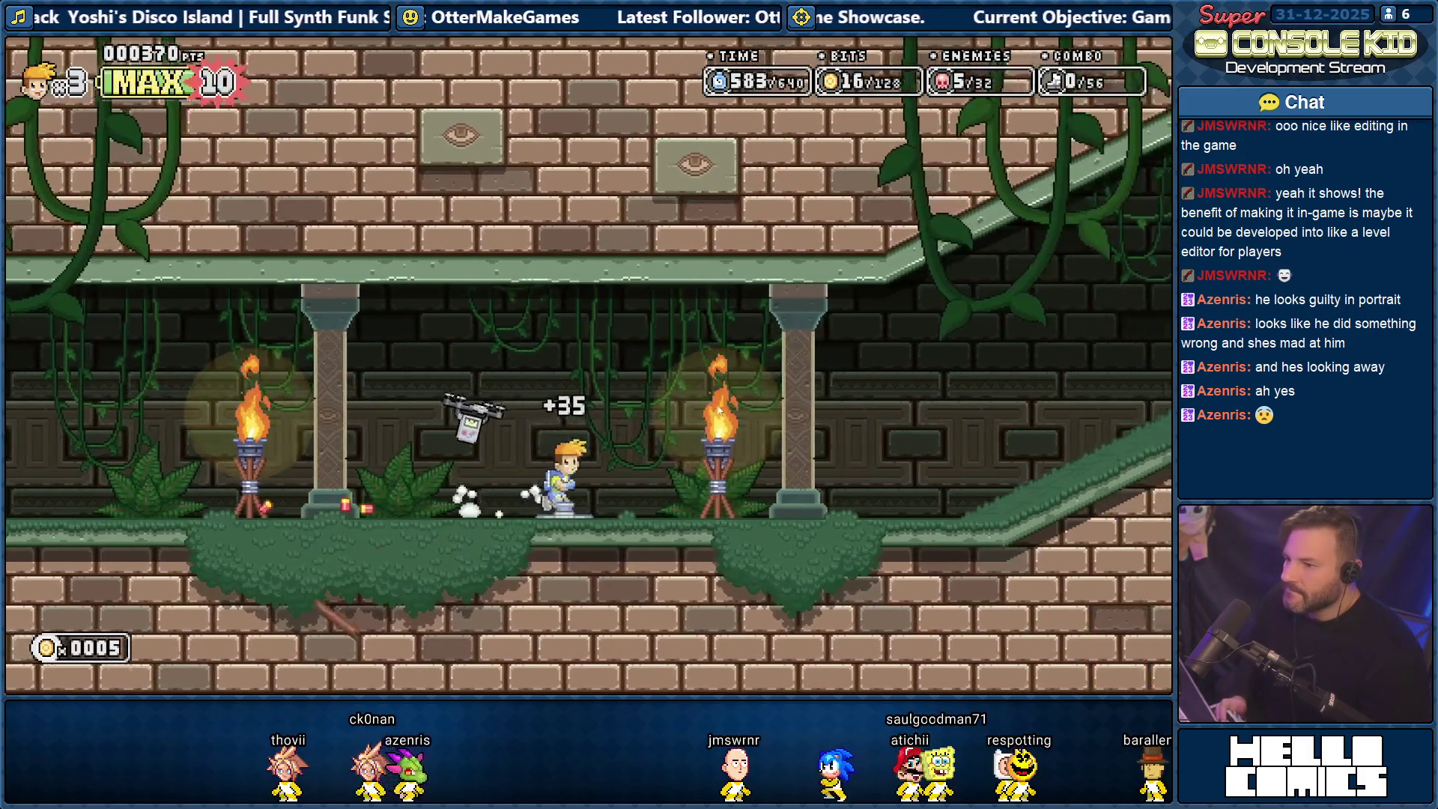
pyautogui.press('Right')
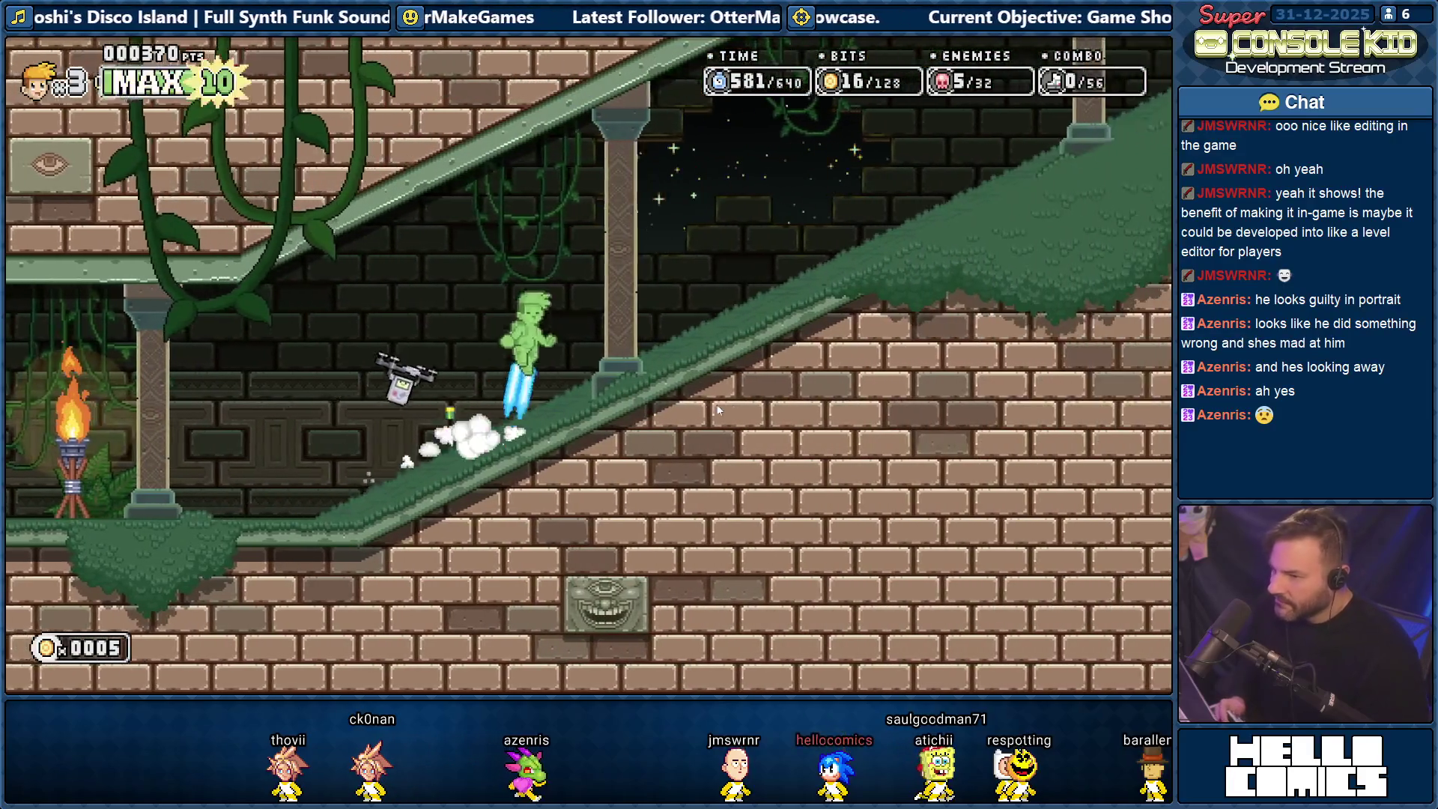
pyautogui.press('Right')
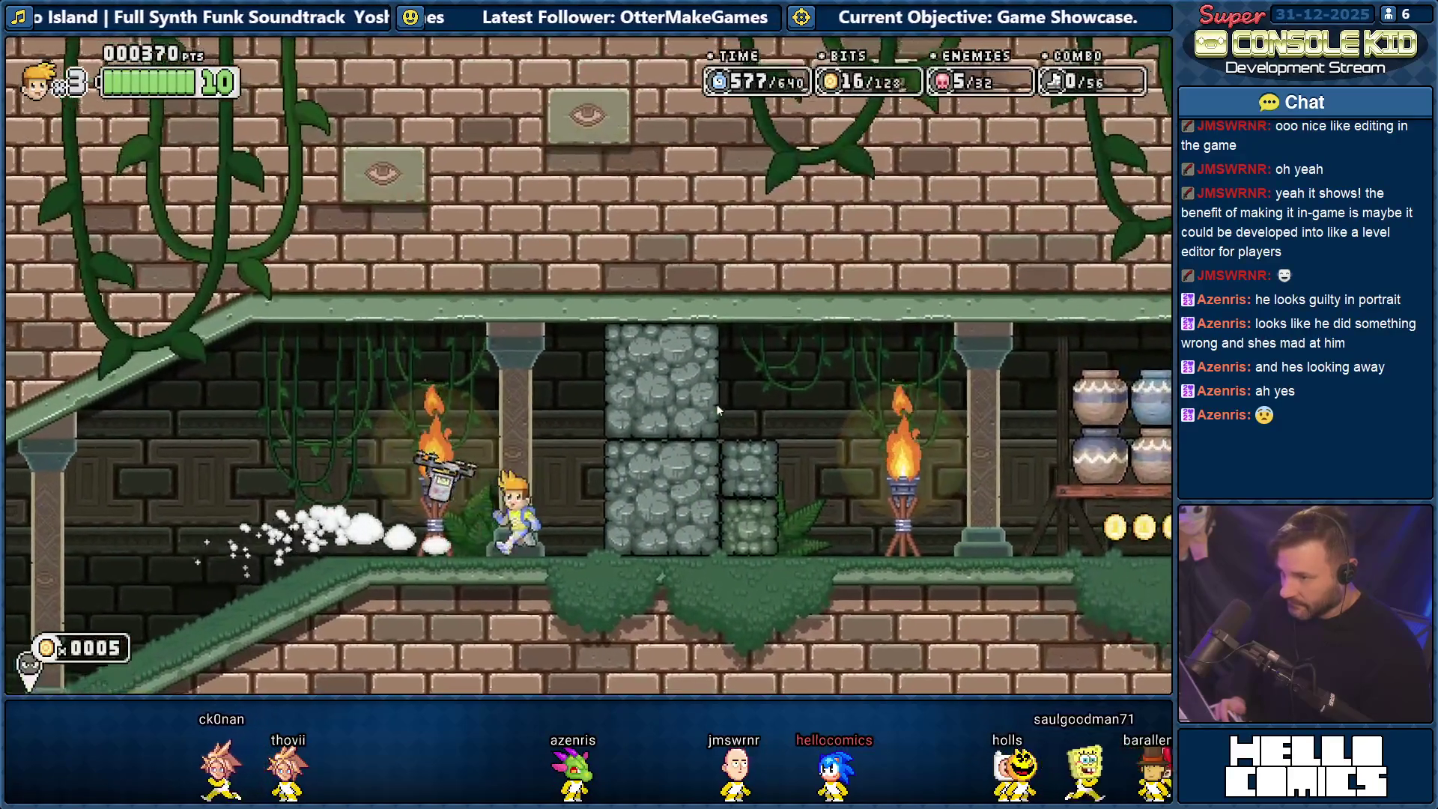
pyautogui.press('Left')
pyautogui.press('Left')
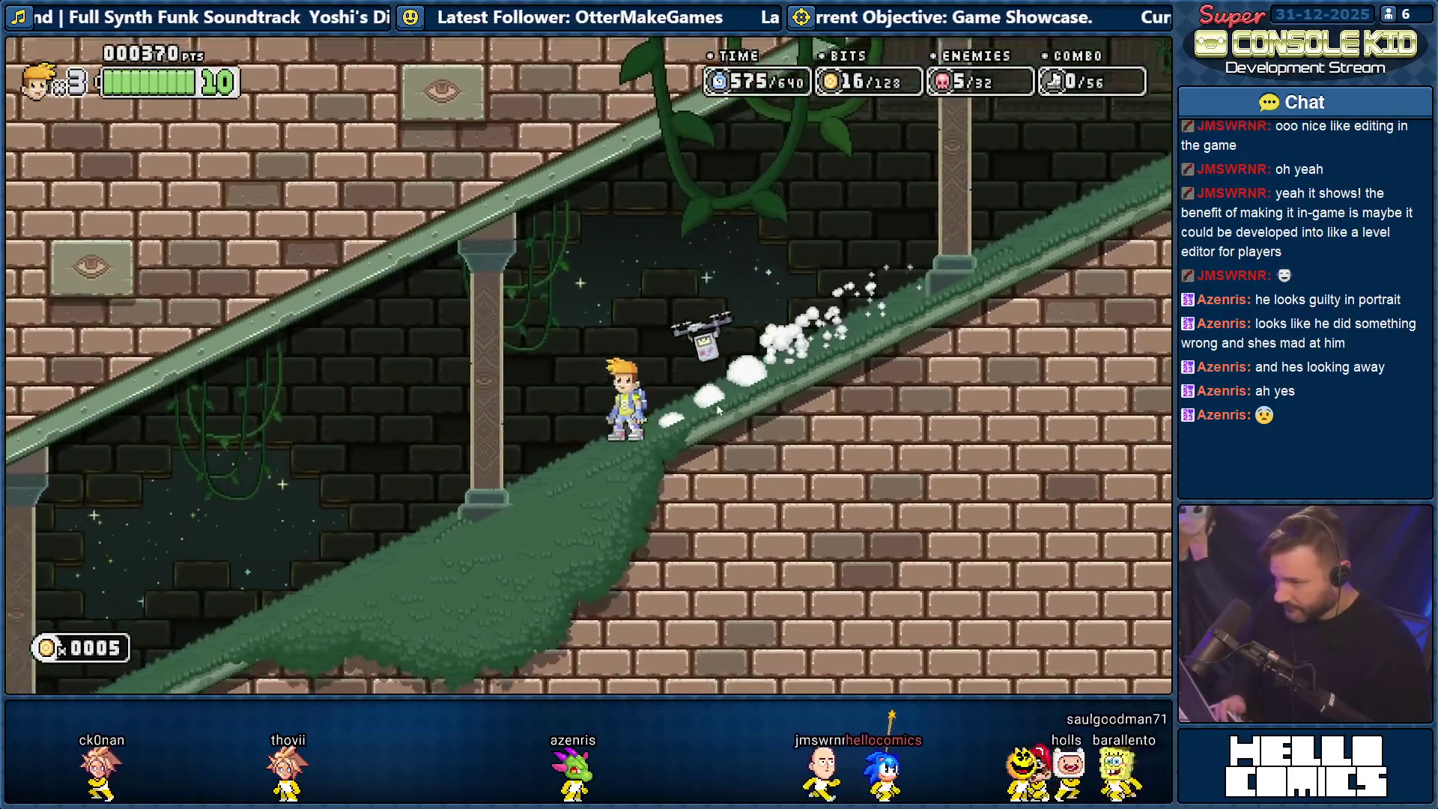
pyautogui.press('Left')
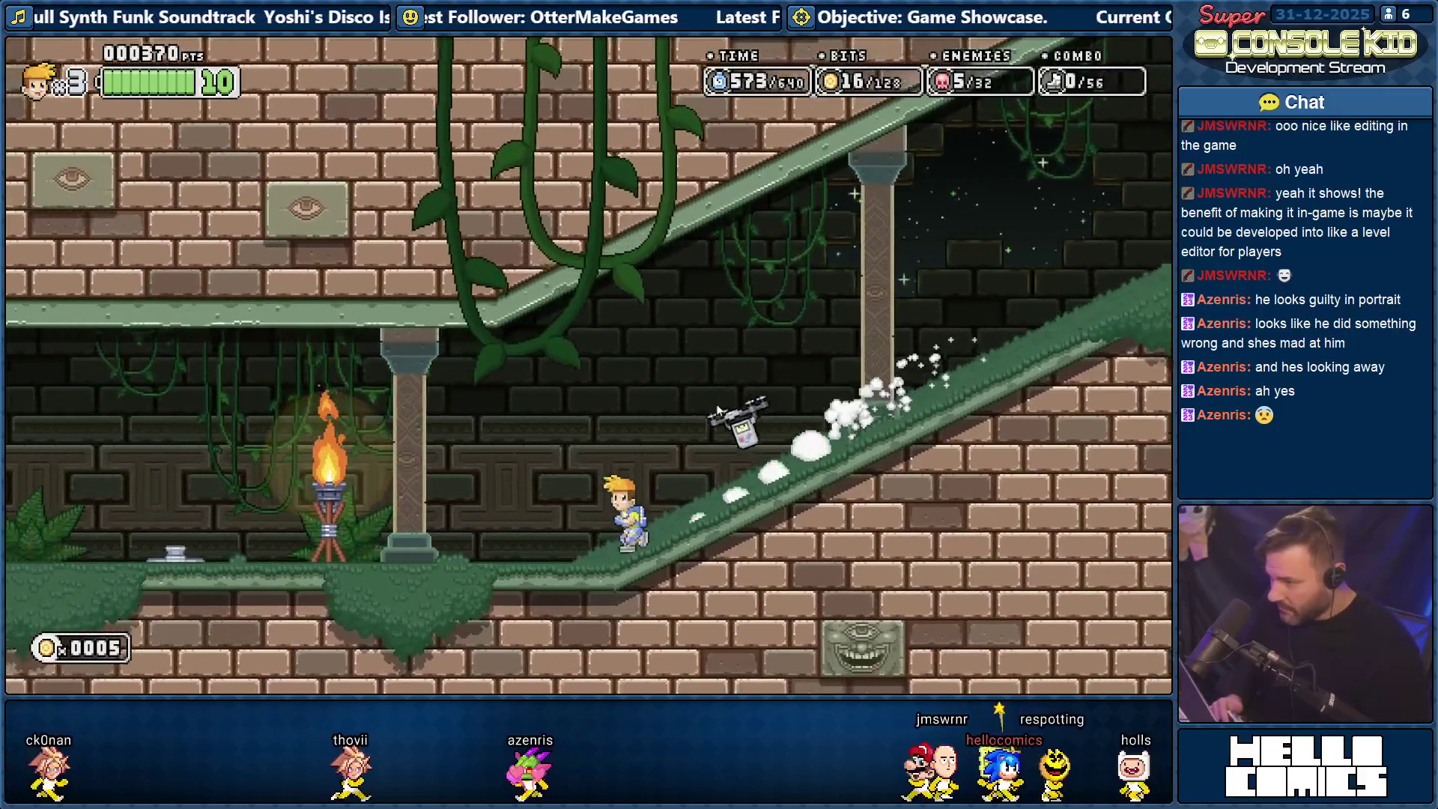
pyautogui.press('Right')
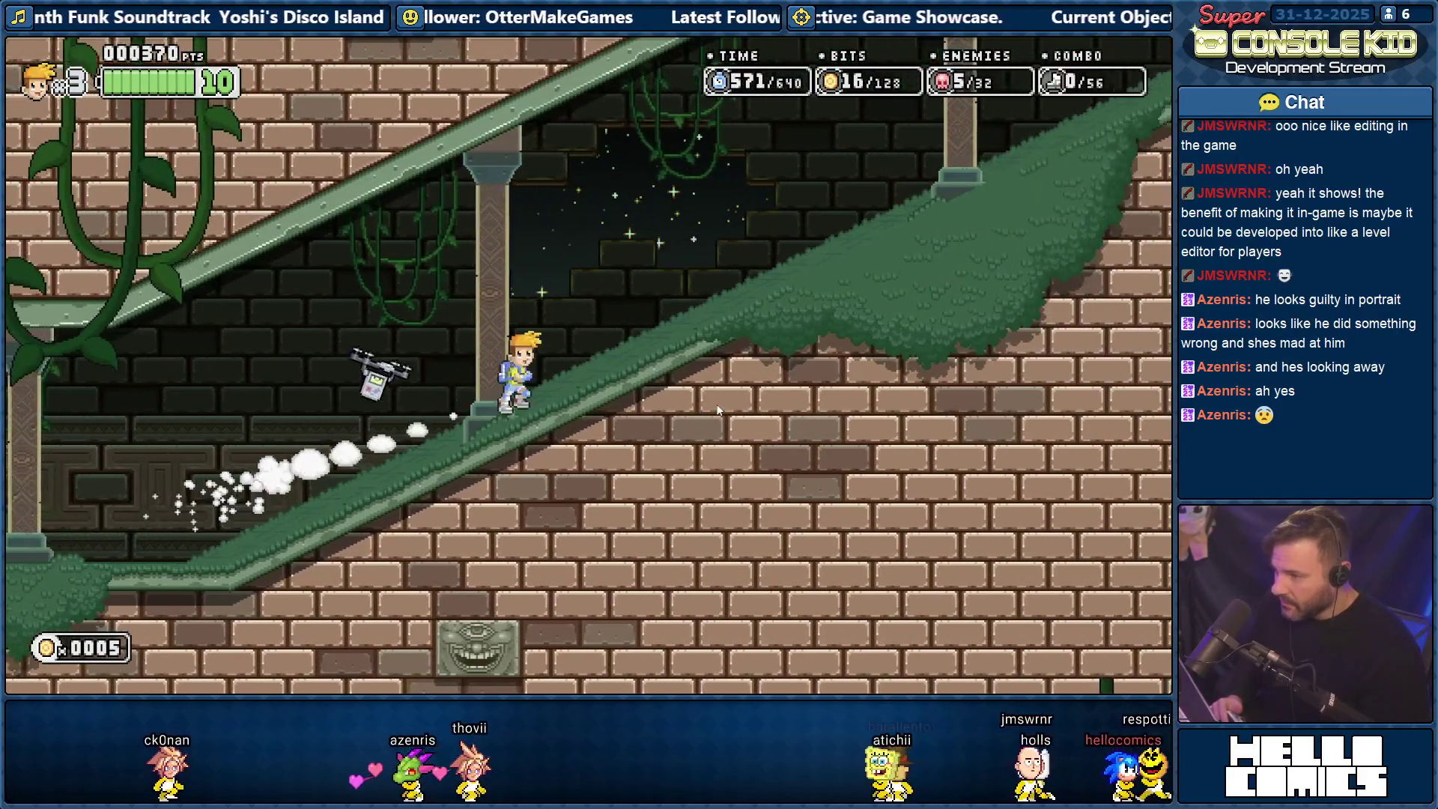
pyautogui.press('Left')
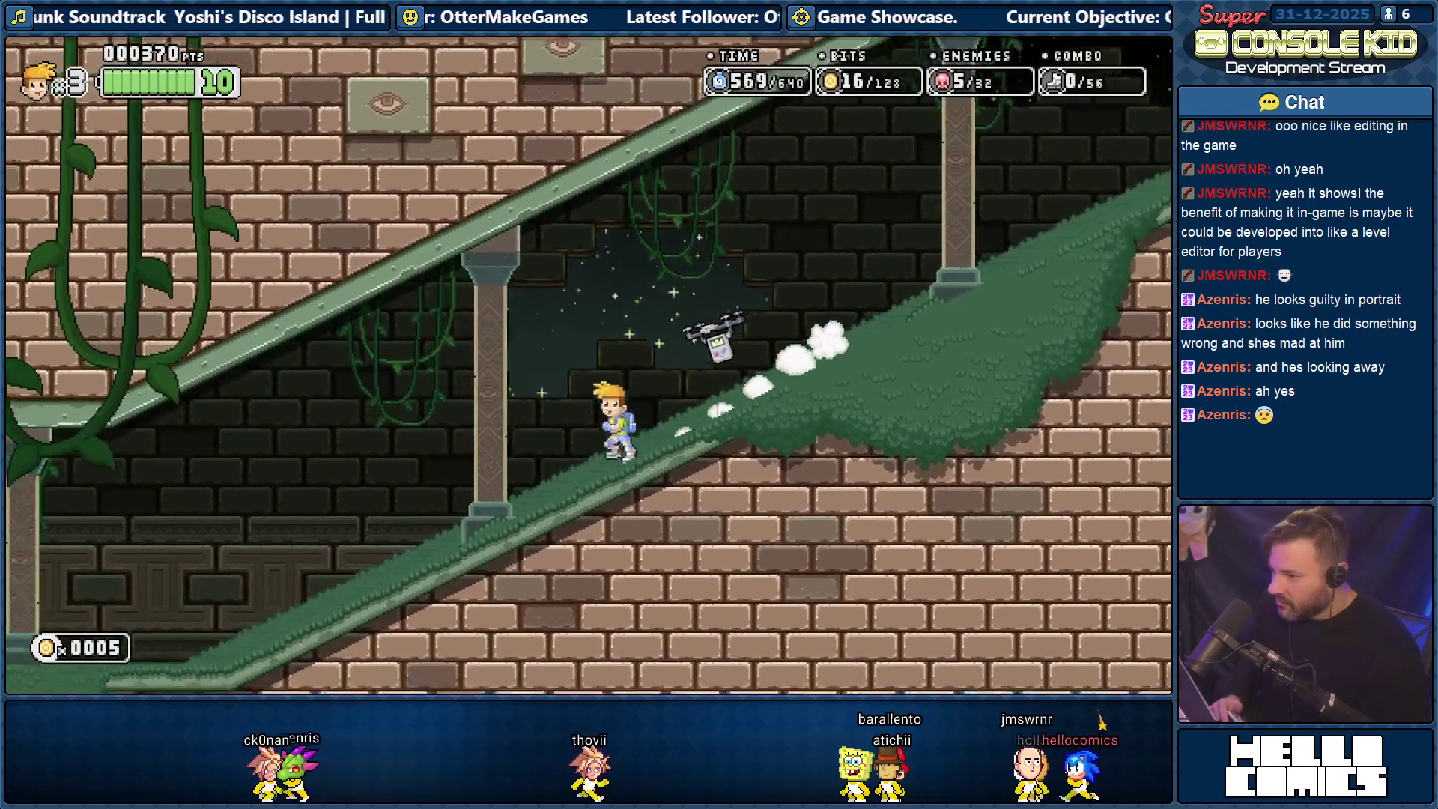
pyautogui.press('Right')
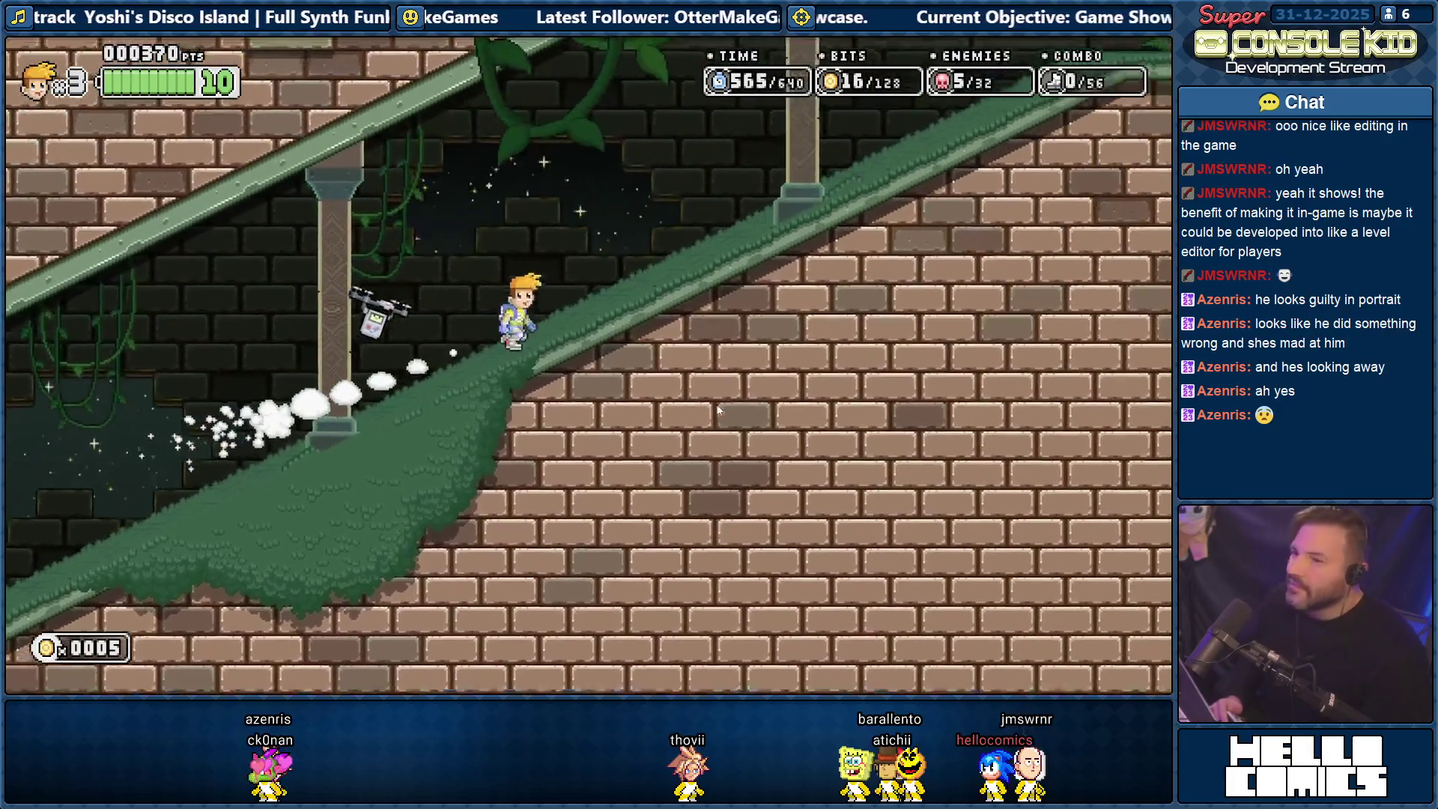
# Leap off the ramp and smash through the stone blocks, collecting bits near the statue.
pyautogui.press('space')
pyautogui.press('Right')
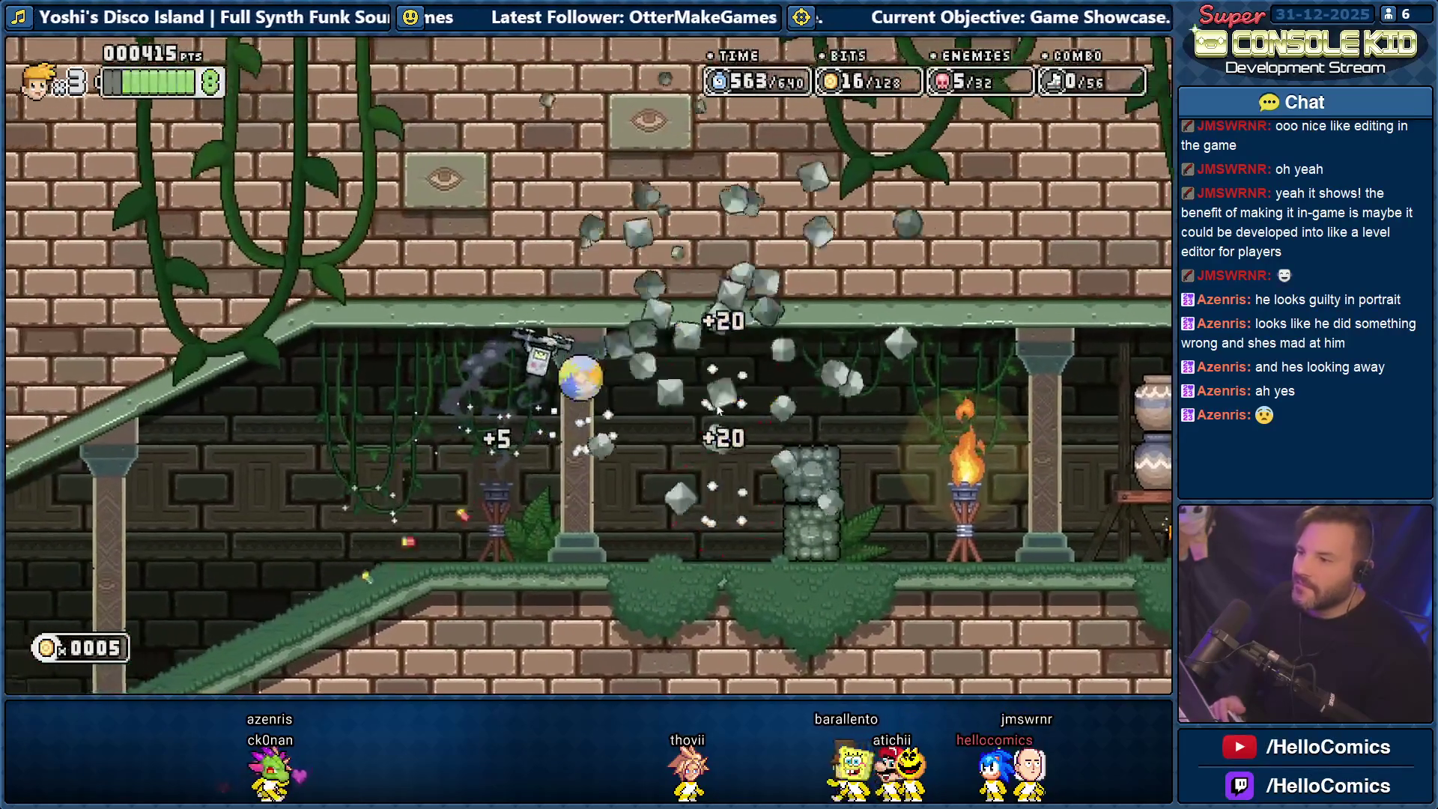
pyautogui.press('Right')
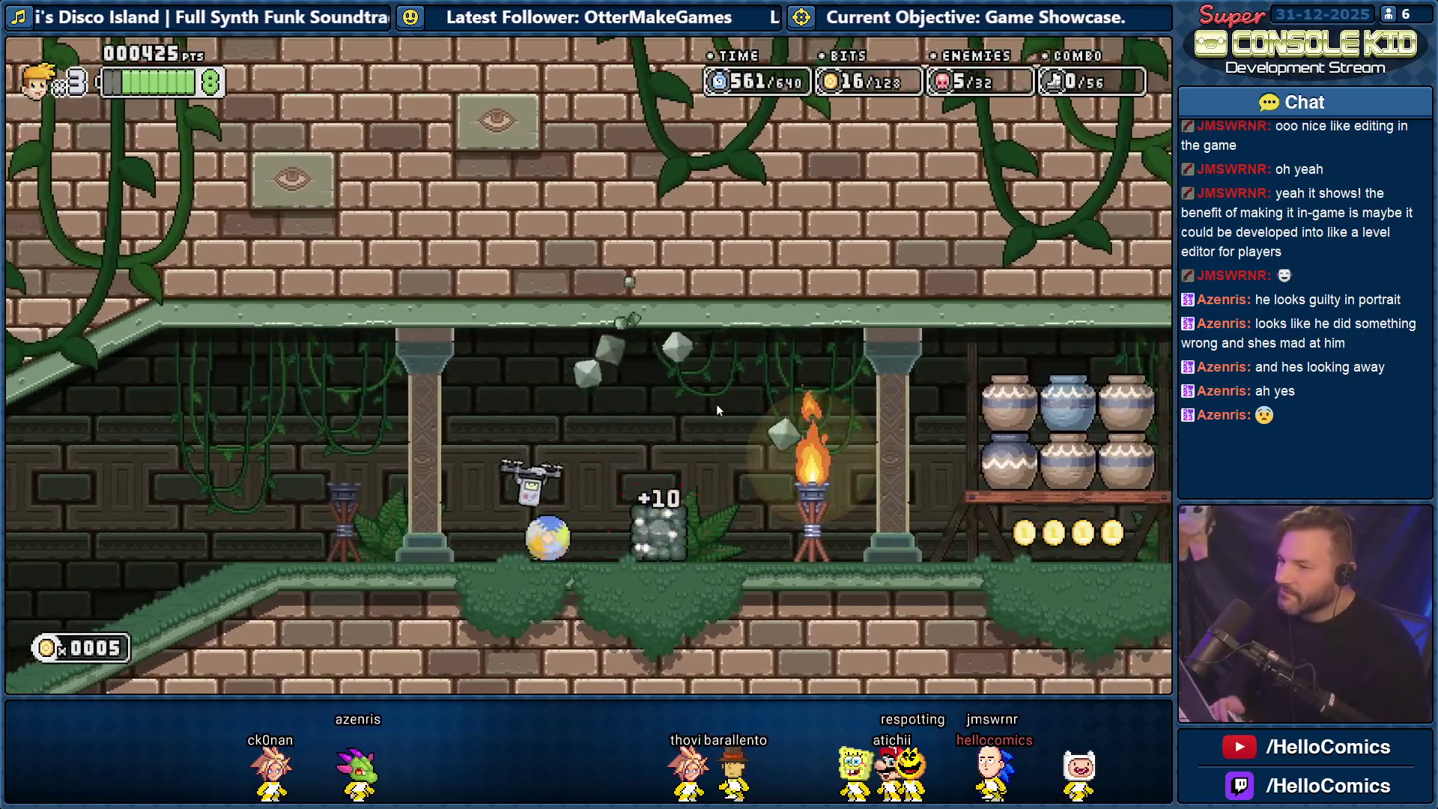
pyautogui.press('Right')
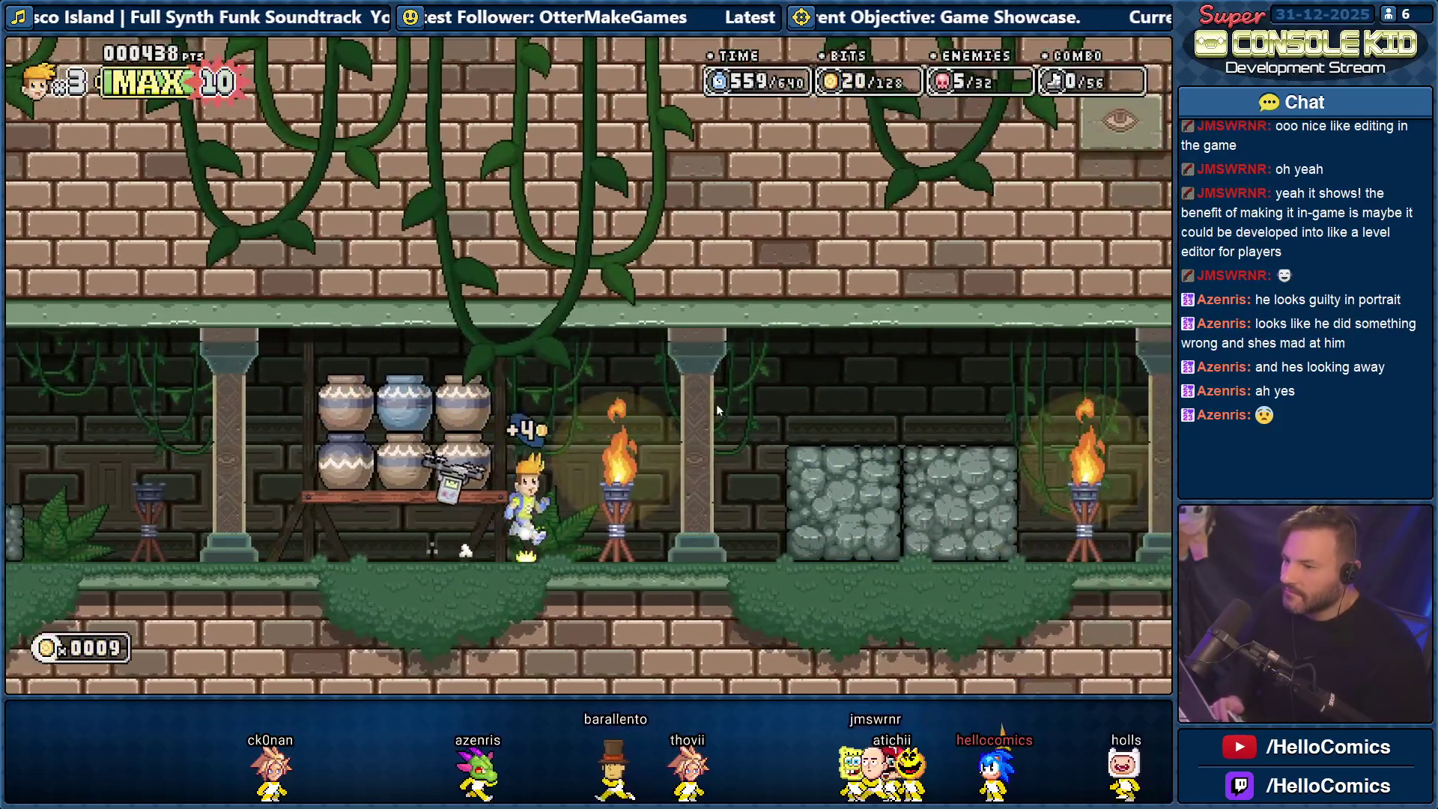
pyautogui.press('Right')
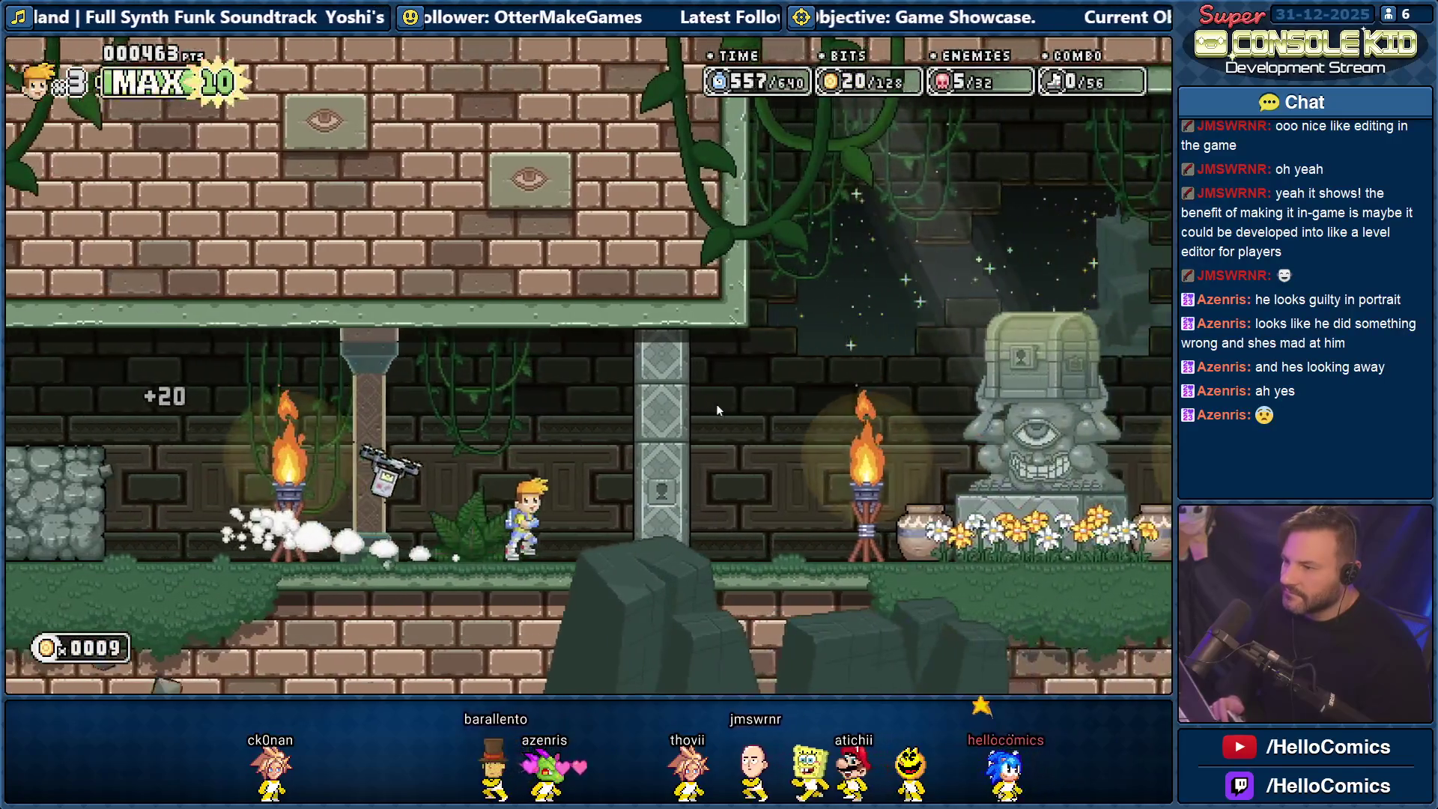
pyautogui.press('Left')
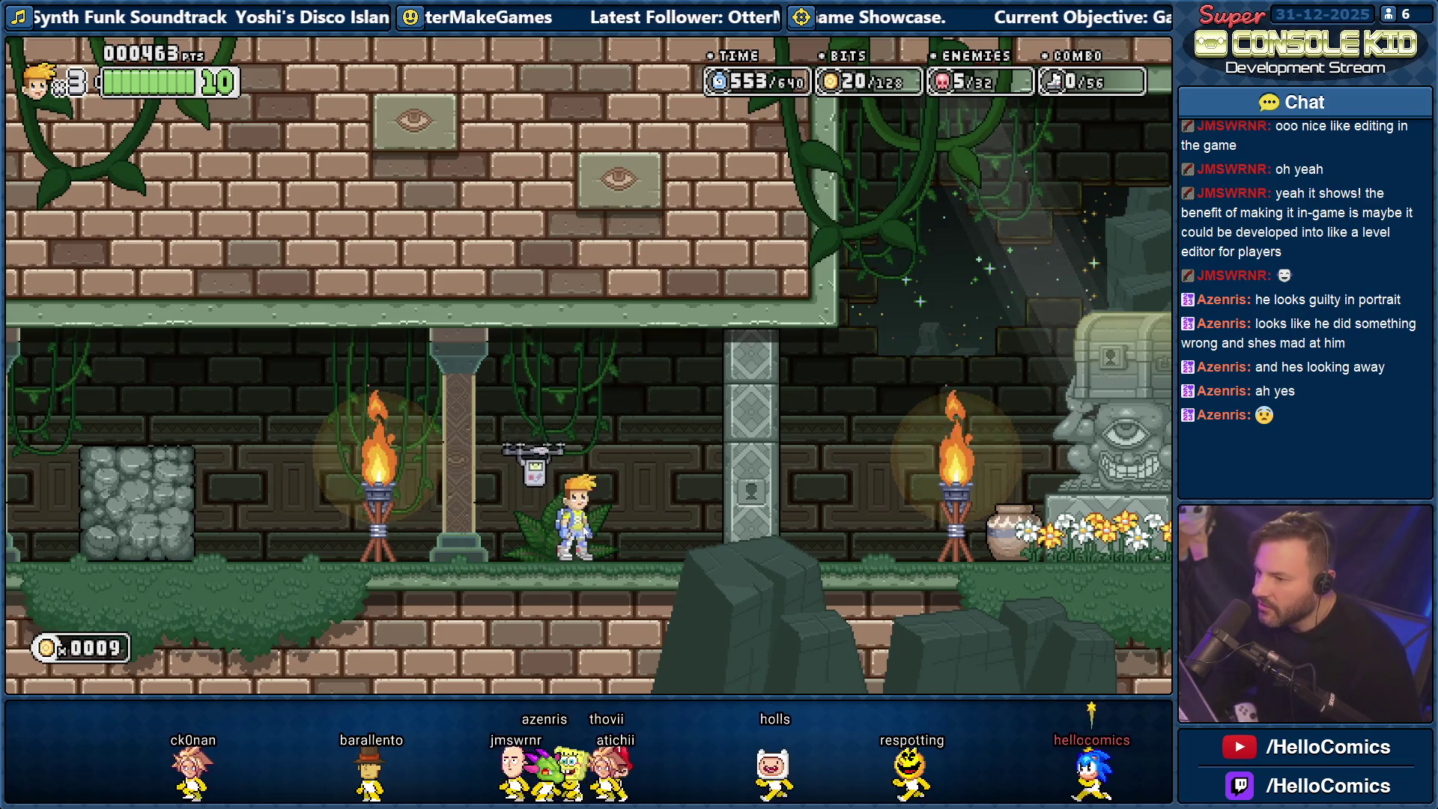
pyautogui.press('Right')
# Jump repeatedly beside the torch, then run past the statue breaking pots and collecting a coin.
pyautogui.press('space')
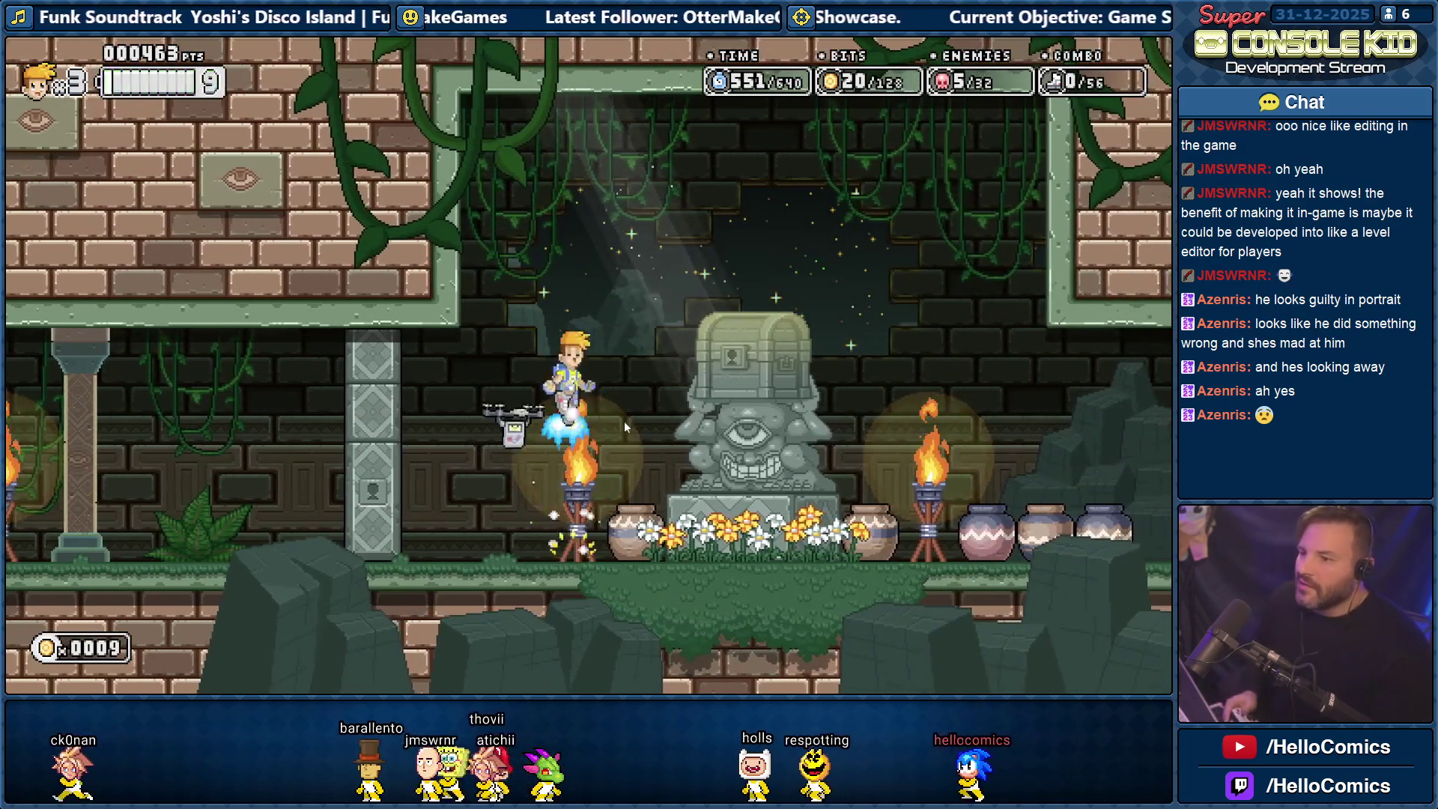
pyautogui.press('space')
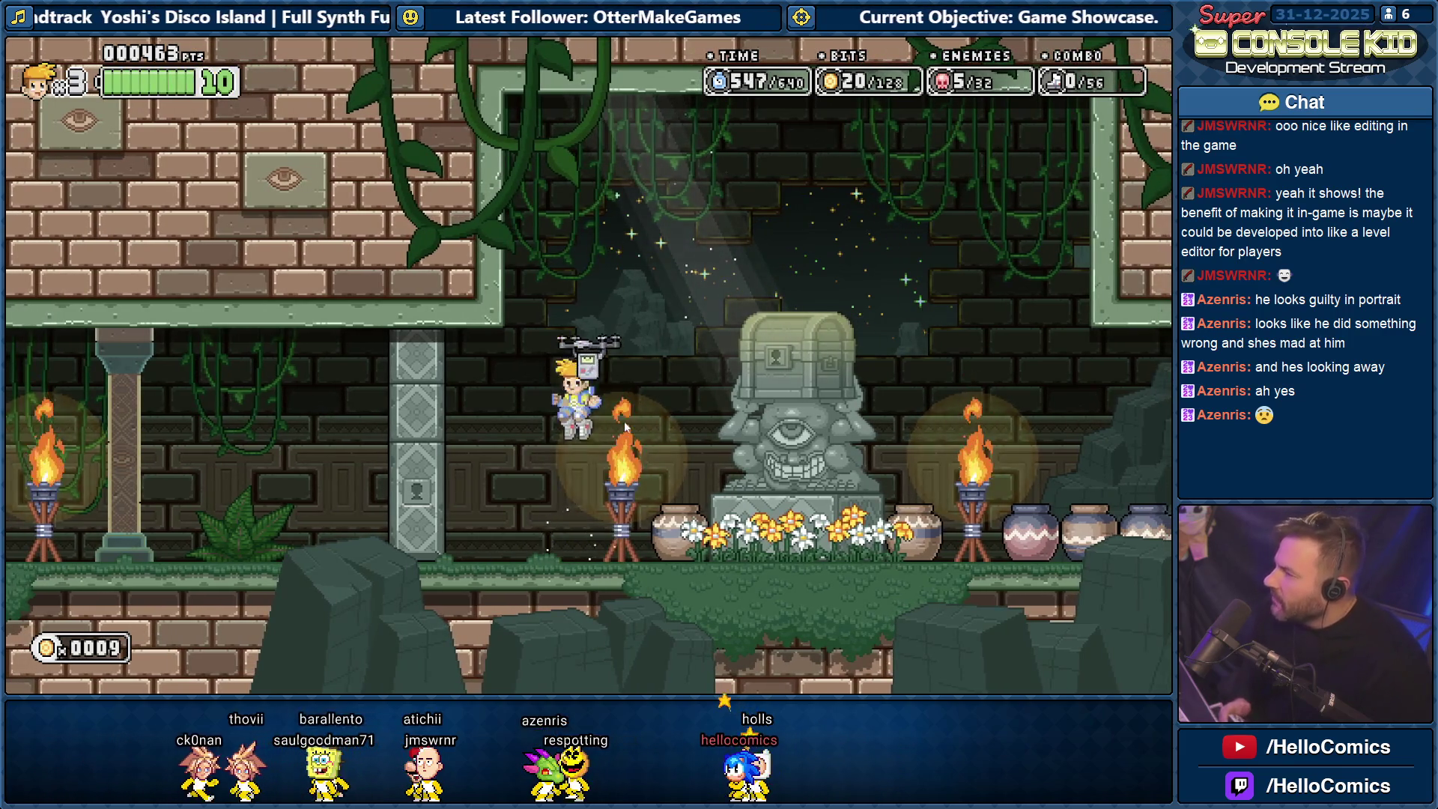
pyautogui.press('space')
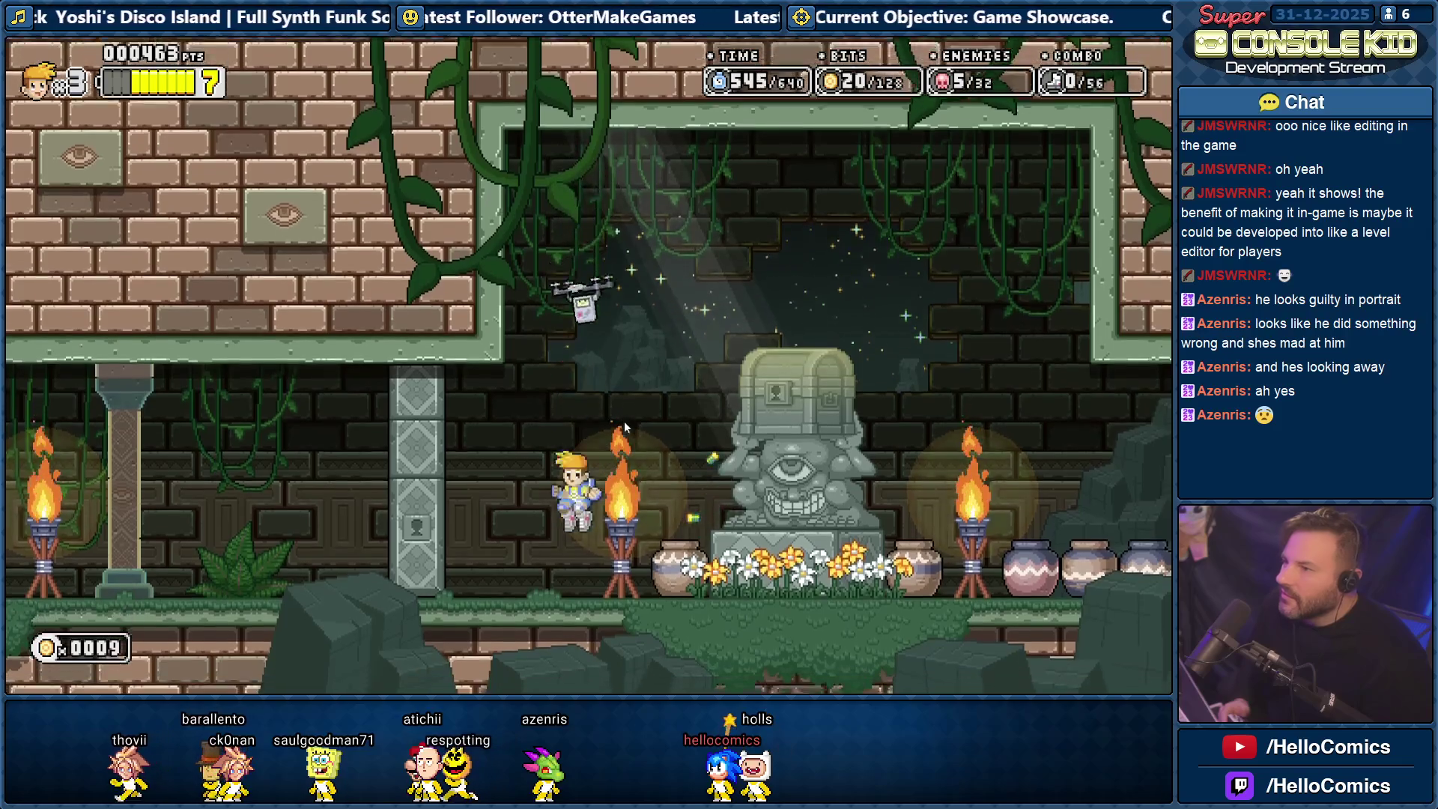
pyautogui.press('space')
pyautogui.press('Right')
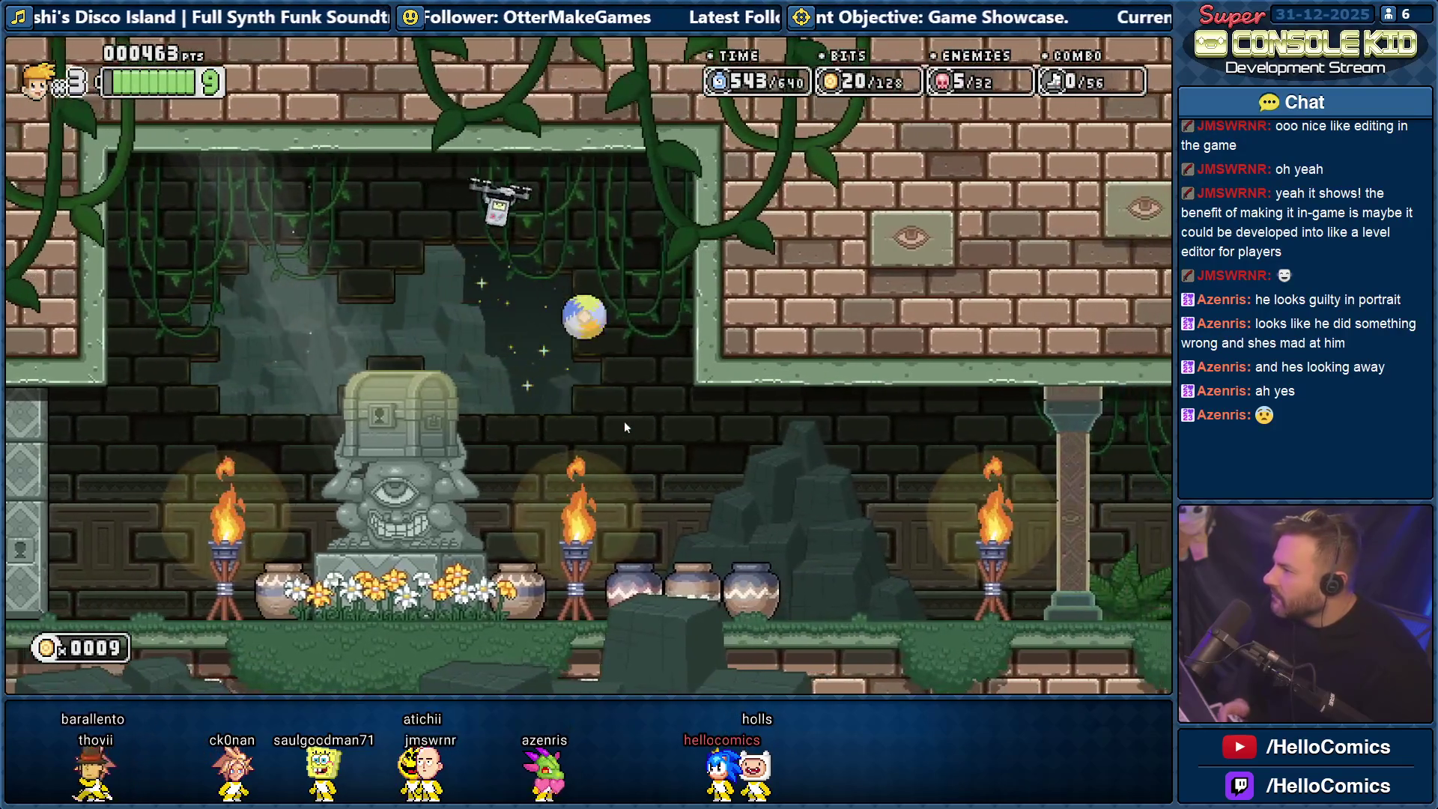
pyautogui.press('Left')
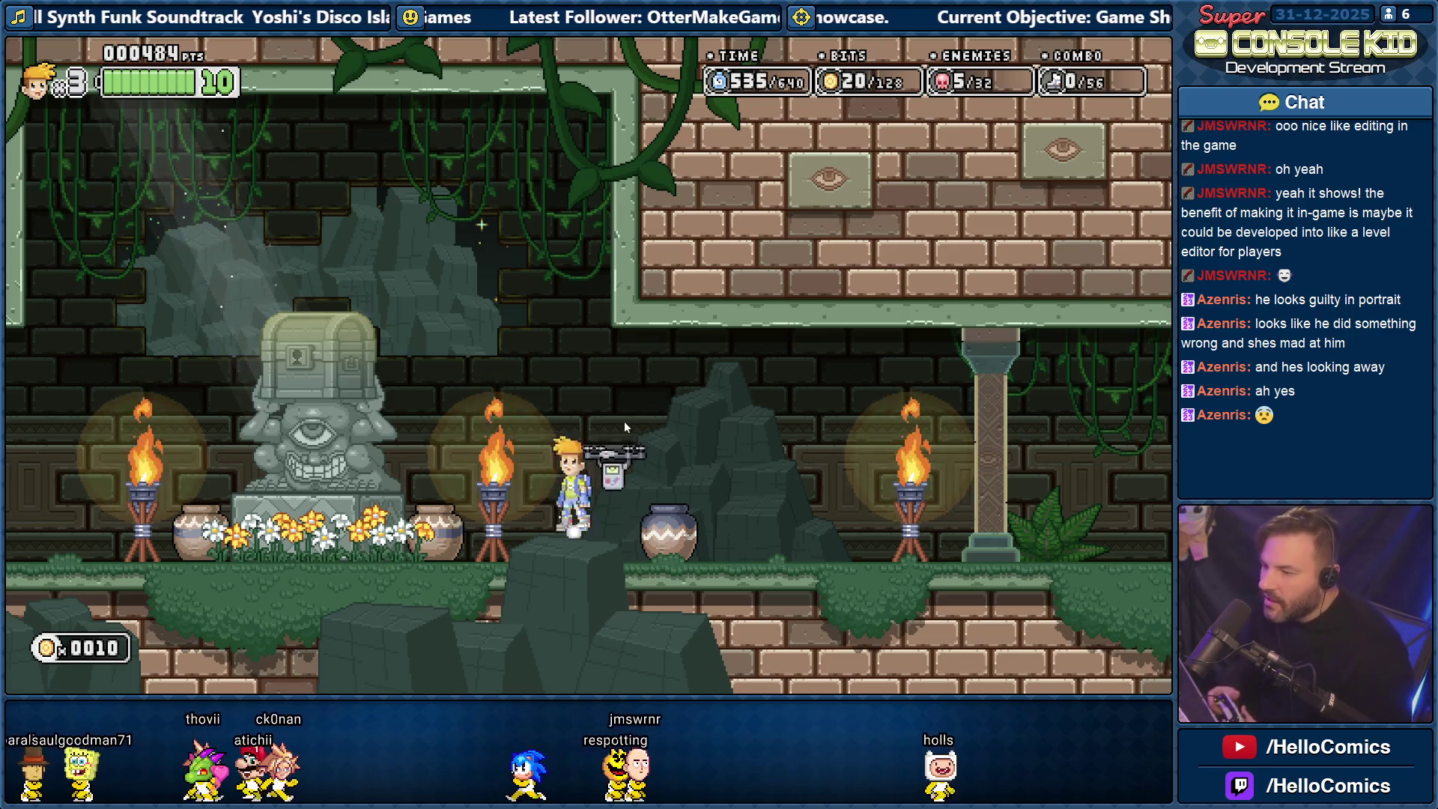
# Leap and roll around the drone, then jetpack-hover leftward past the statue.
pyautogui.press('space')
pyautogui.press('Left')
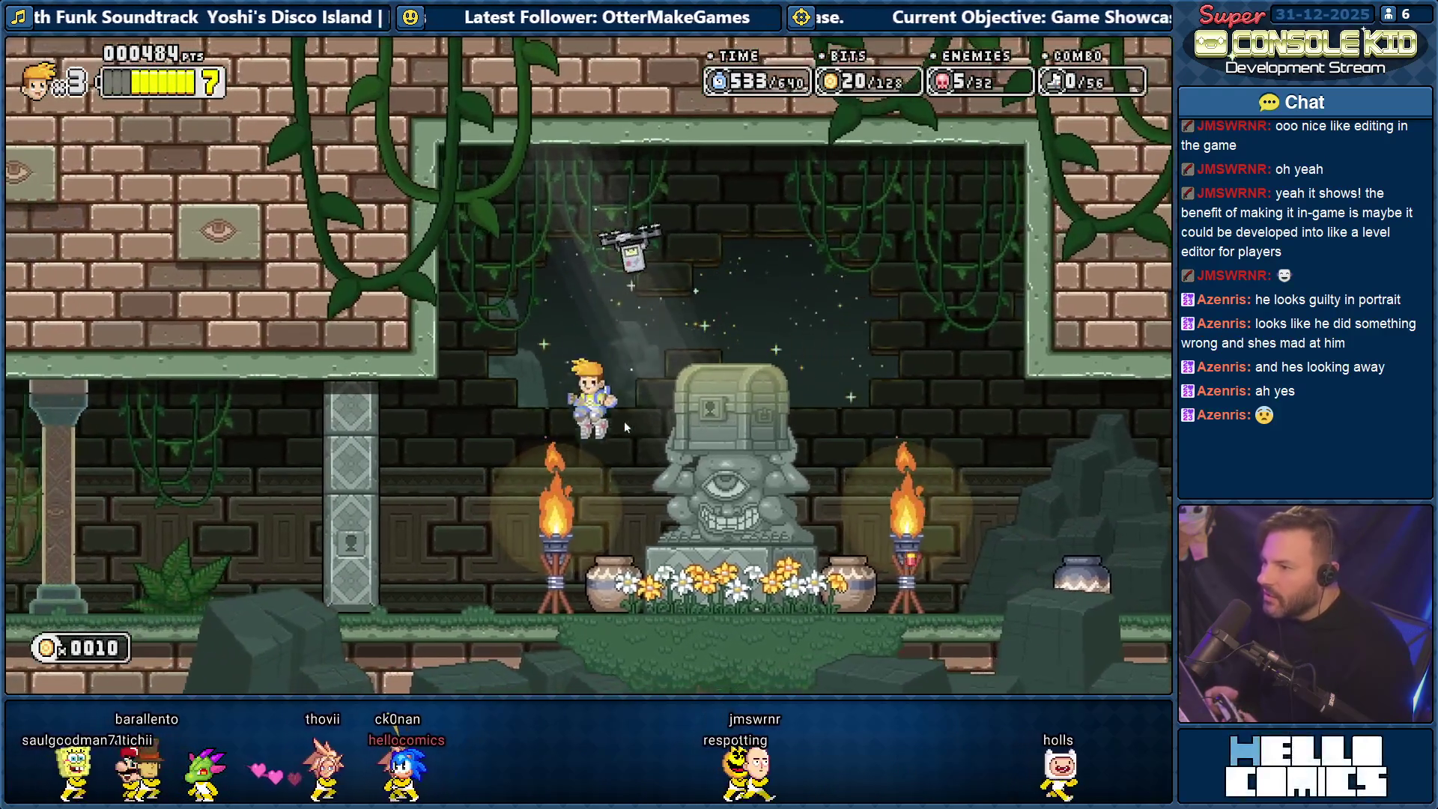
pyautogui.press('Left')
pyautogui.press('space')
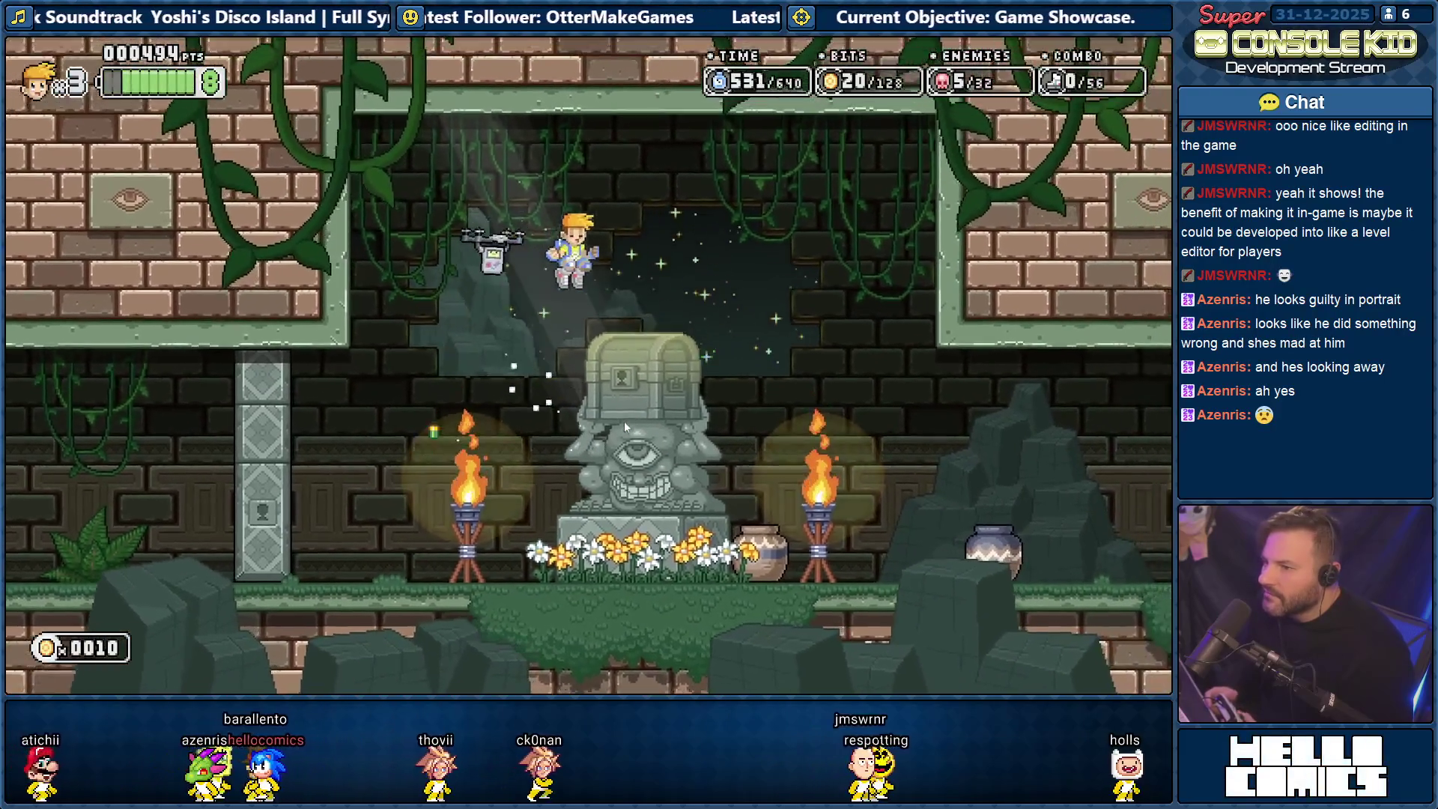
pyautogui.press('Right')
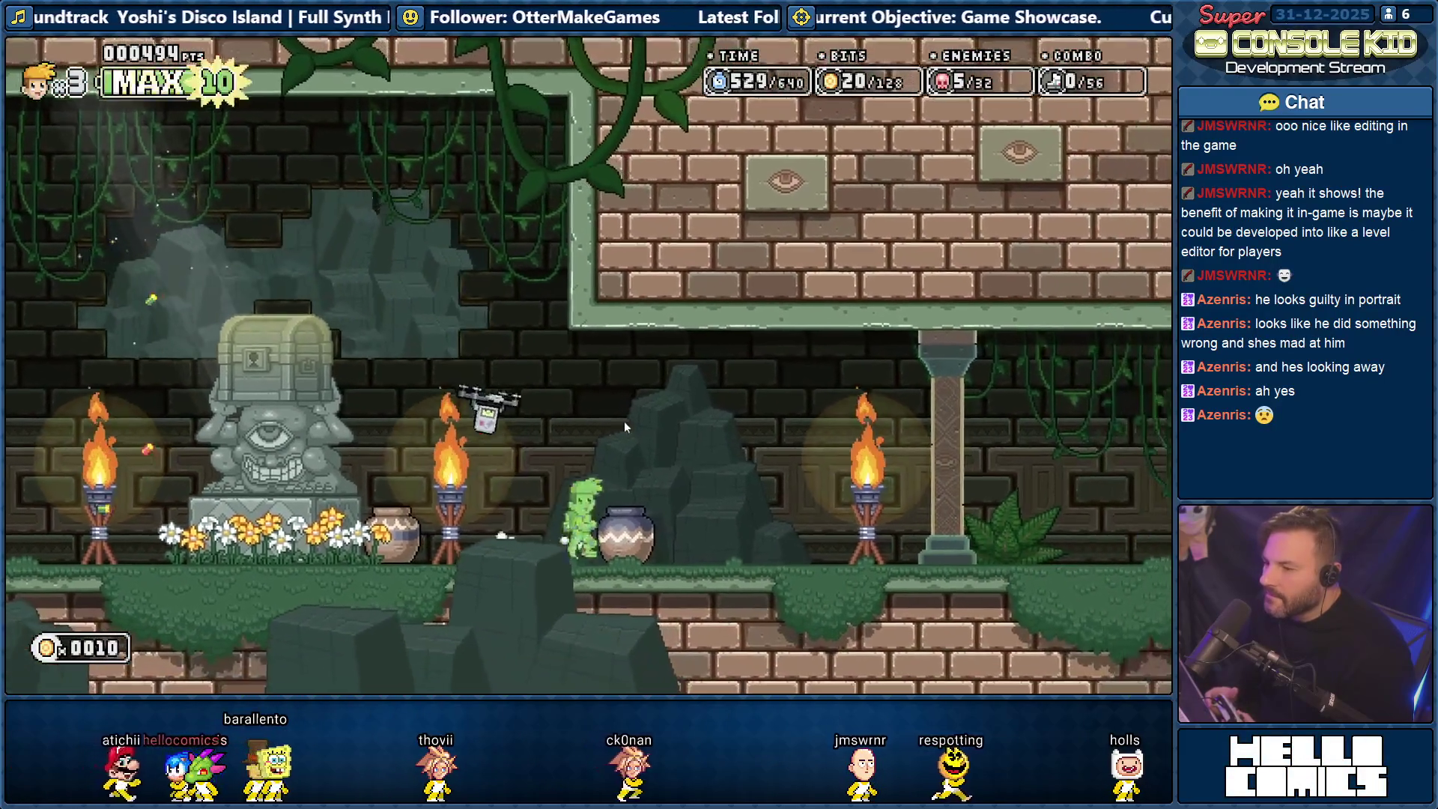
pyautogui.press('Left')
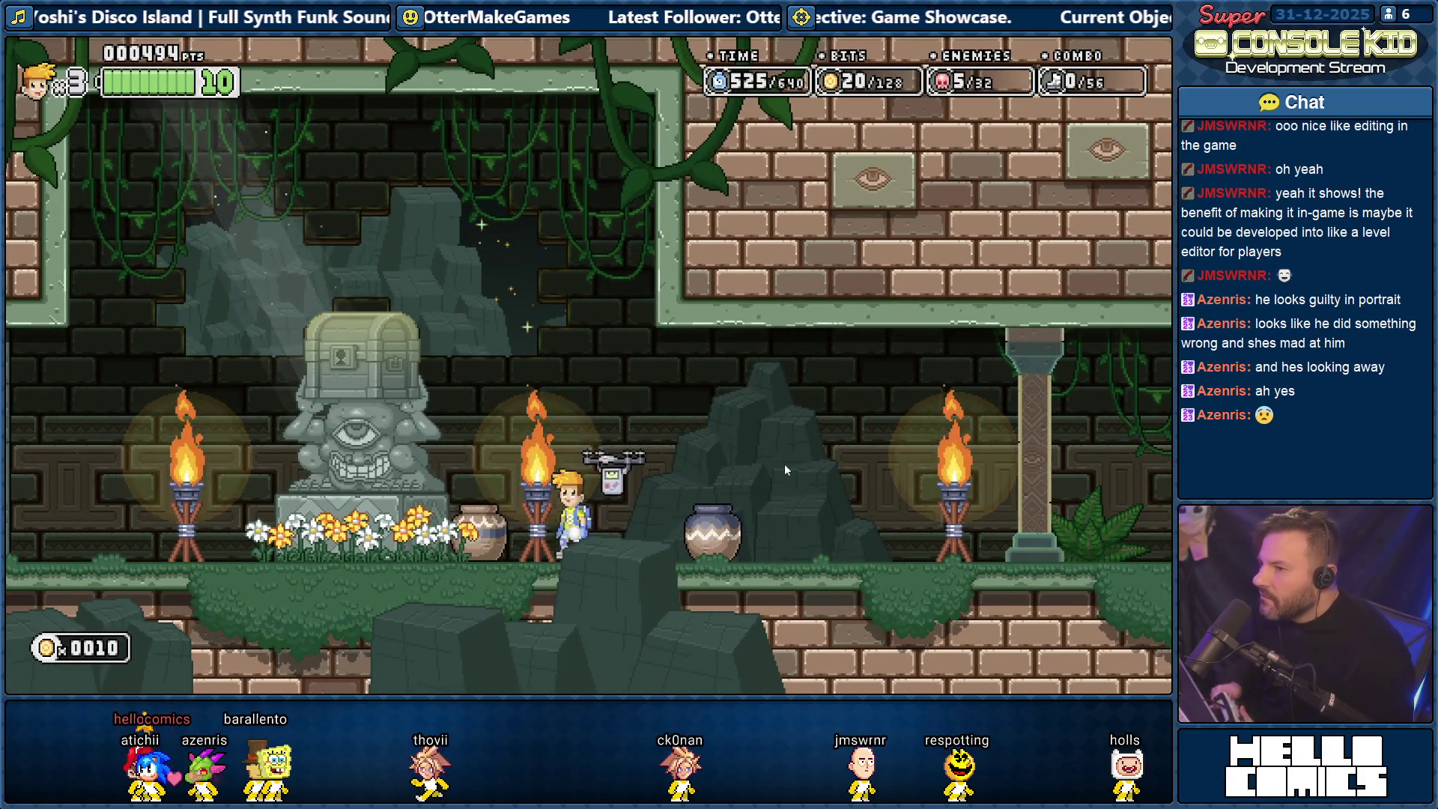
pyautogui.press('space')
pyautogui.press('Left')
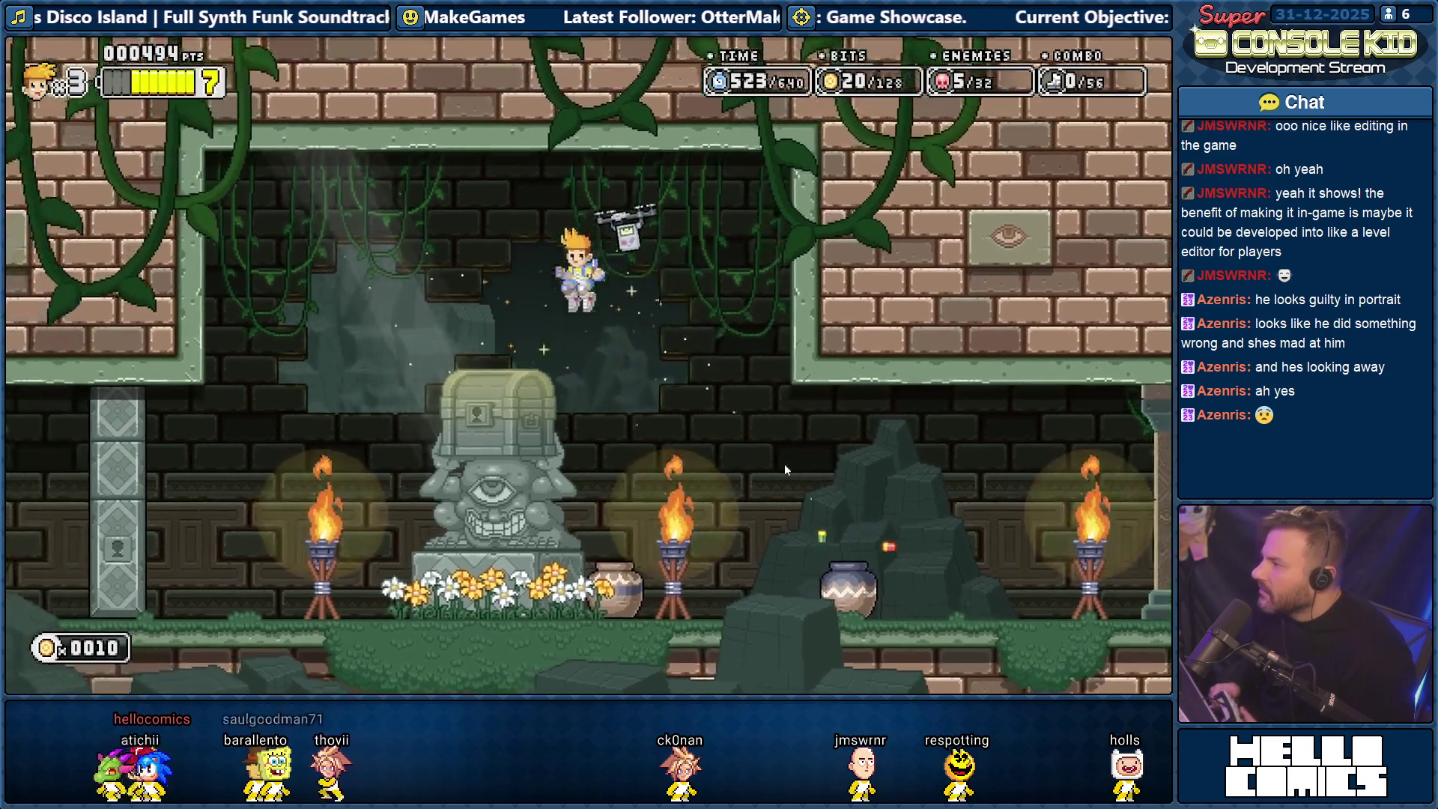
pyautogui.press('Left')
pyautogui.press('space')
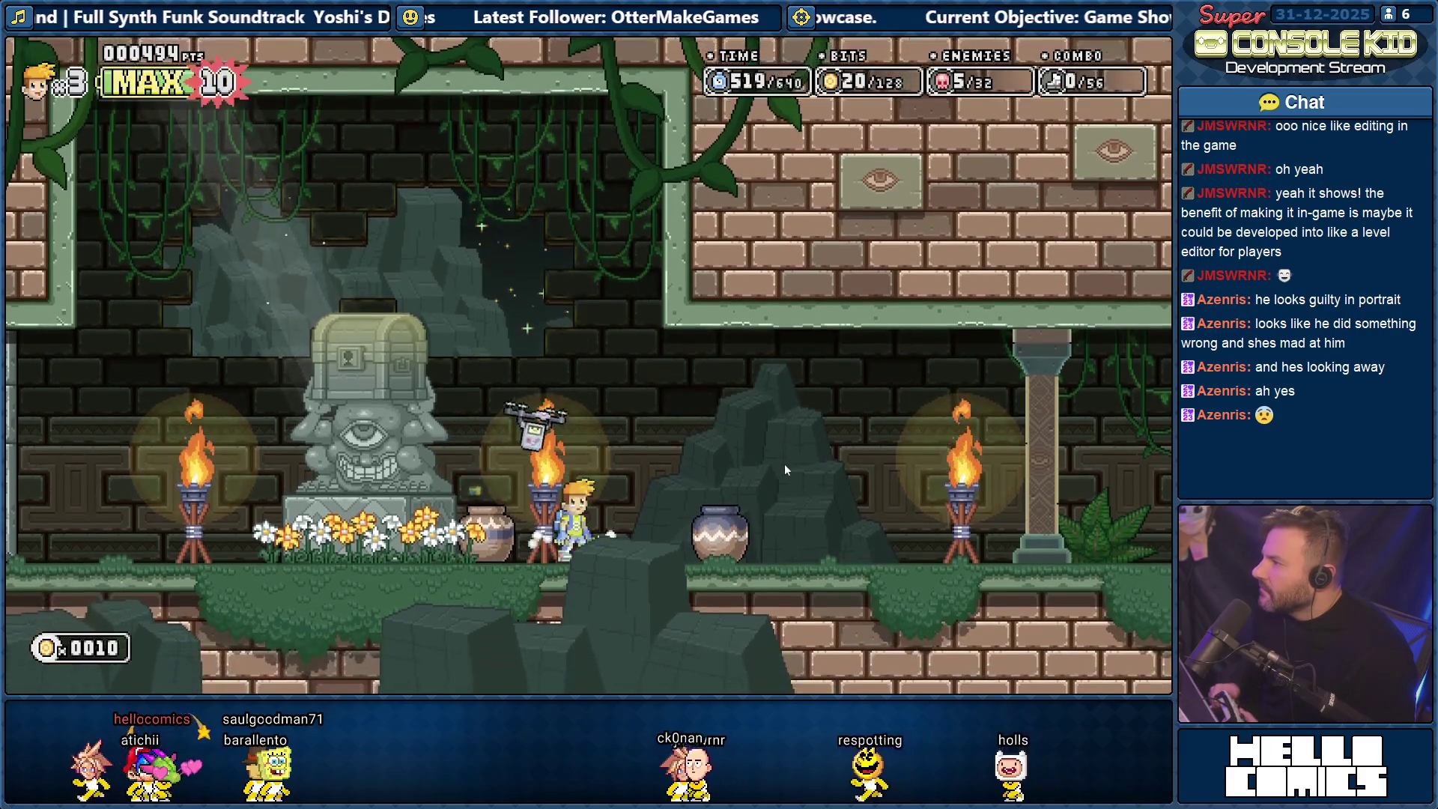
# Jetpack right breaking blocks, smash the stone totem, and pause the game.
pyautogui.press('Right')
pyautogui.press('space')
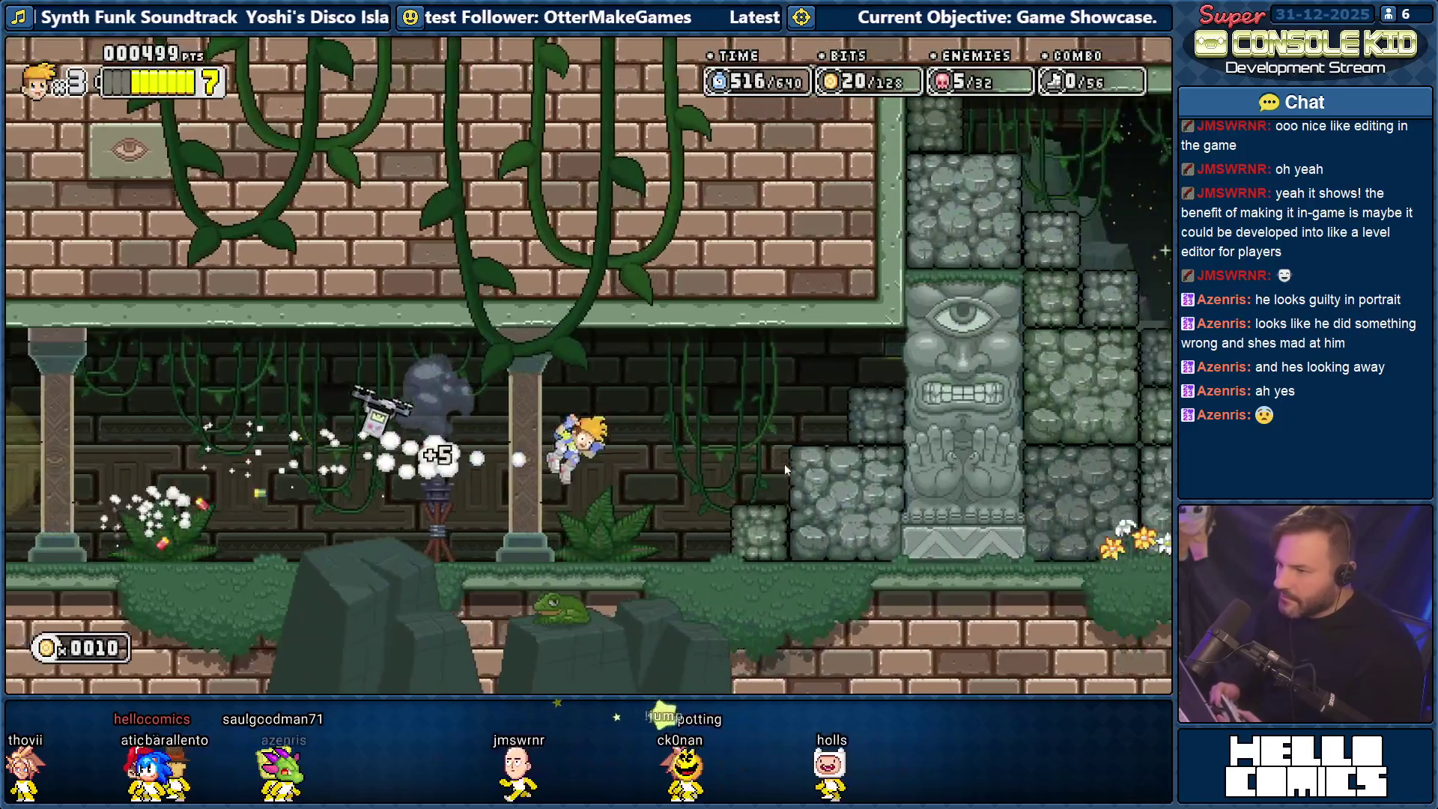
pyautogui.press('Right')
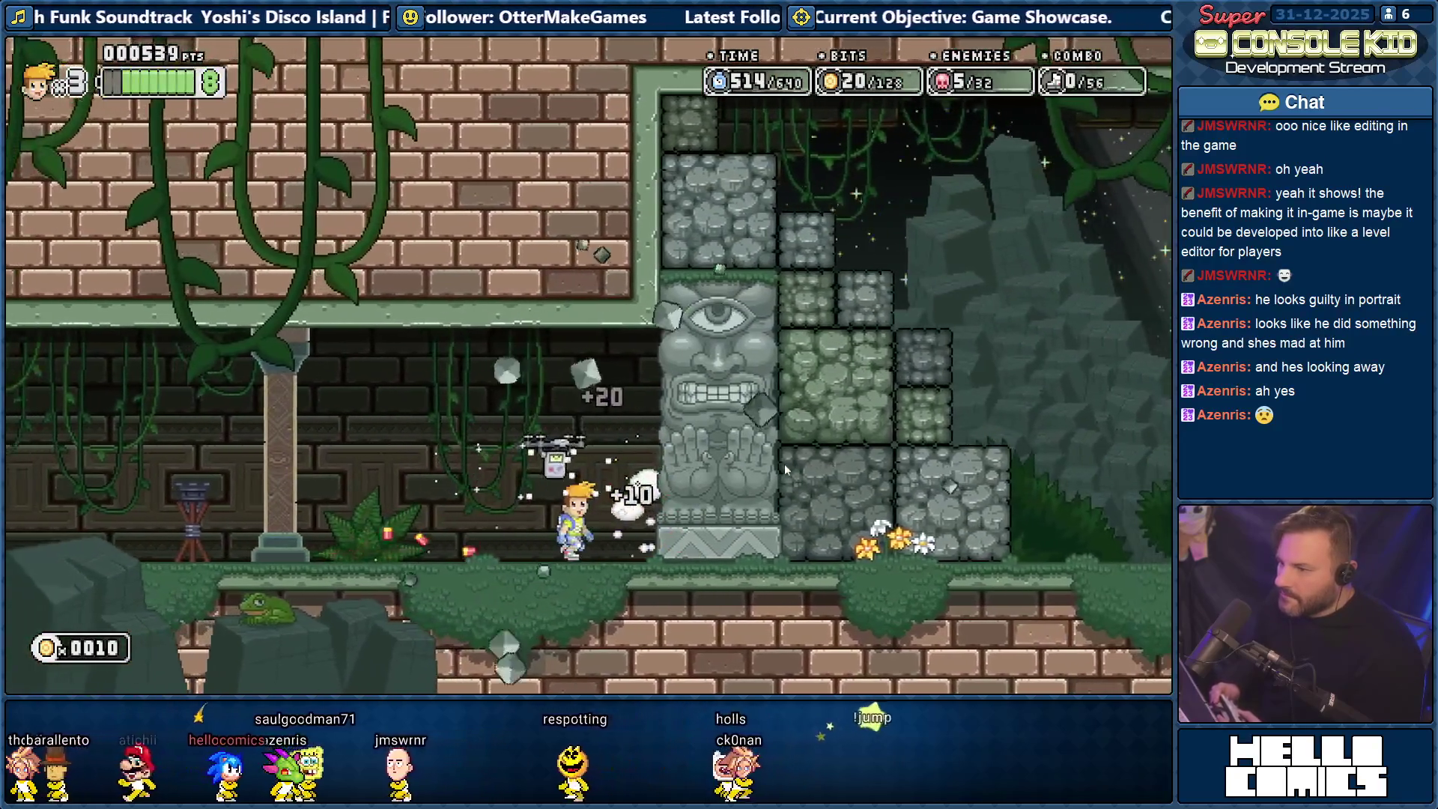
pyautogui.press('Right')
pyautogui.press('space')
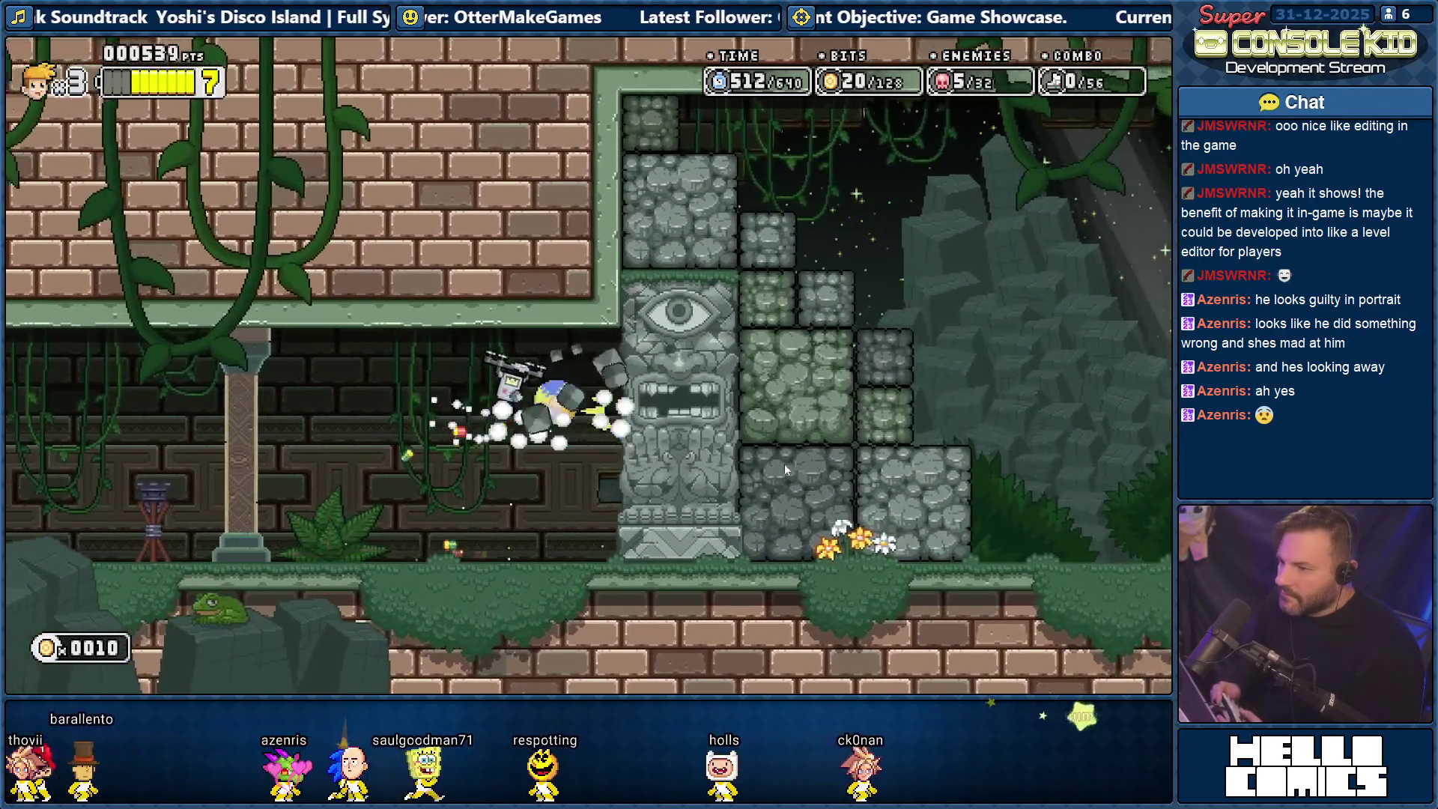
pyautogui.press('space')
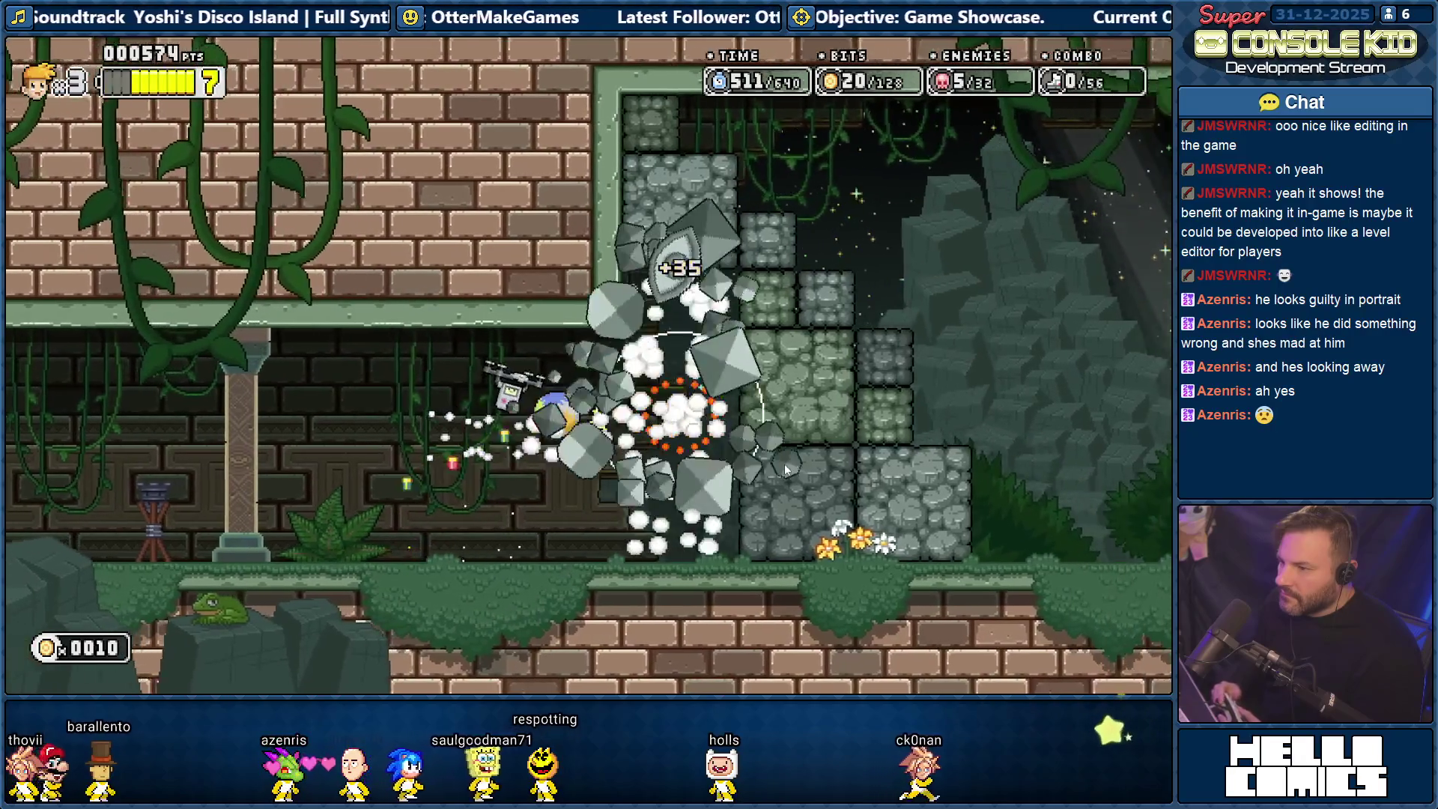
pyautogui.press('Left')
pyautogui.press('Escape')
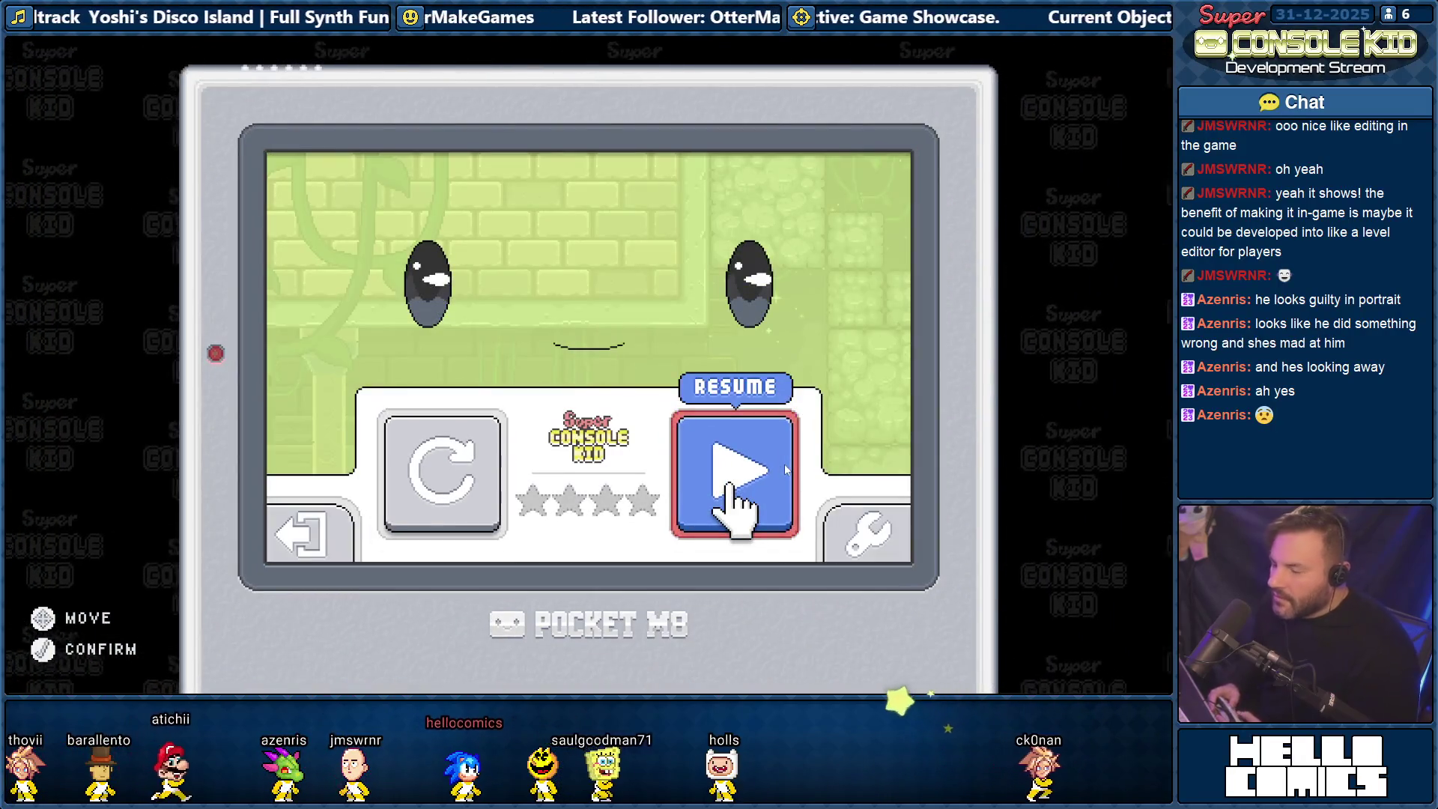
# Visit the pause menu's options, back out, and quit to the level-select screen.
pyautogui.press('Right')
pyautogui.press('Return')
pyautogui.press('Return')
pyautogui.press('Left')
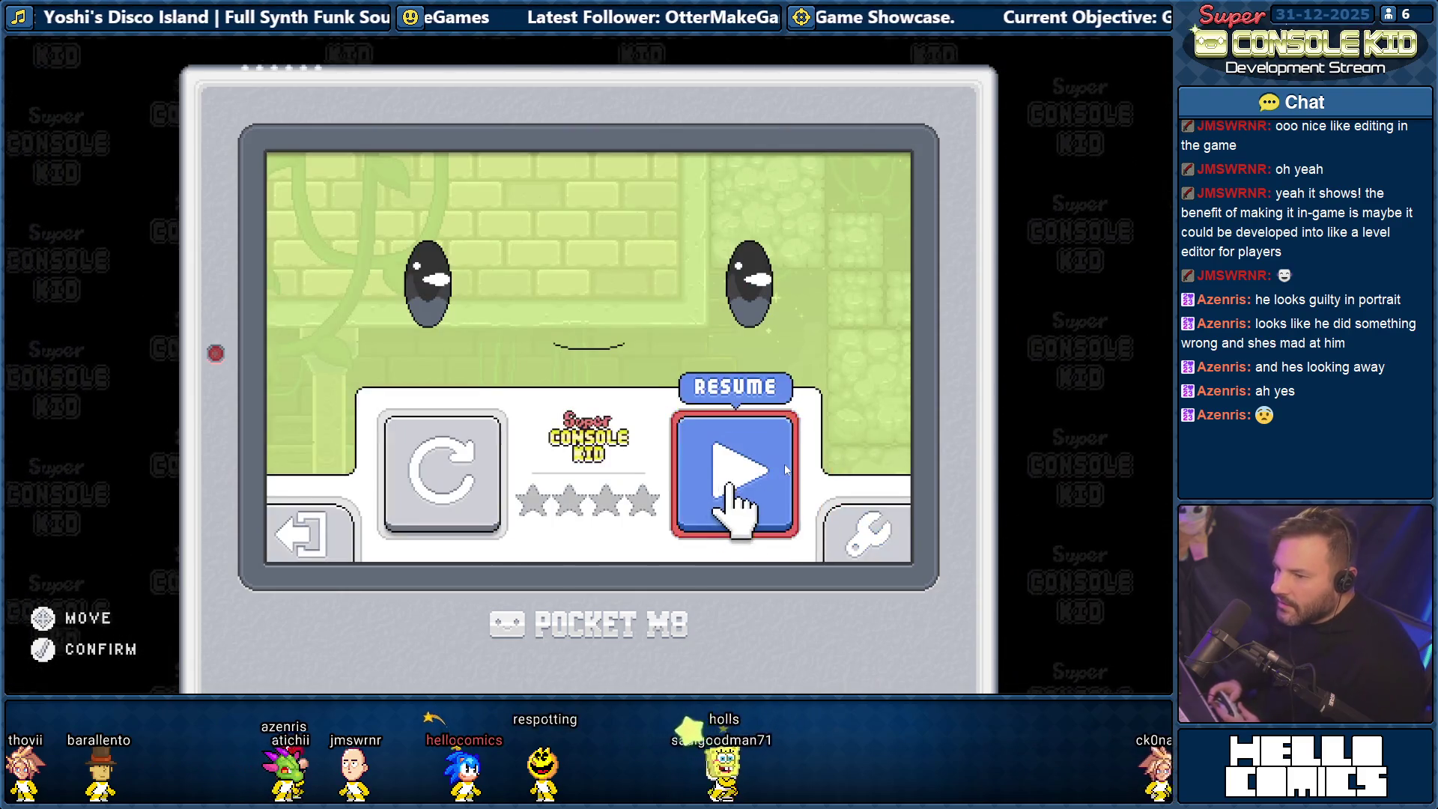
pyautogui.press('Return')
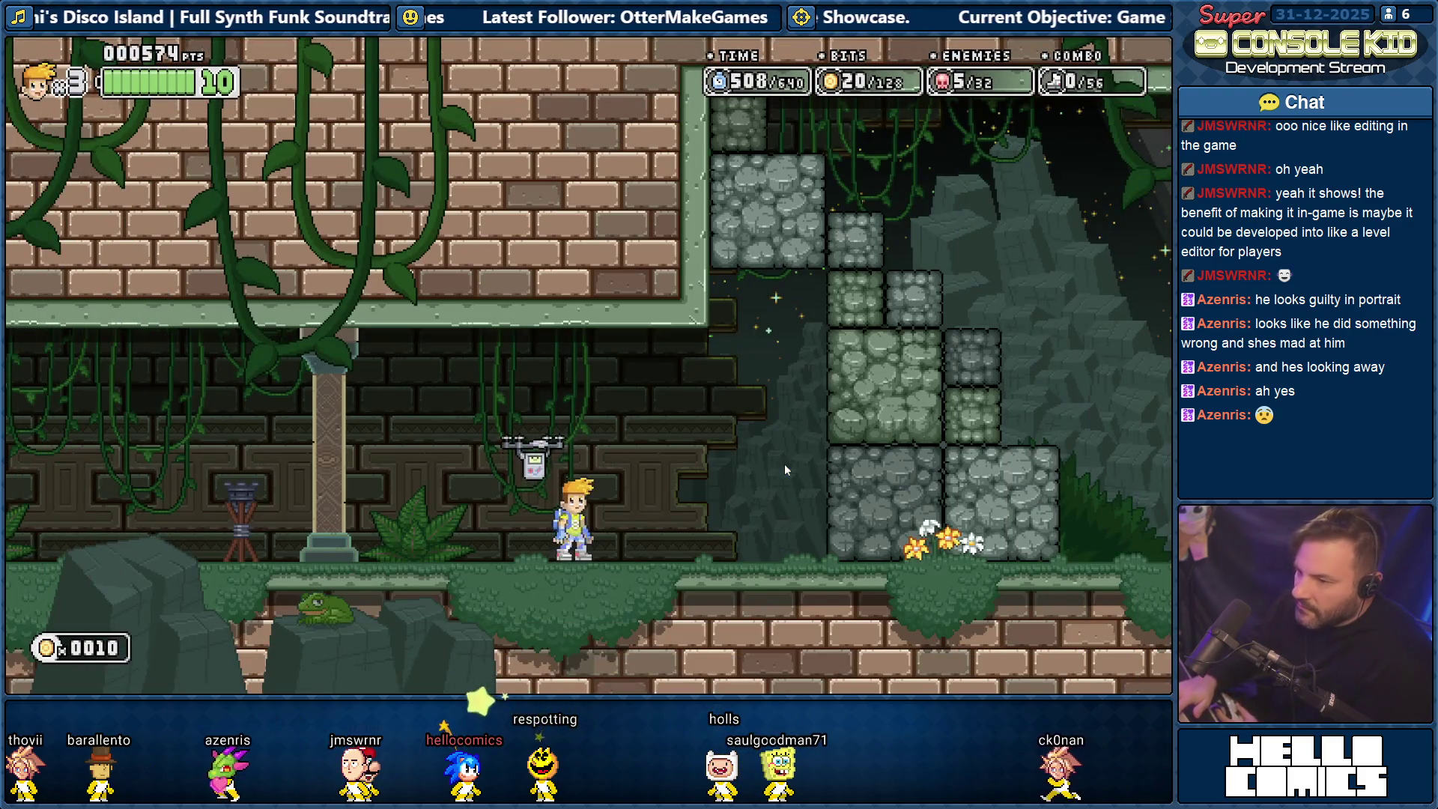
pyautogui.press('Escape')
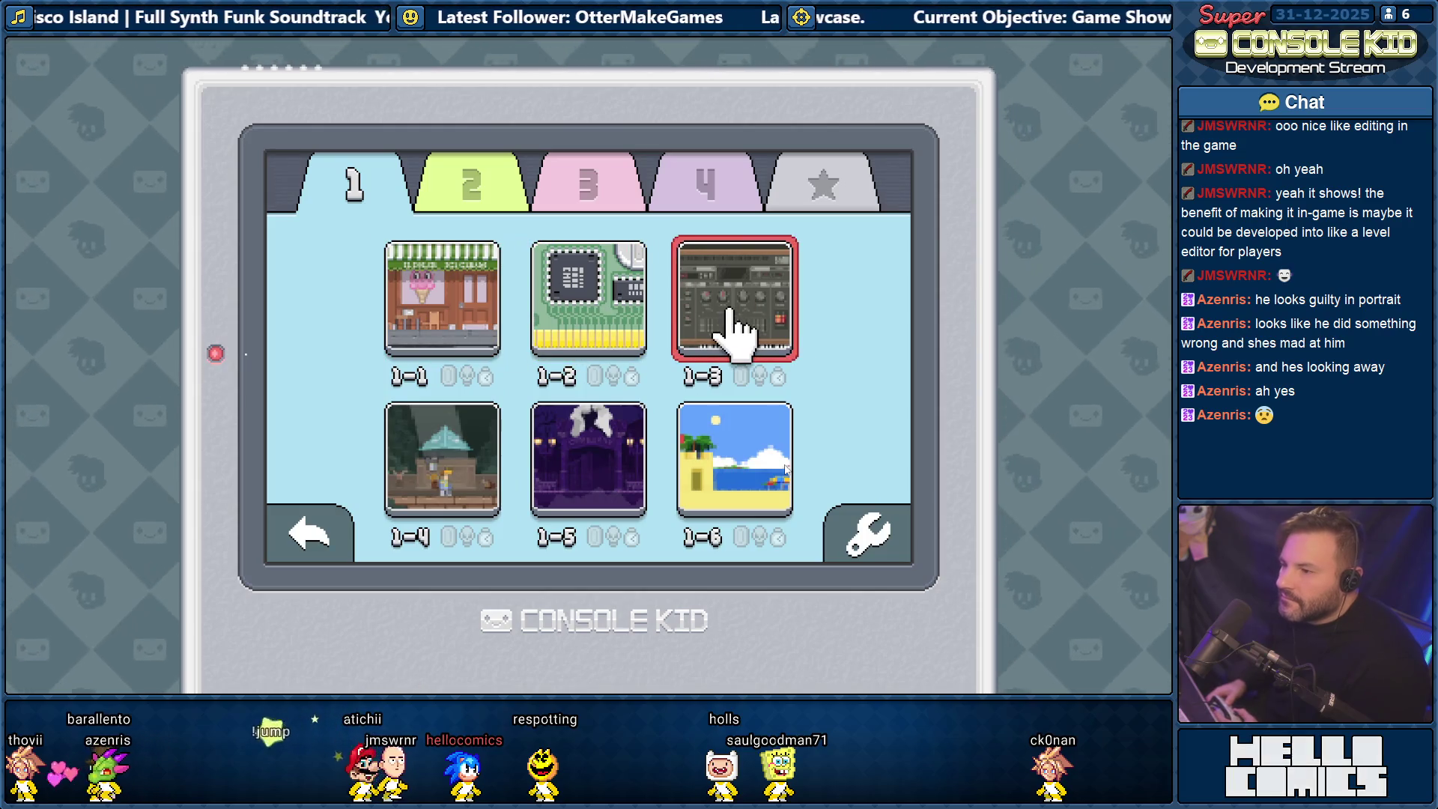
# Start level 1-1, walk to the bus stop, choose Jungle, and dismiss the bus dialogue.
pyautogui.press('Return')
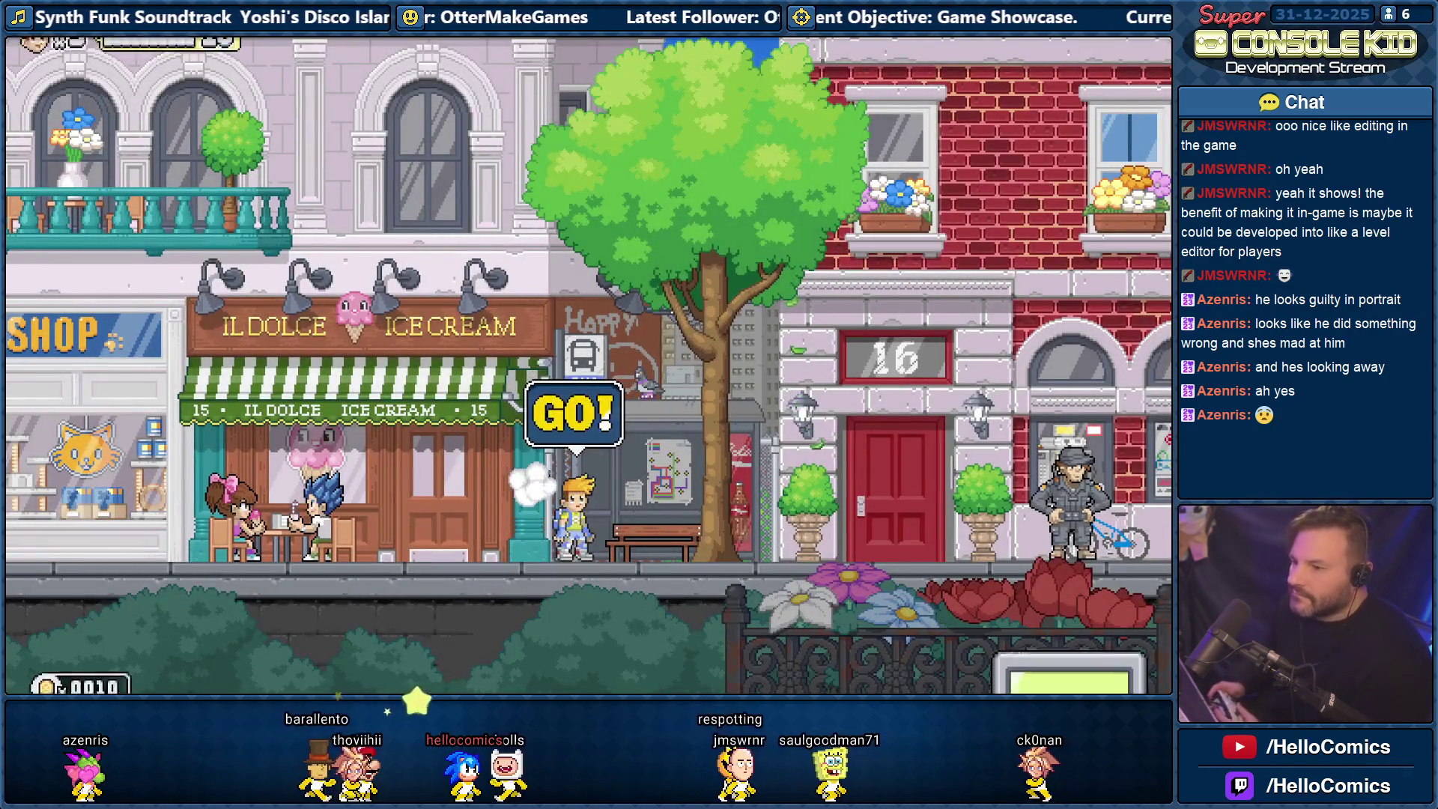
pyautogui.press('Right')
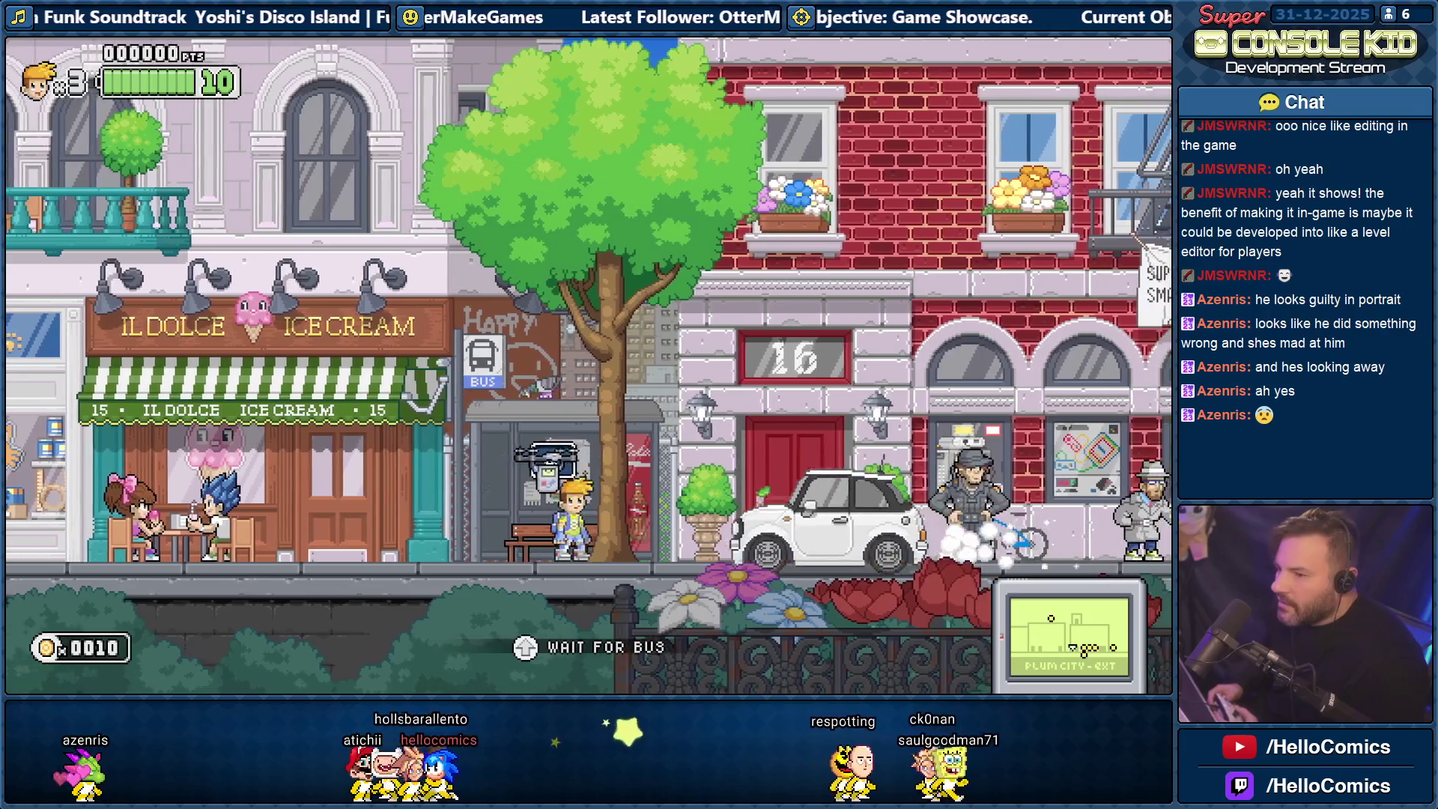
pyautogui.press('Up')
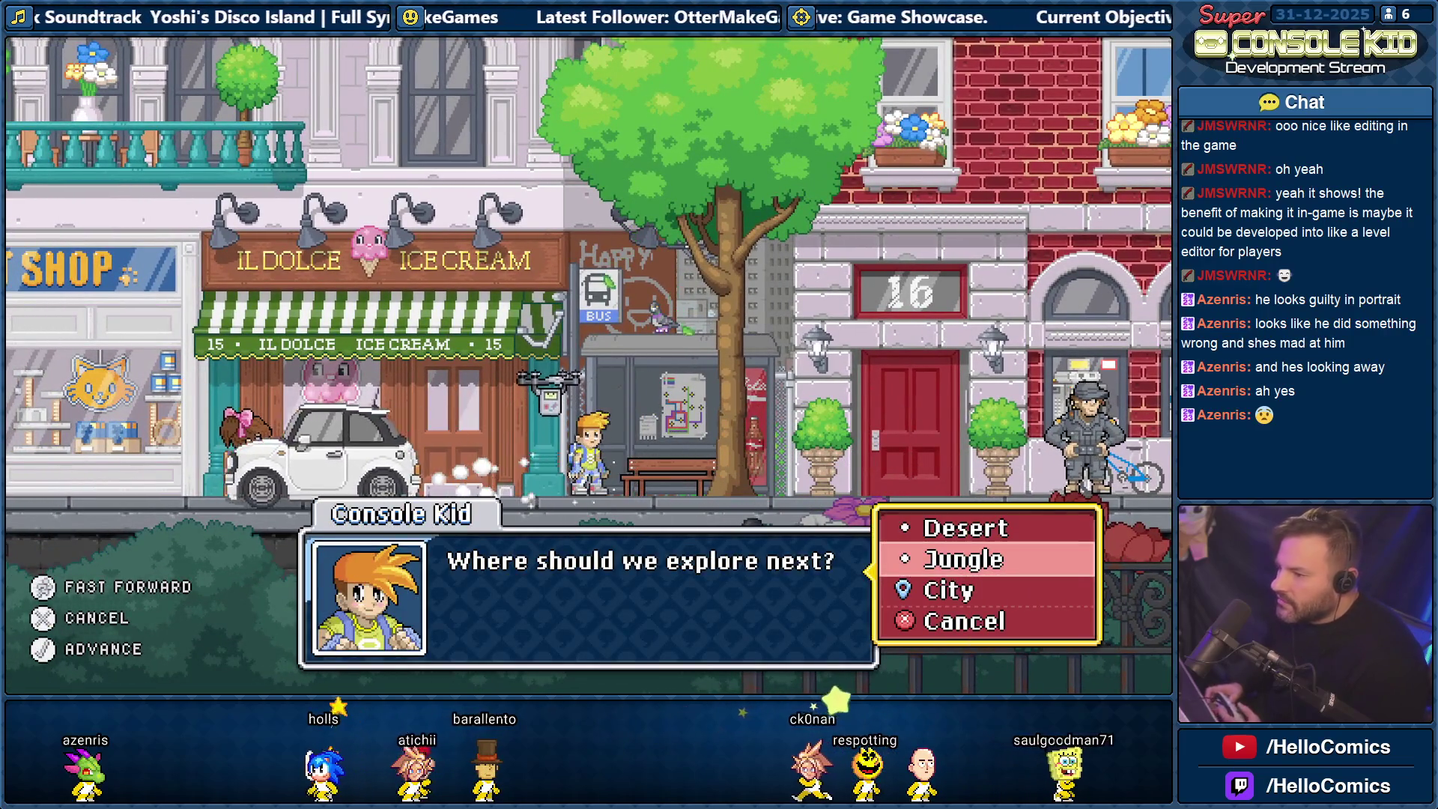
pyautogui.press('Return')
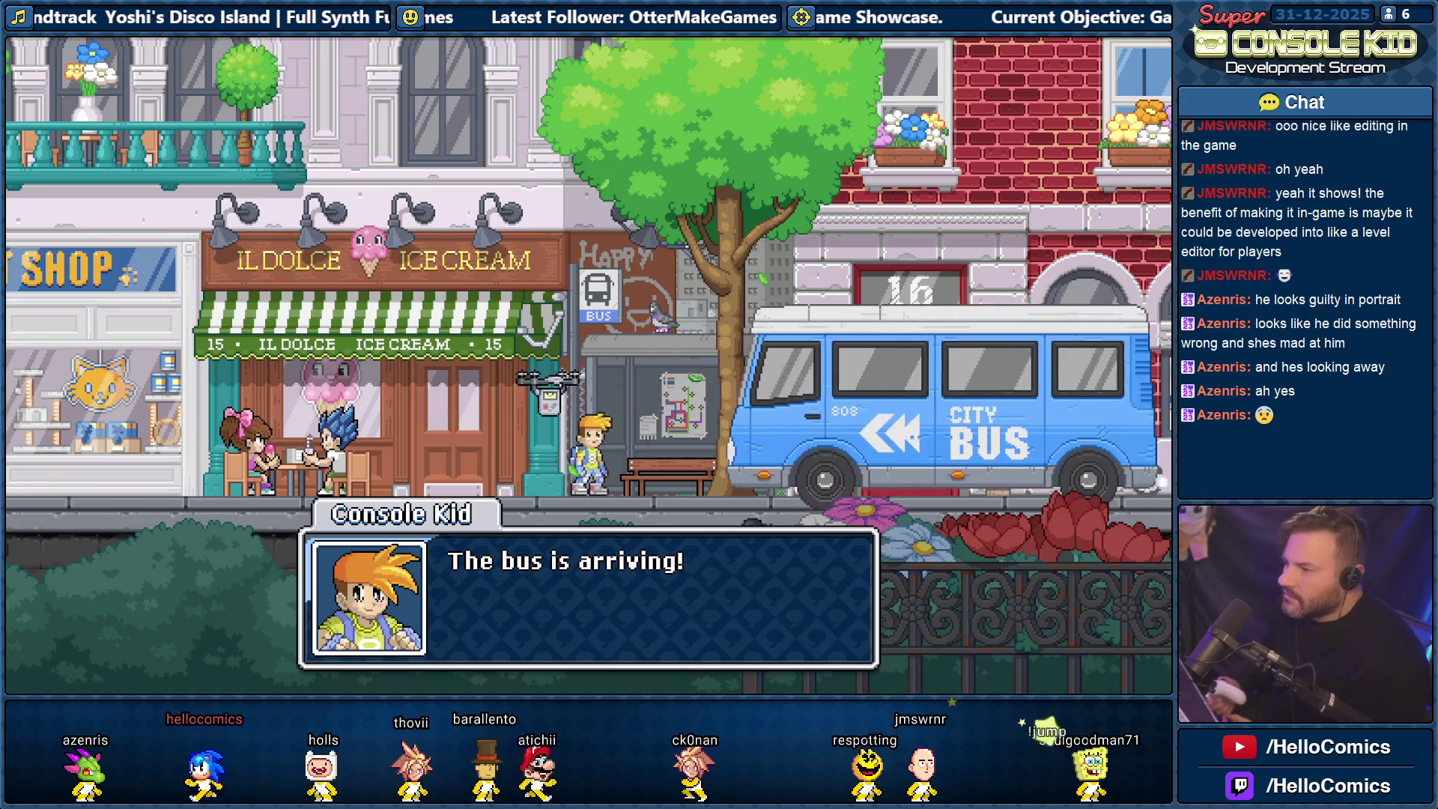
pyautogui.press('Return')
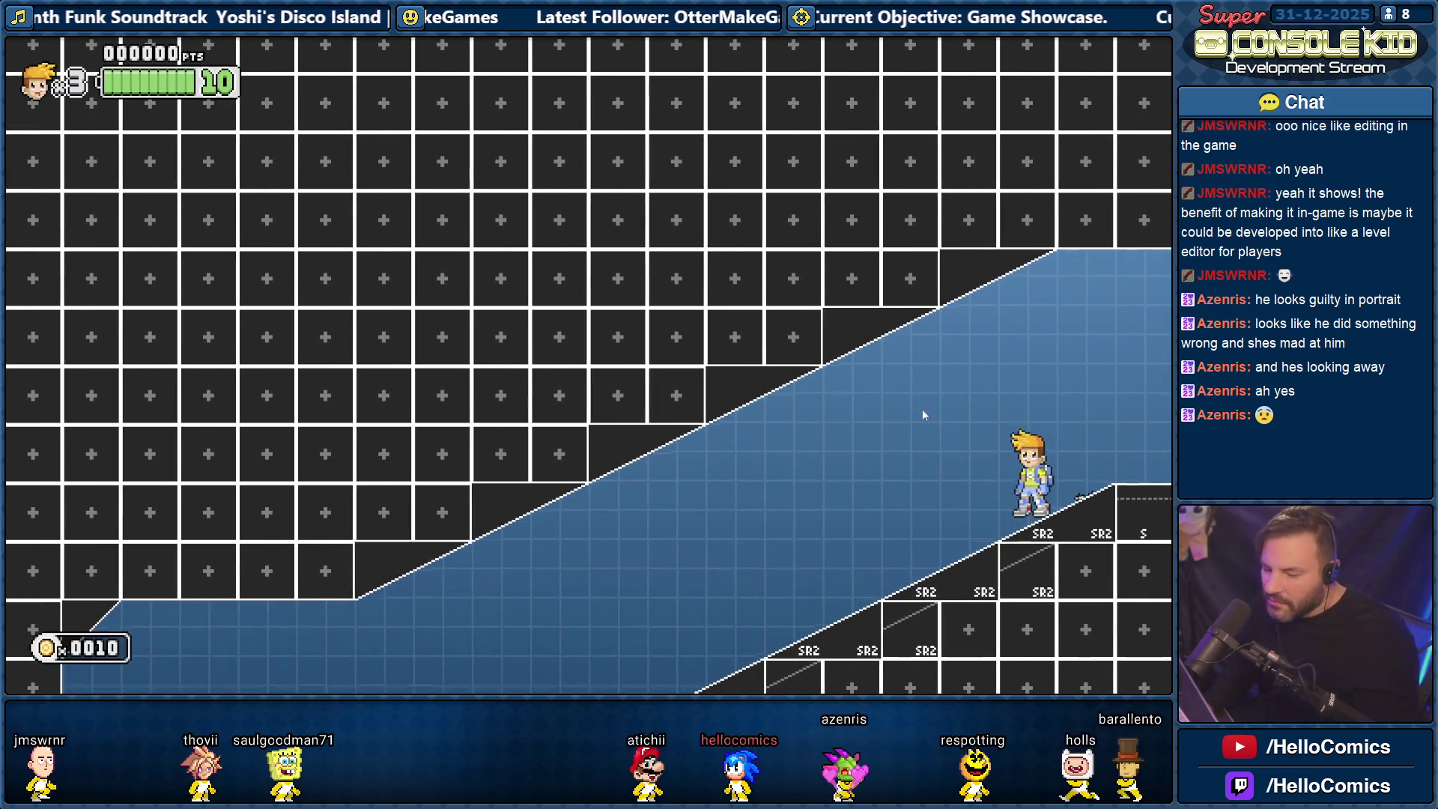
# Close the test build, dismiss the 13.6 s Finished notice, and open Sound Manager Logic before showing Tasks Current.txt.
pyautogui.press('Escape')
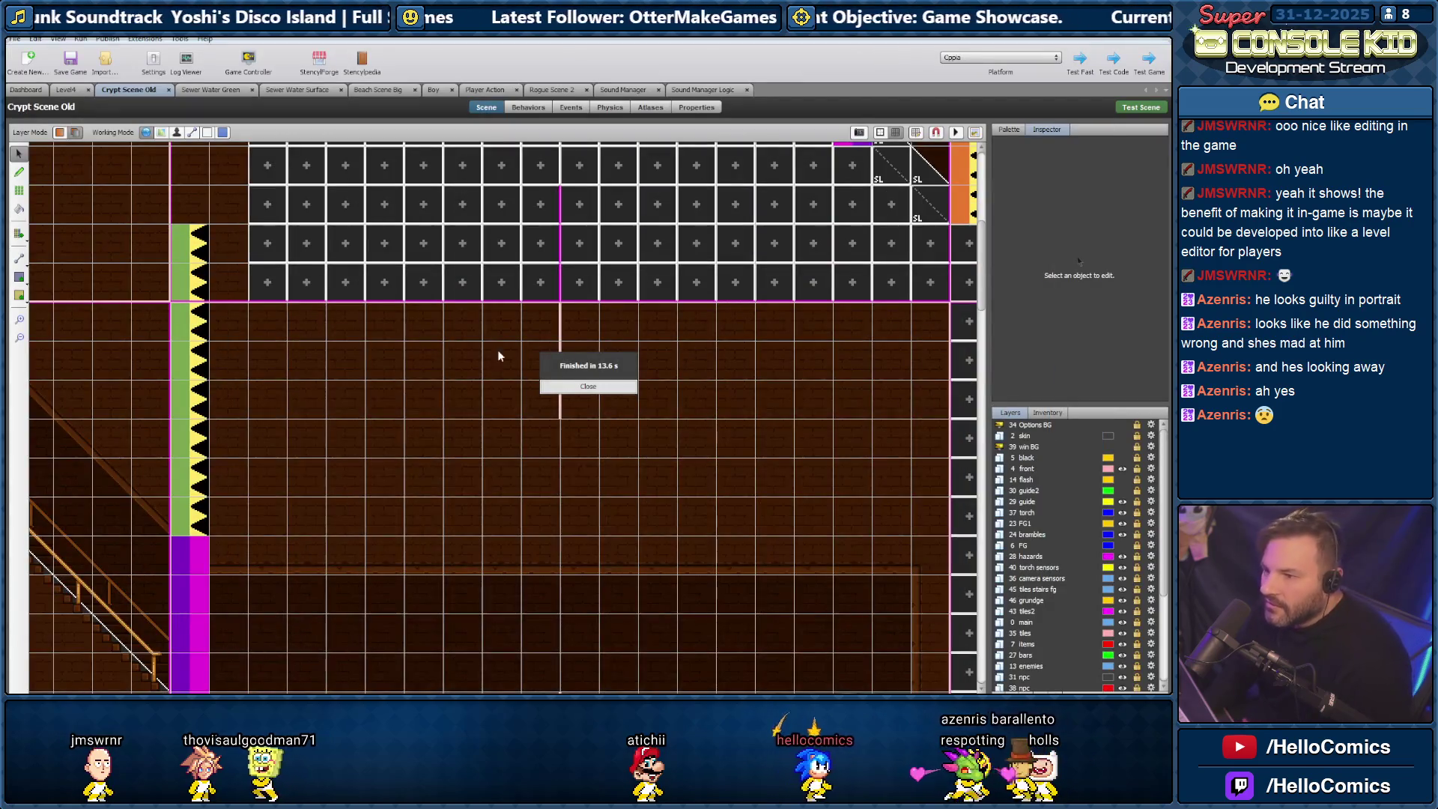
pyautogui.click(587, 386)
pyautogui.click(702, 89)
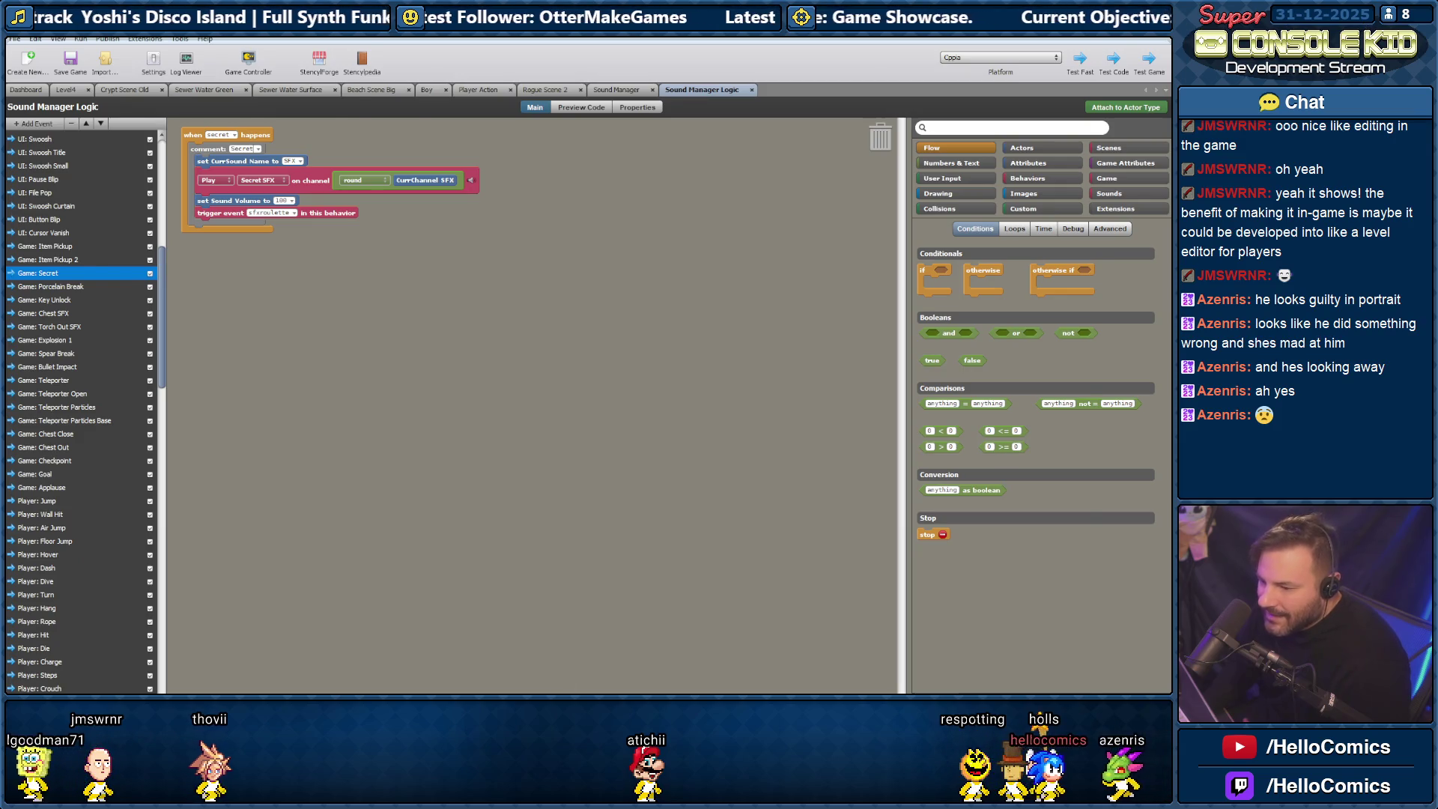
pyautogui.hotkey('alt', 'Tab')
pyautogui.scroll(-2, 247, 471)
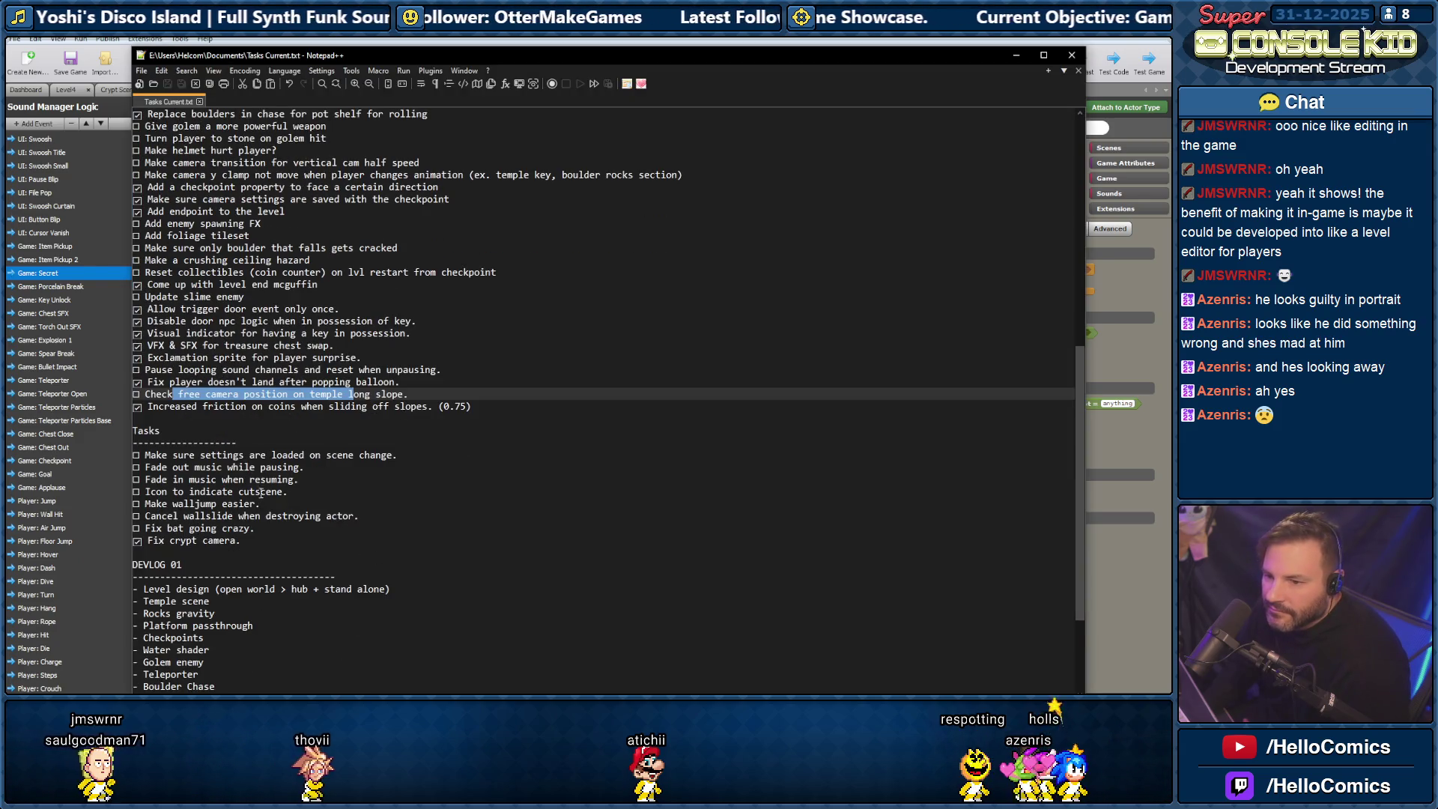
# Add the line 'Make camera follow player when dragging with mouse.' under 'Fix crypt camera.'.
pyautogui.scroll(-1, 261, 492)
pyautogui.moveTo(241, 503); pyautogui.dragTo(128, 506)
pyautogui.moveTo(258, 491); pyautogui.dragTo(140, 497)
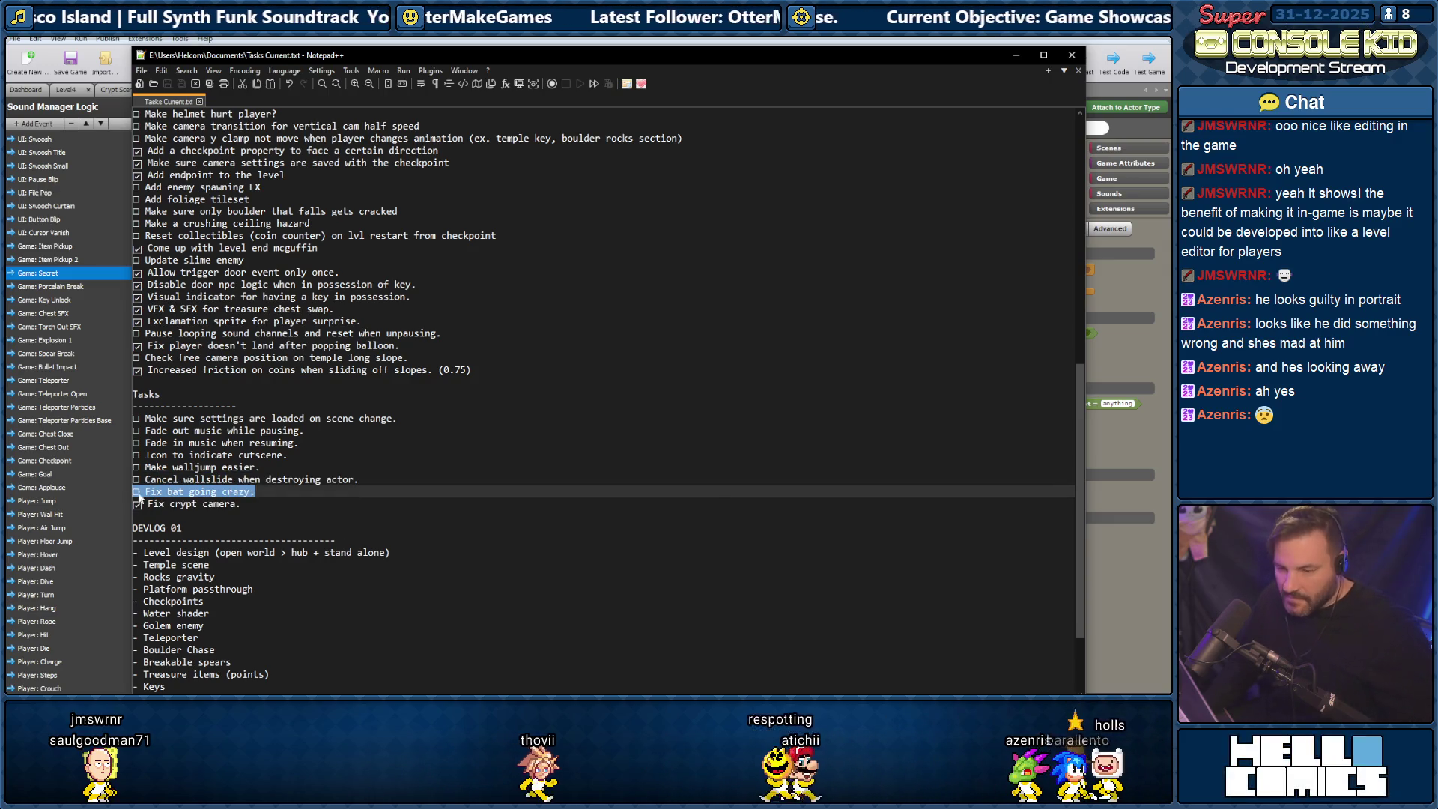
pyautogui.click(251, 507)
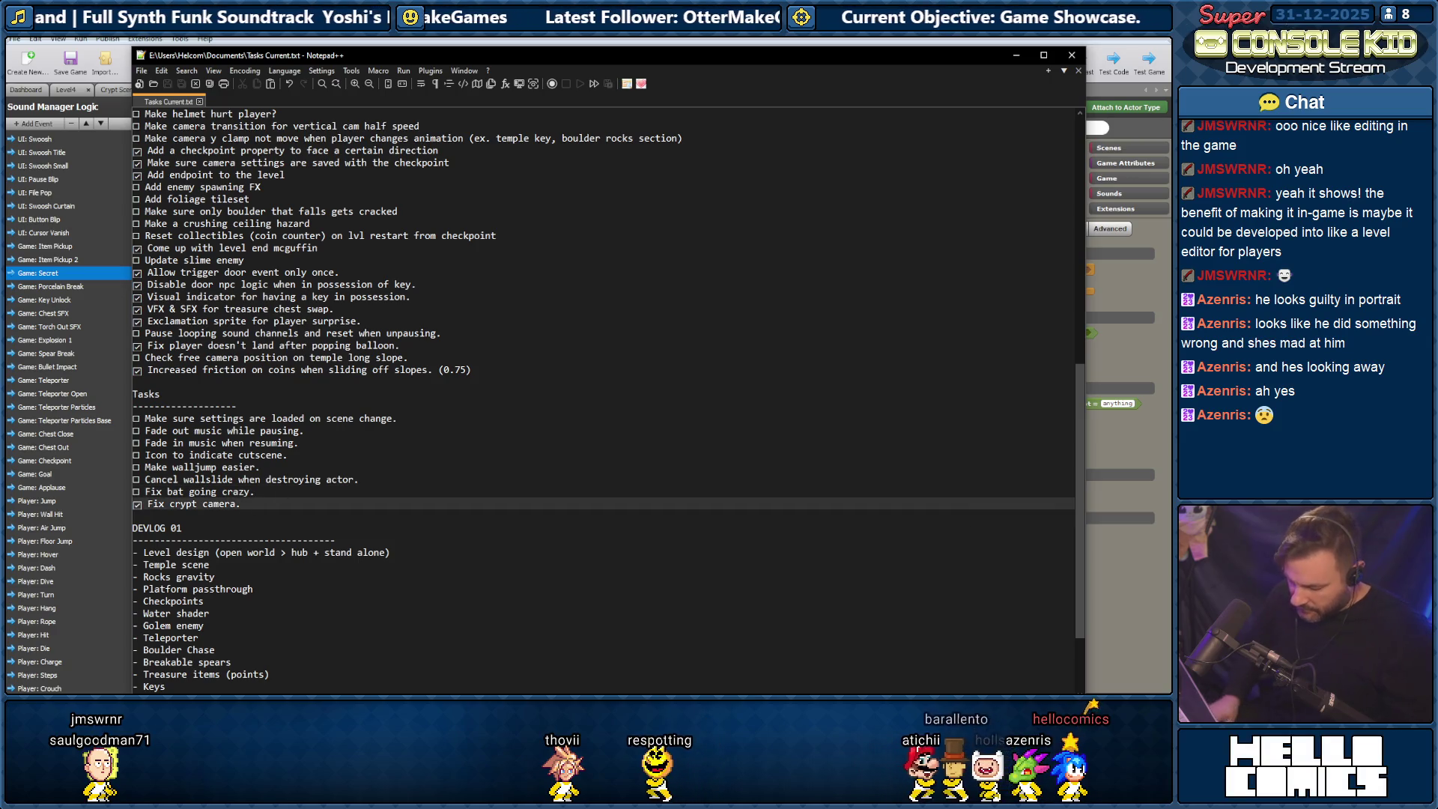
pyautogui.press('Return')
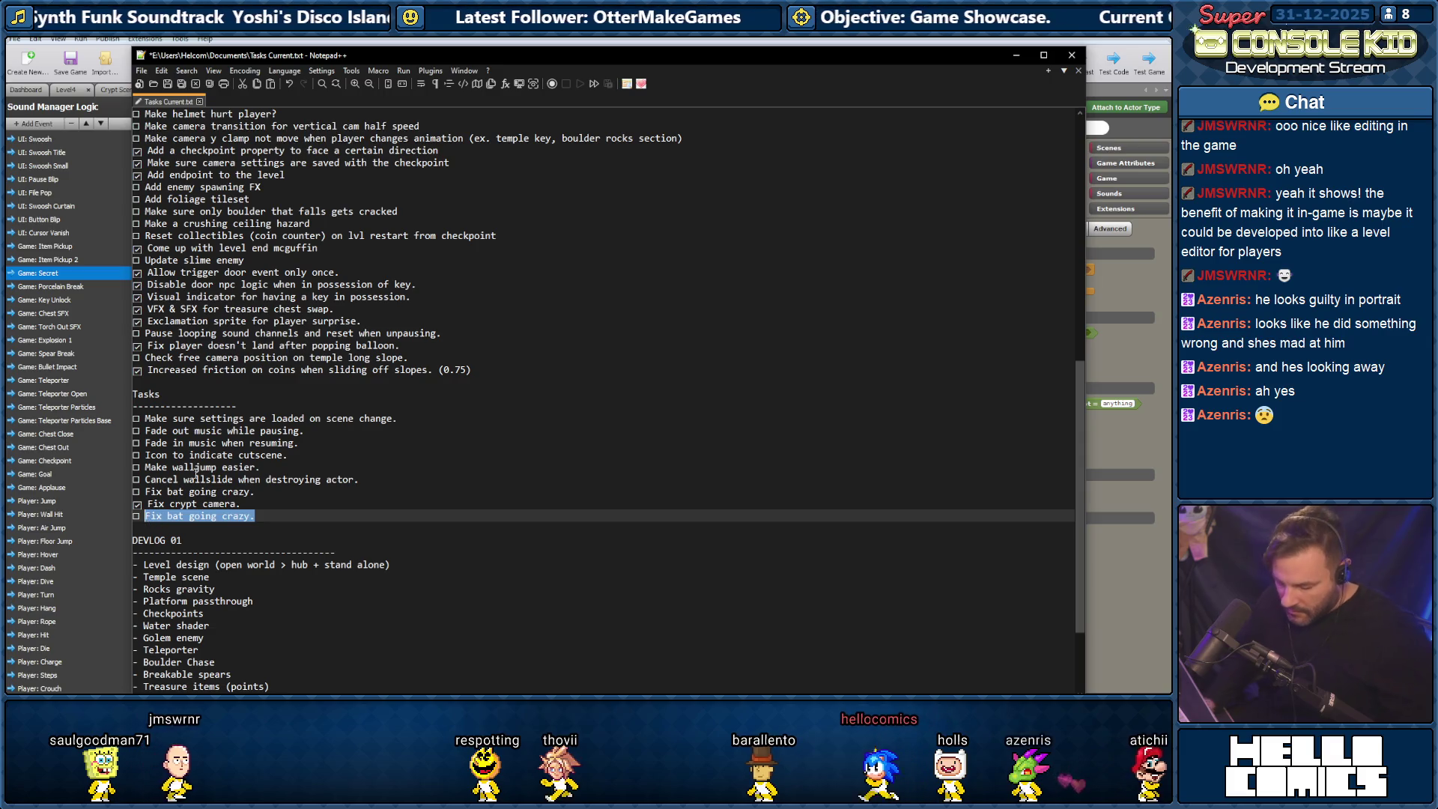
pyautogui.write('Make ')
pyautogui.write('camn')
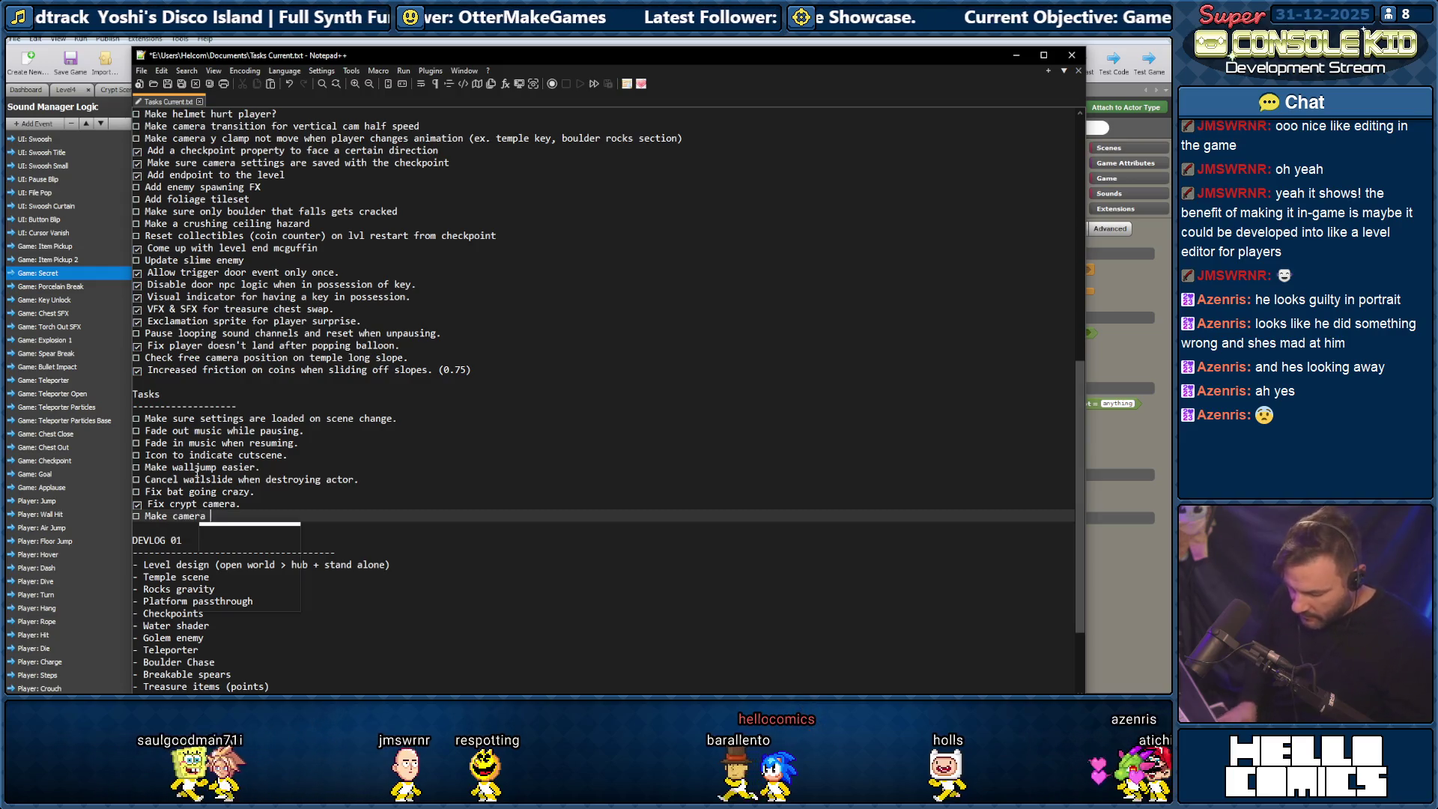
pyautogui.write('a follow player')
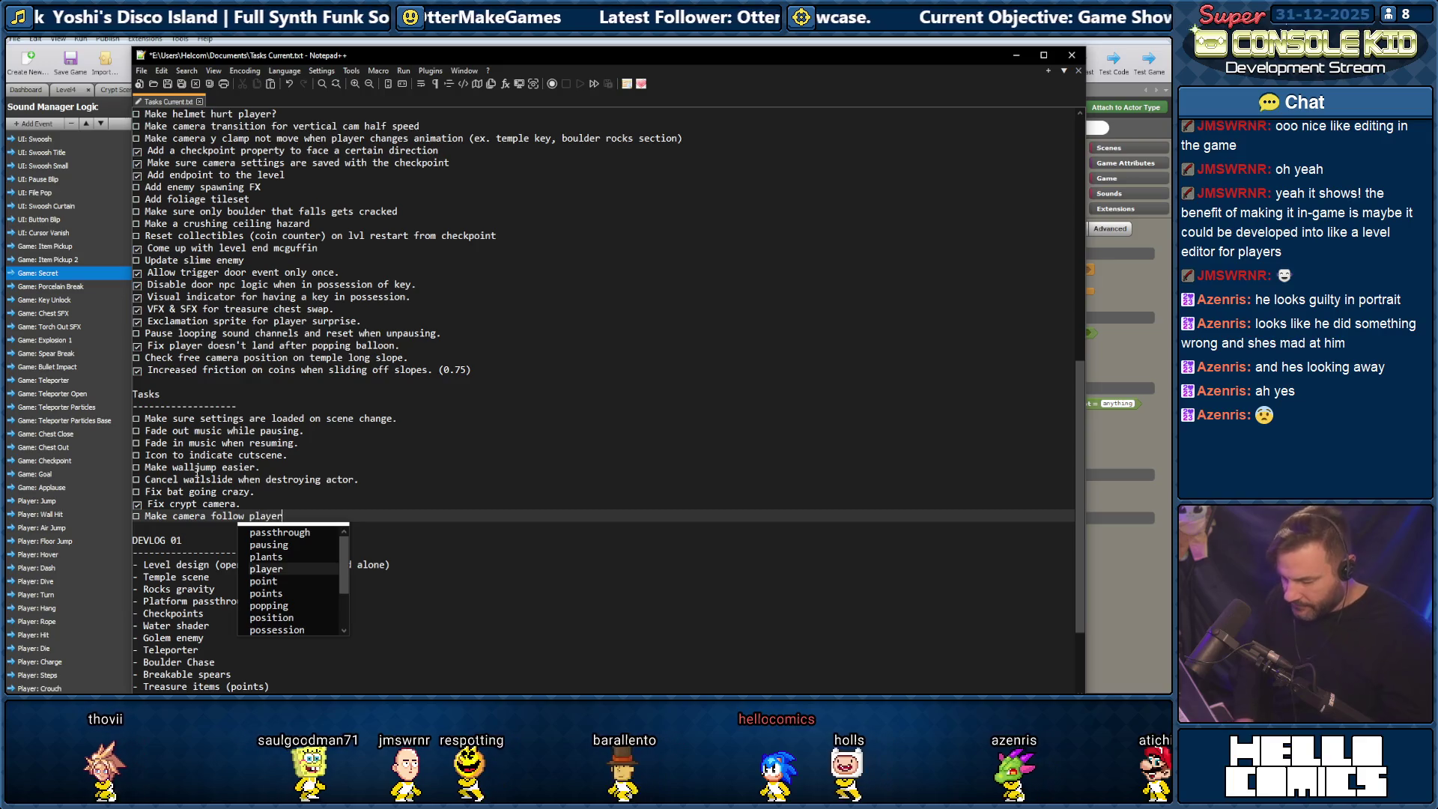
pyautogui.write(' when grad')
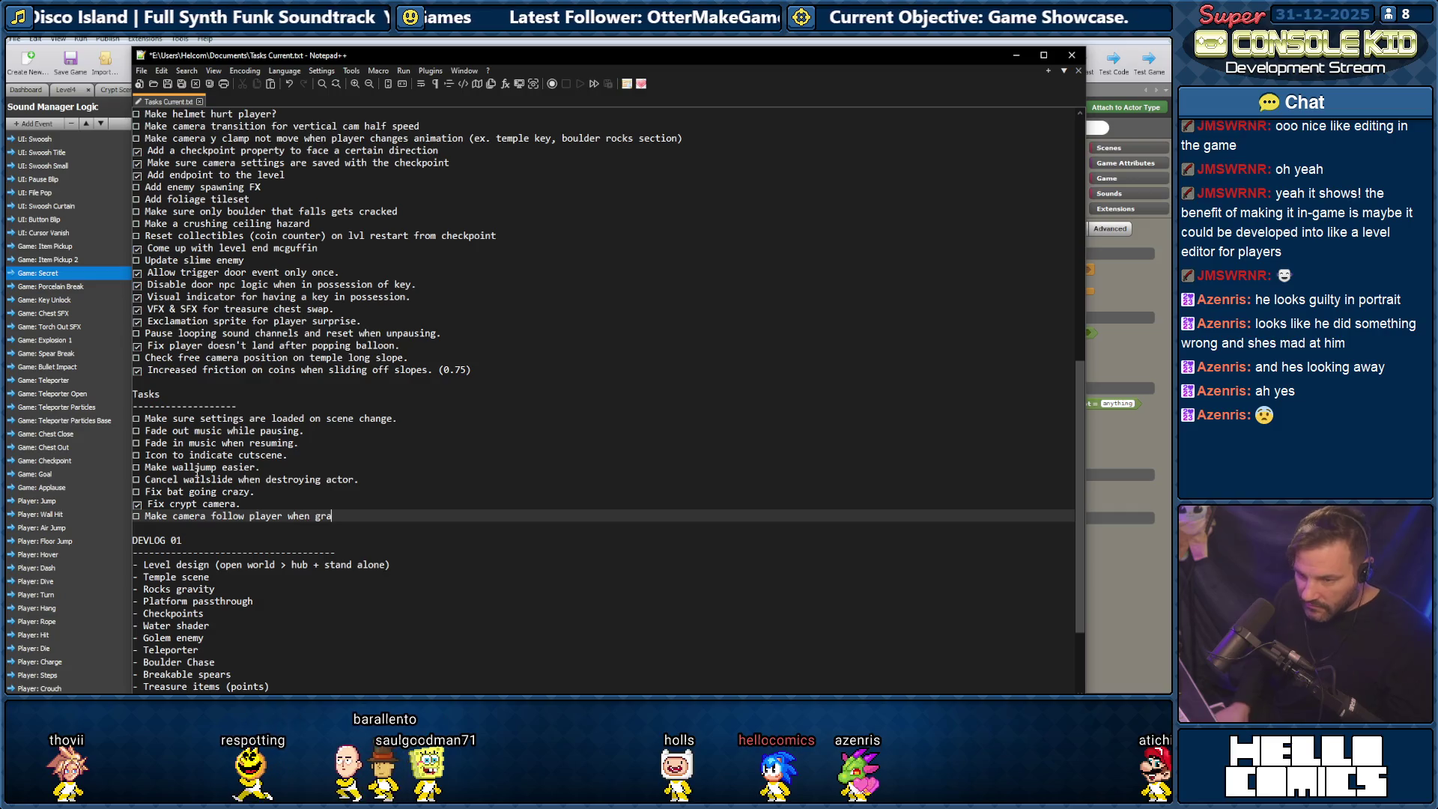
pyautogui.press('BackSpace')
pyautogui.press('BackSpace')
pyautogui.press('BackSpace')
pyautogui.write('d')
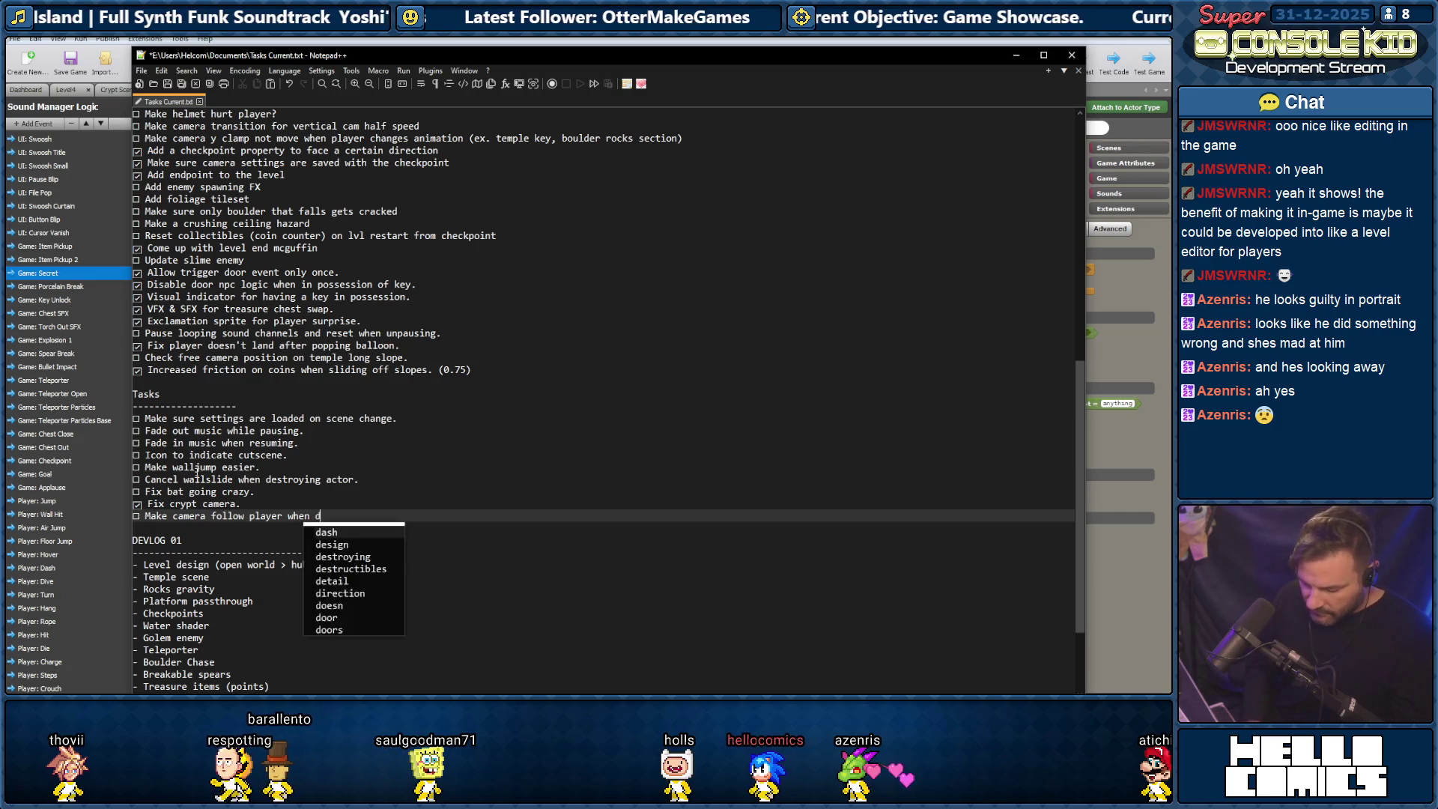
pyautogui.write('ragging w')
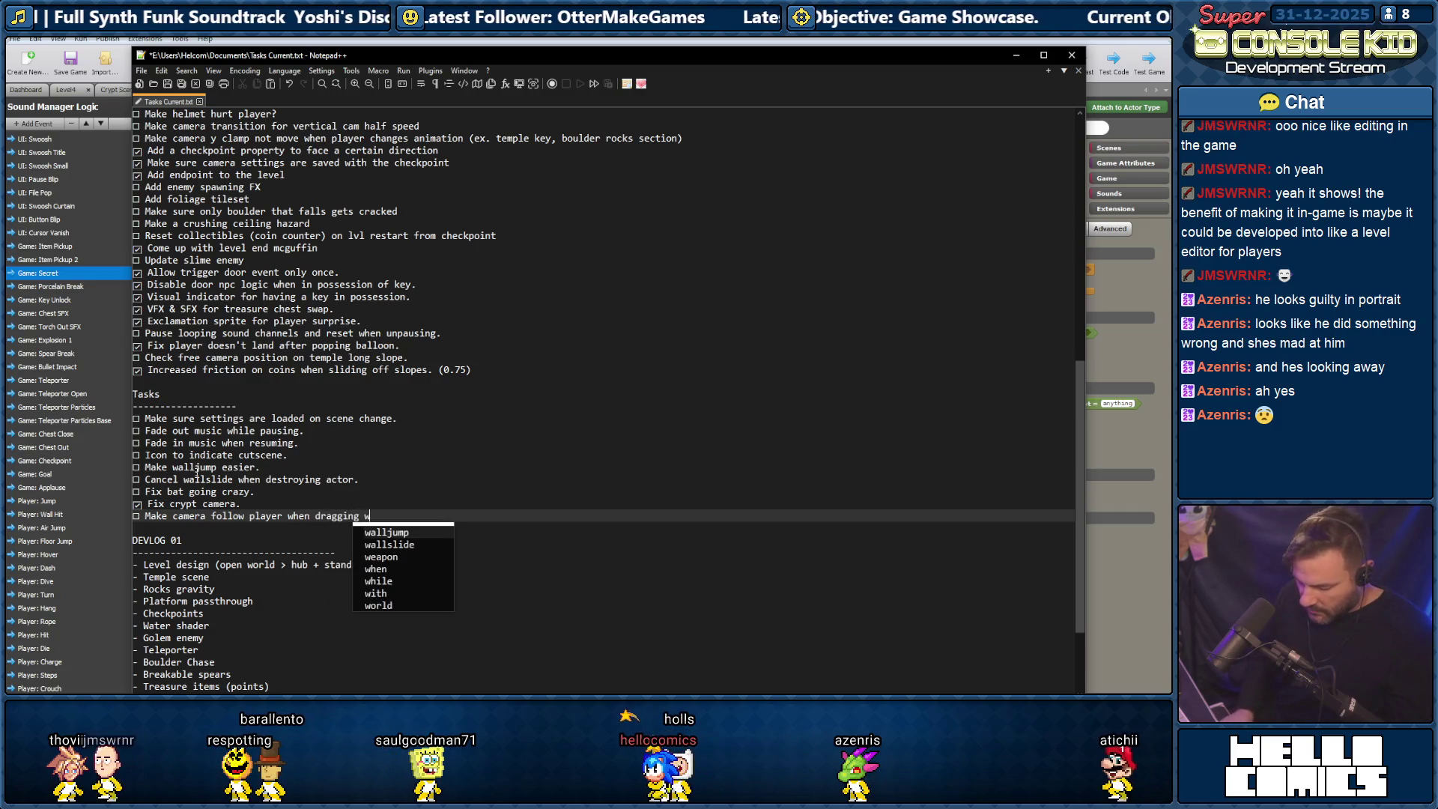
pyautogui.write('ith mouse.')
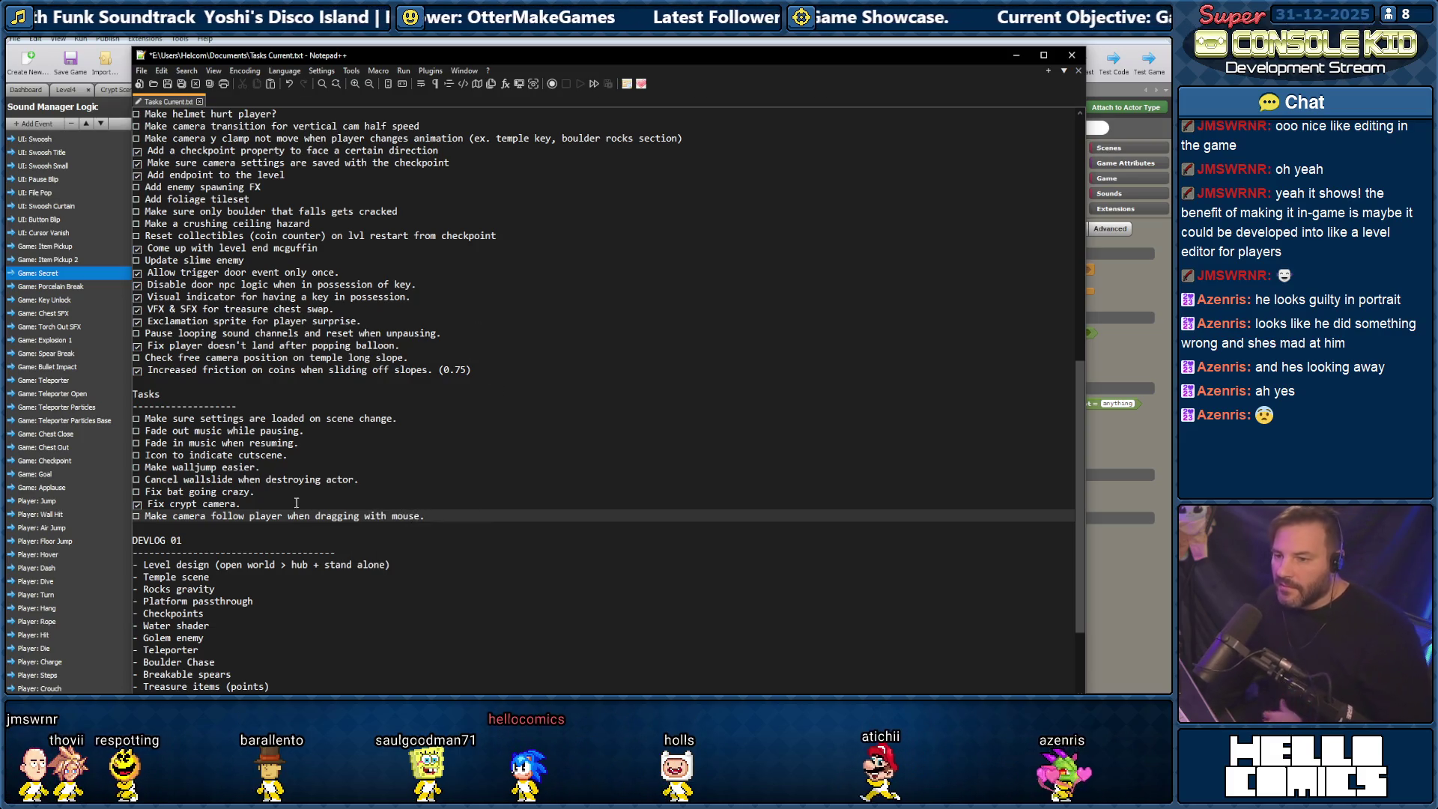
# Scroll through the task list and bring the Stencyl editor back to the front.
pyautogui.scroll(5, 299, 352)
pyautogui.scroll(-4, 276, 331)
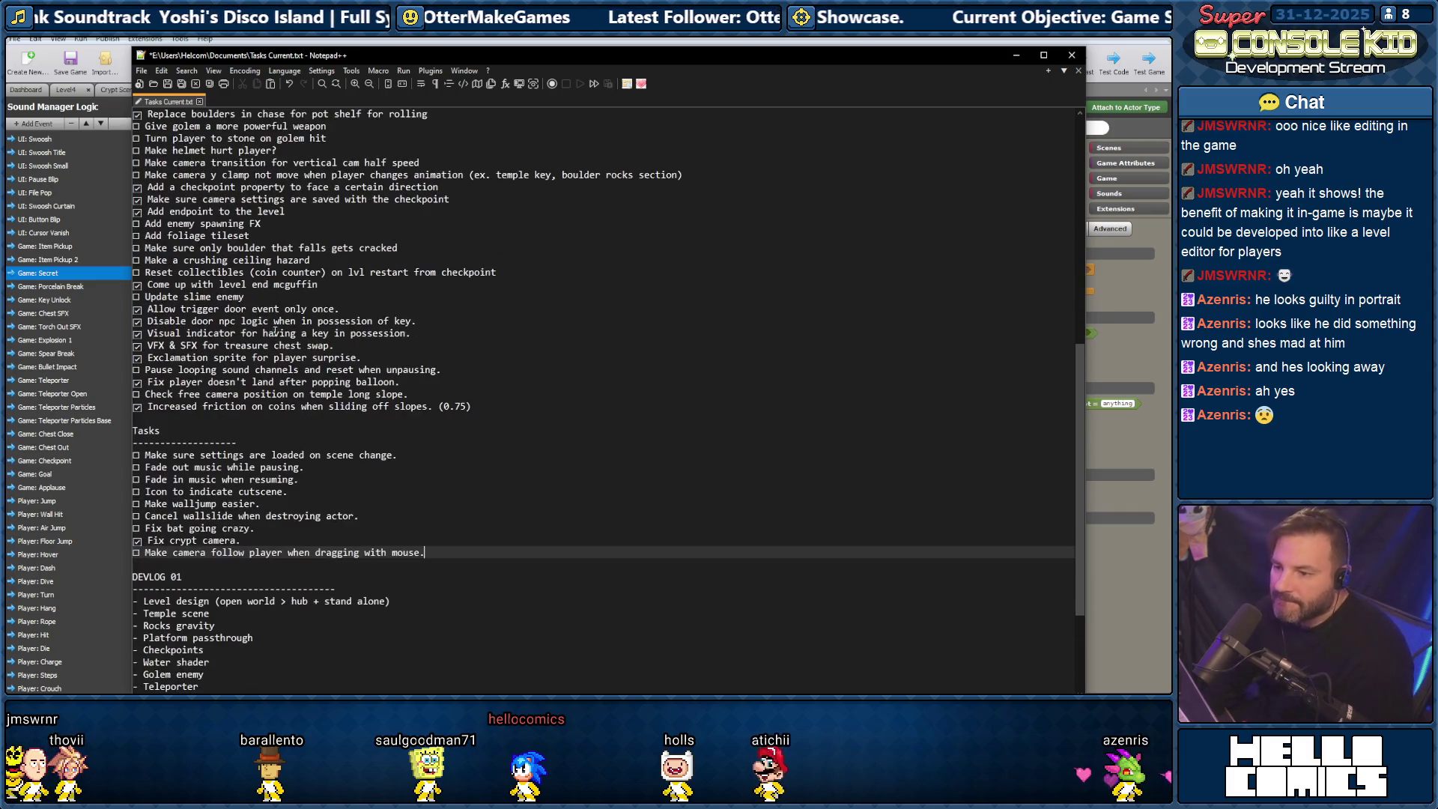
pyautogui.click(1017, 54)
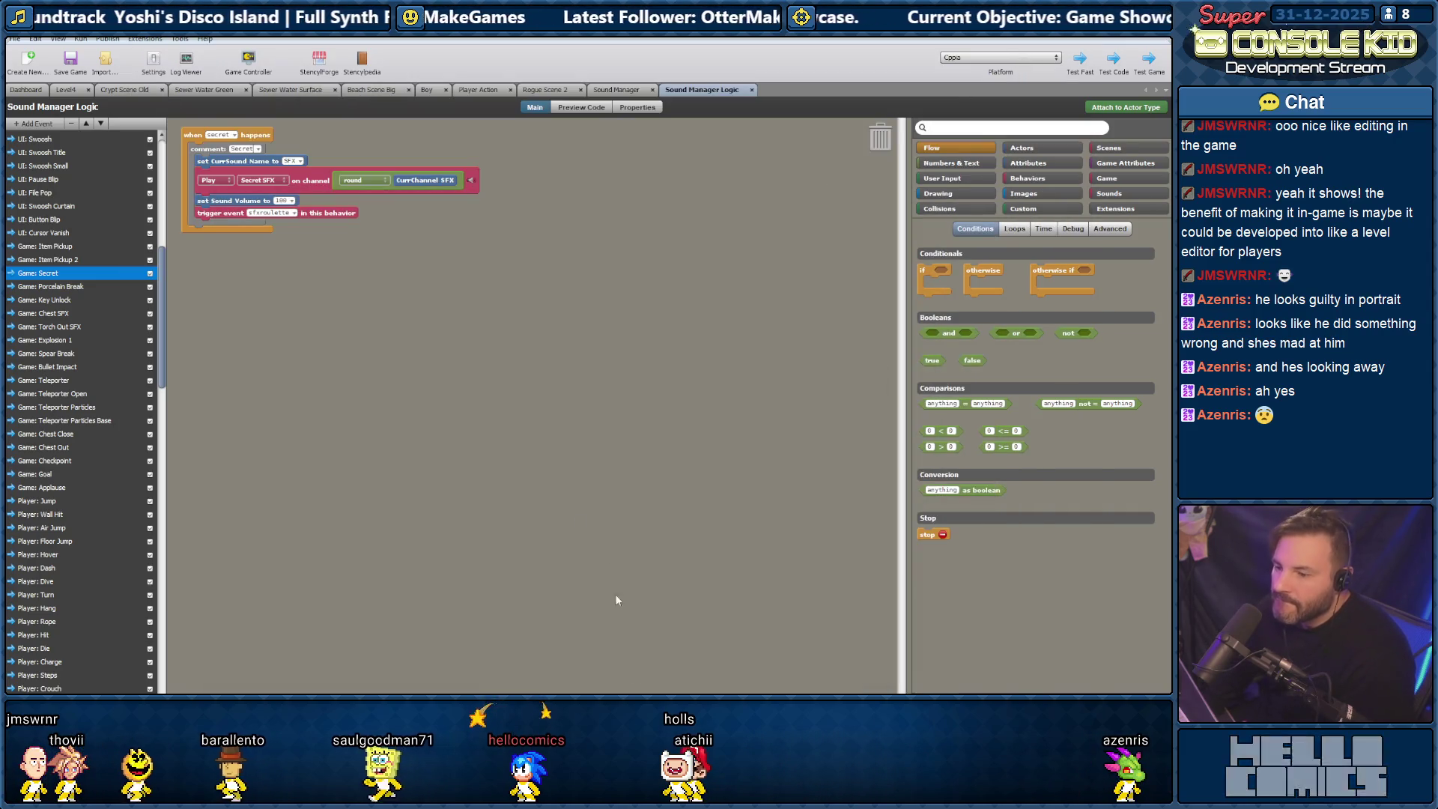
# Launch the test run, show the debug stats overlay with 5, then hide it with F1.
pyautogui.hotkey('ctrl', 'Return')
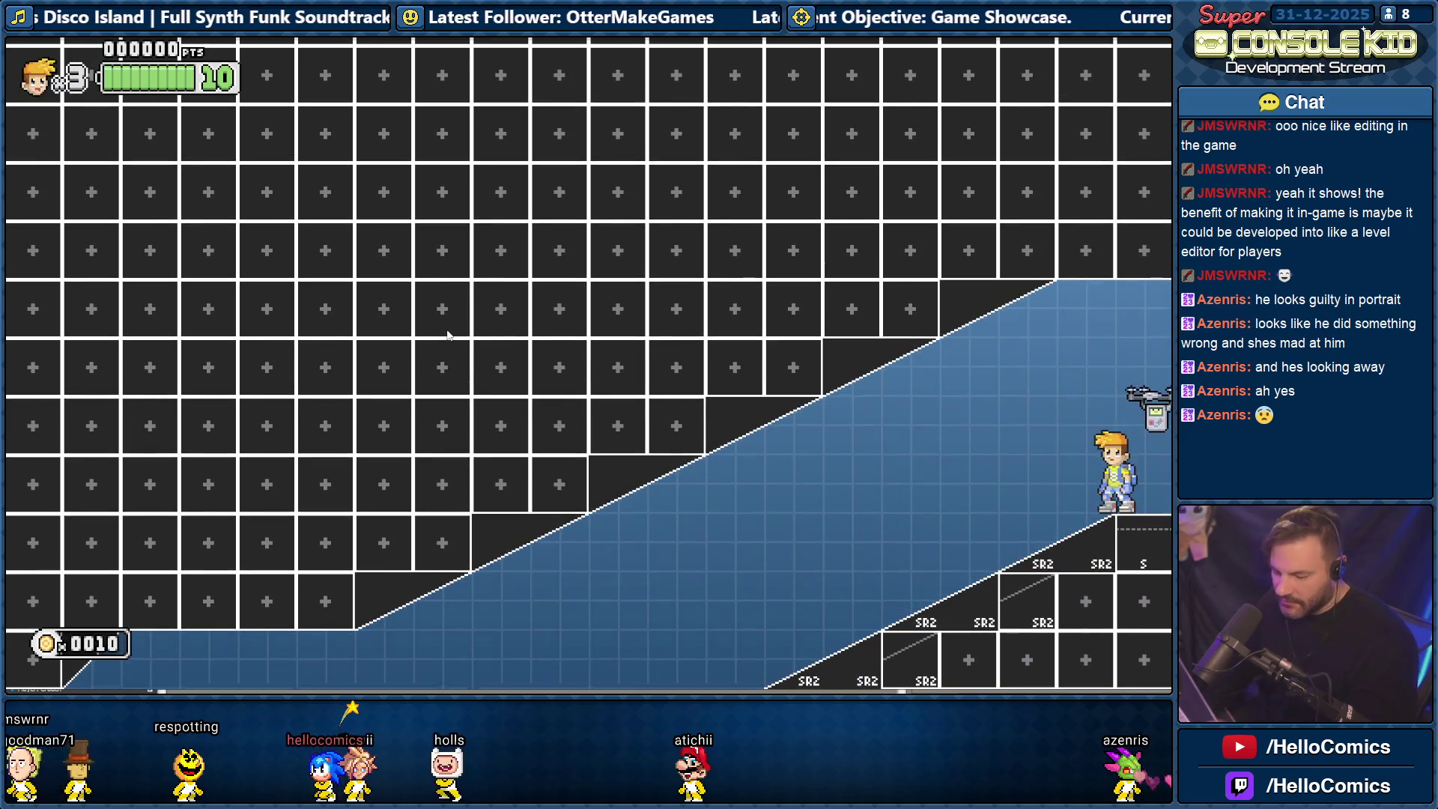
pyautogui.press('5')
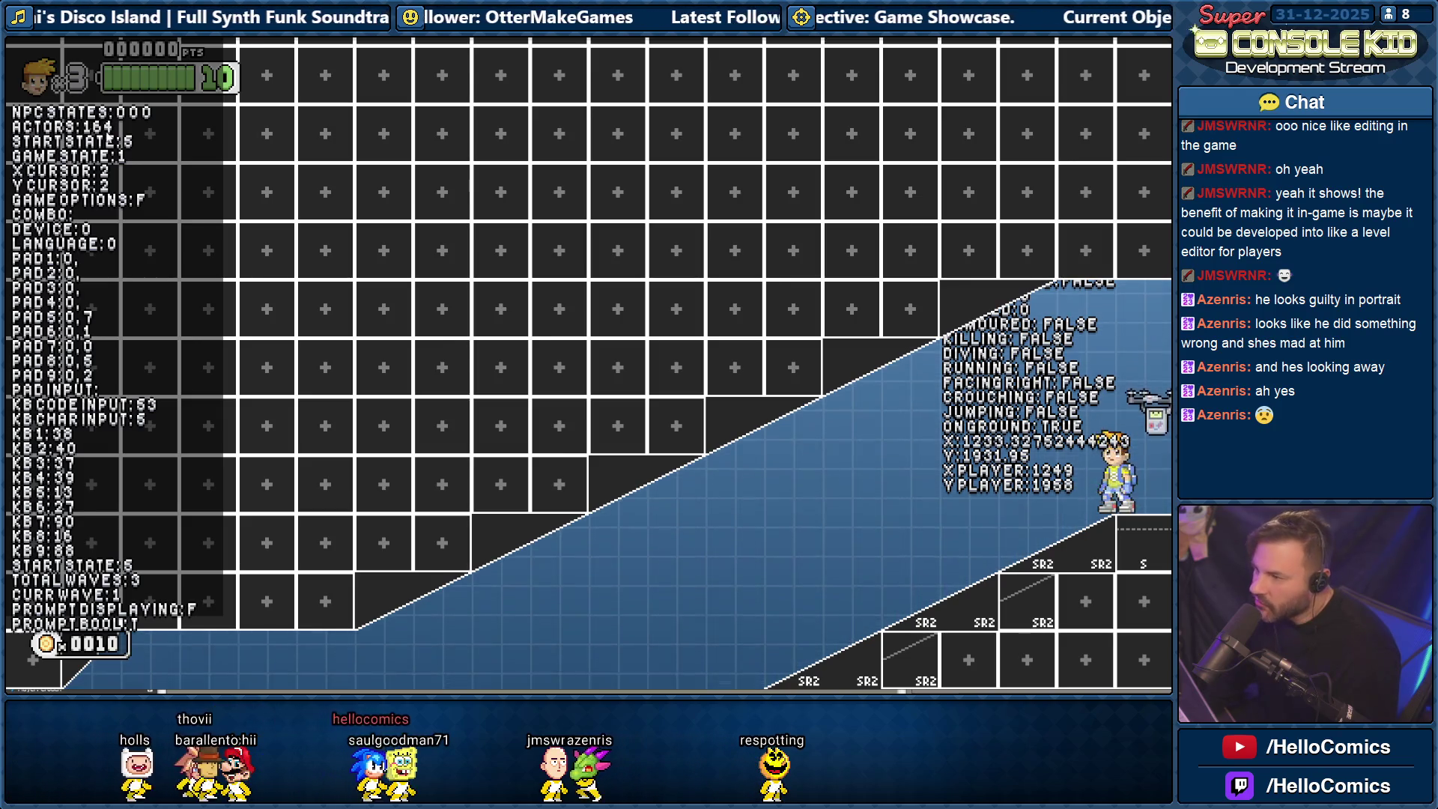
pyautogui.press('F1')
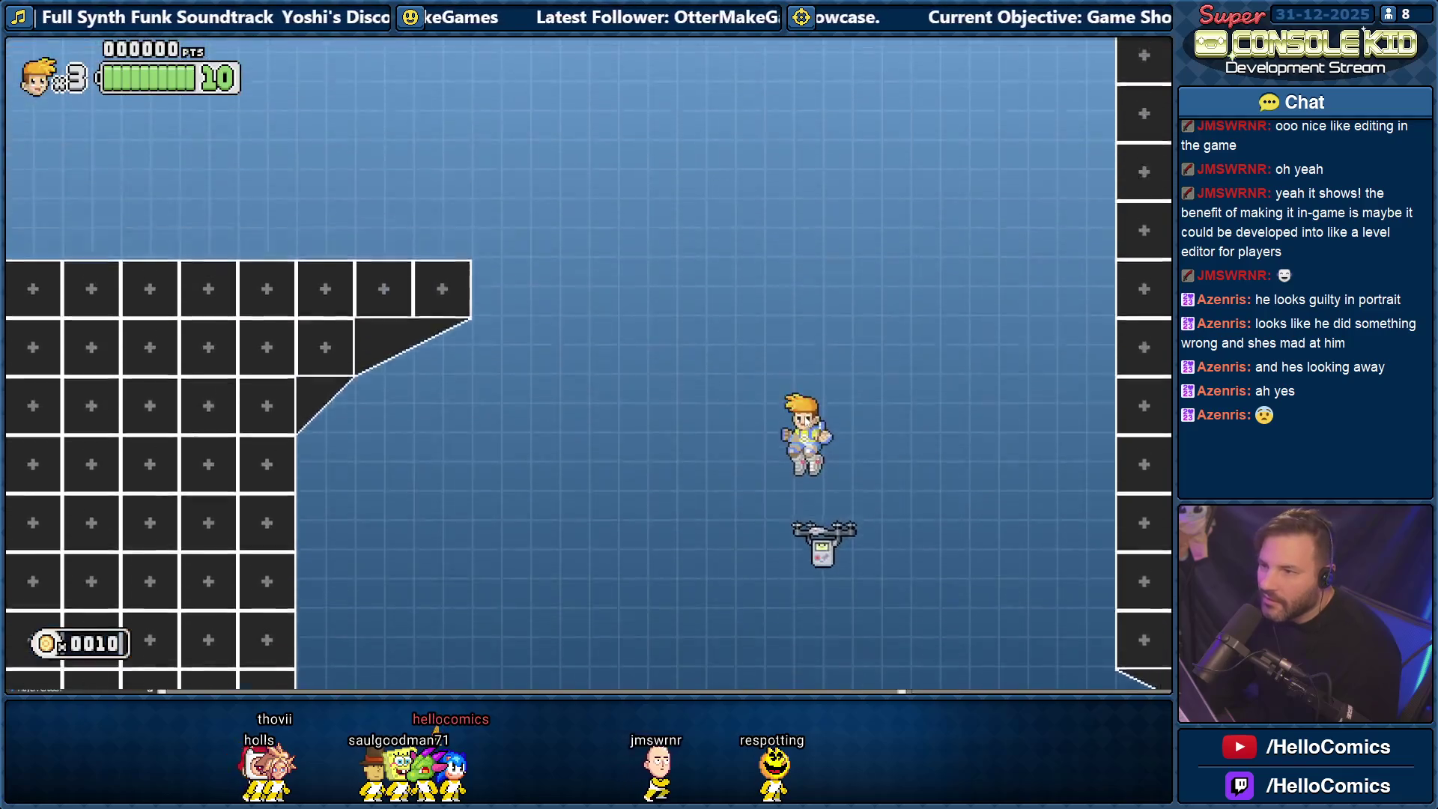
# Run the hero right down the slope, back left, and jetpack up-left.
pyautogui.press('Left')
pyautogui.press('Right')
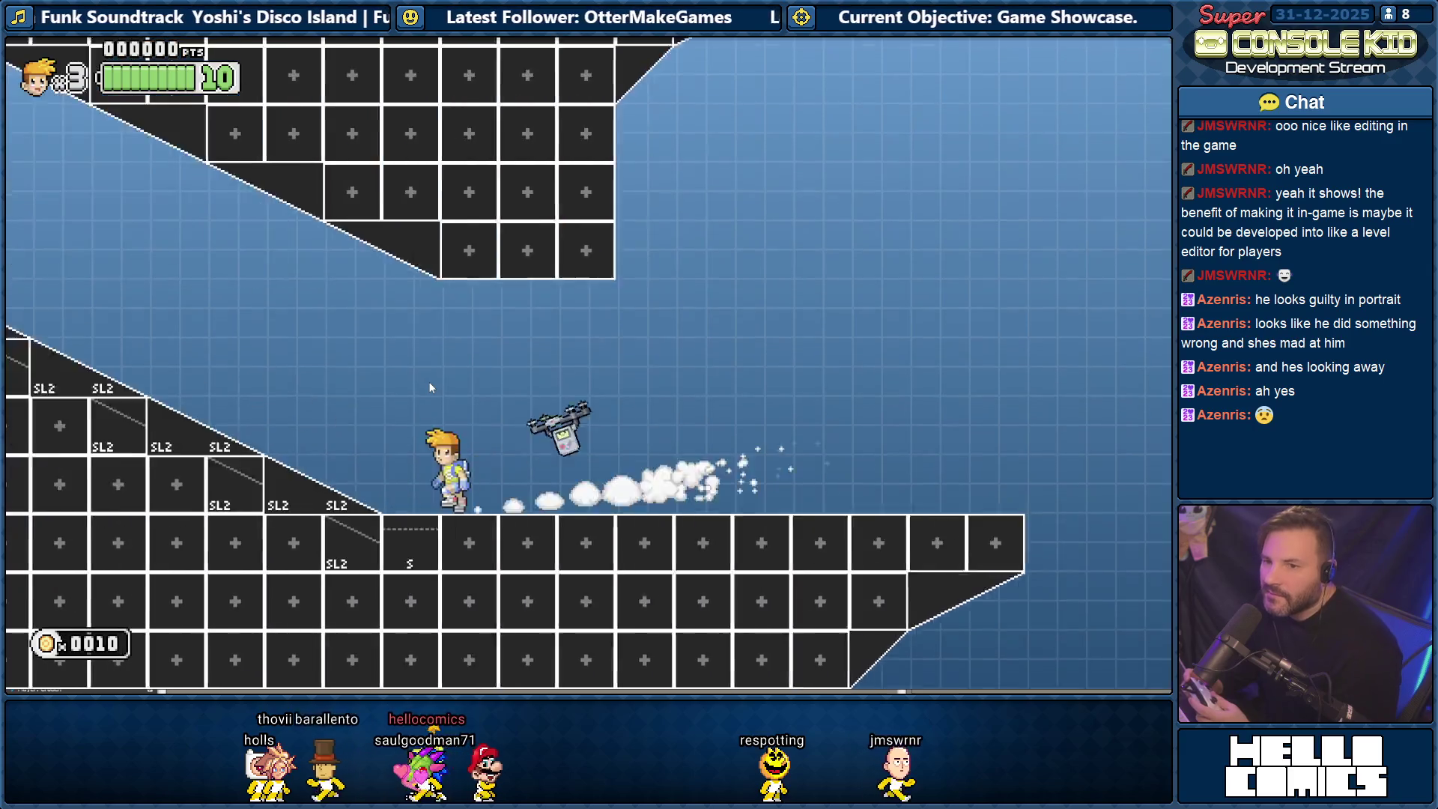
pyautogui.press('Right')
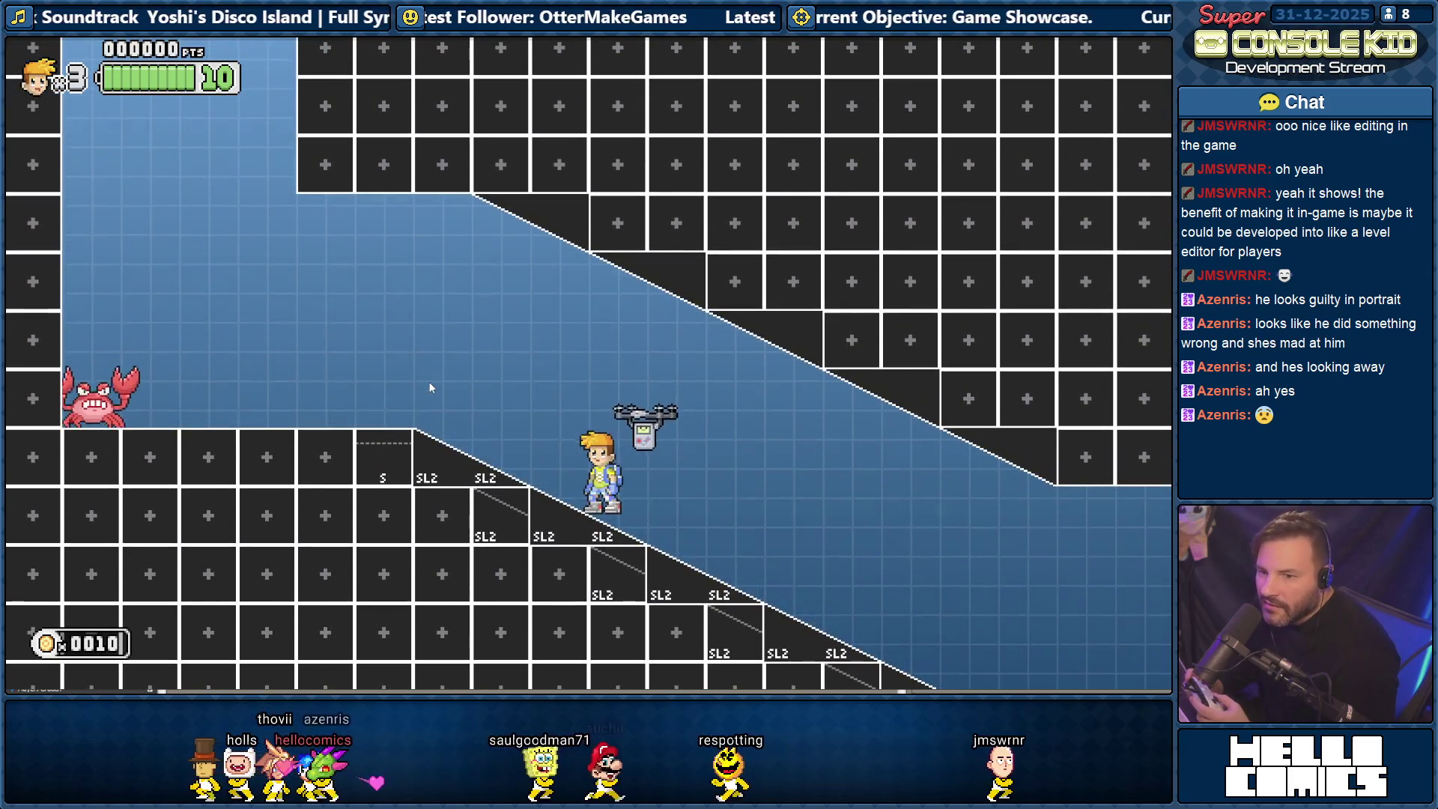
pyautogui.press('Right')
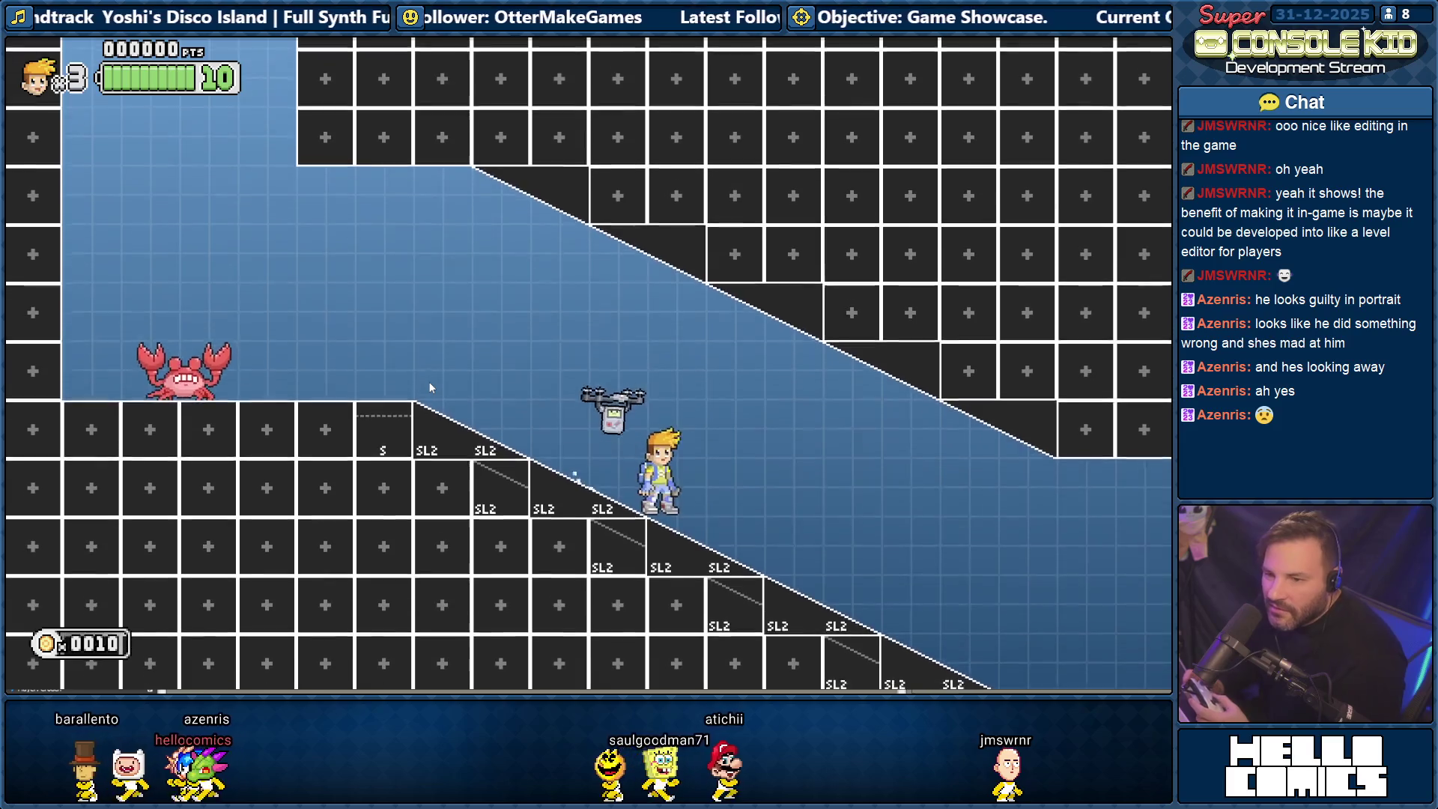
pyautogui.press('Right')
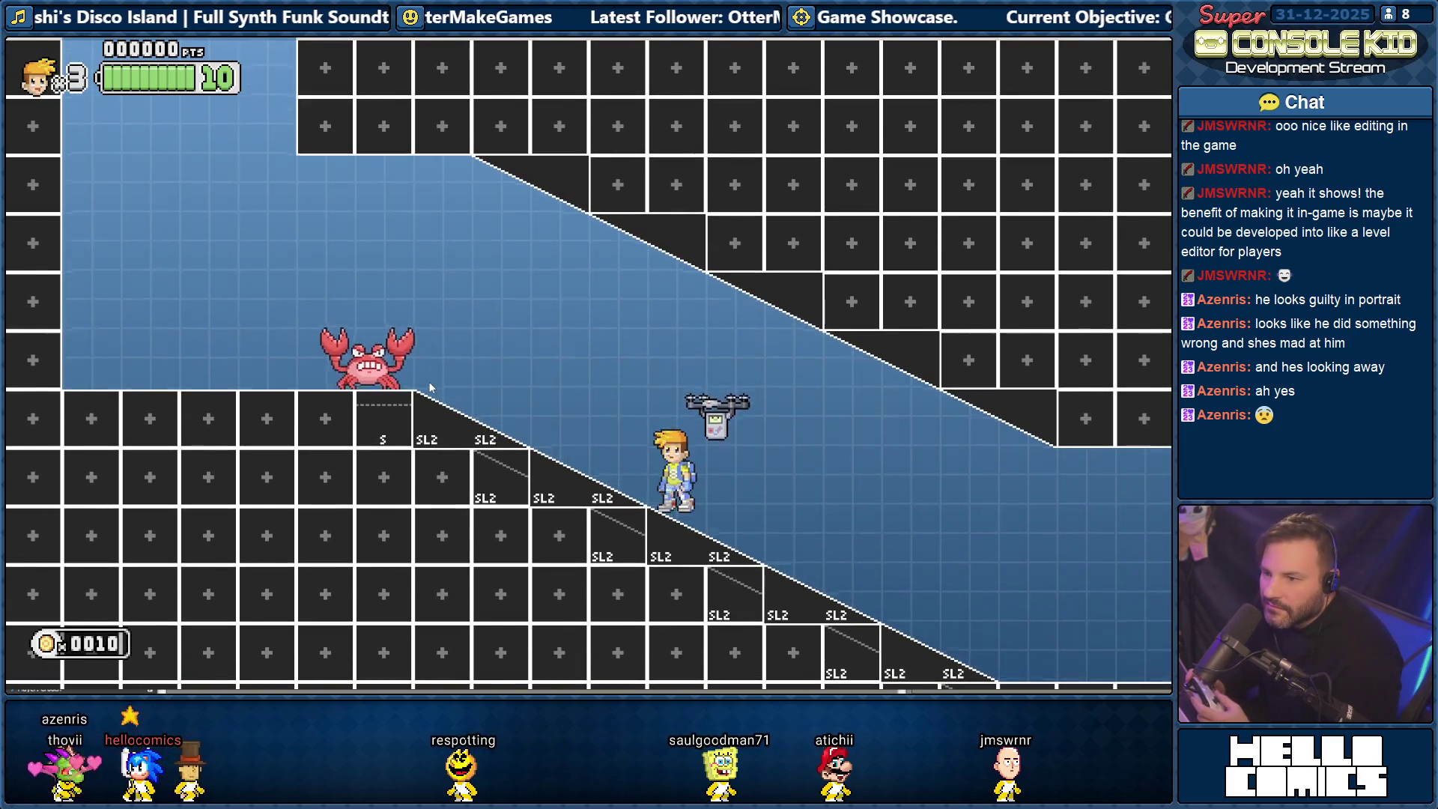
pyautogui.press('Left')
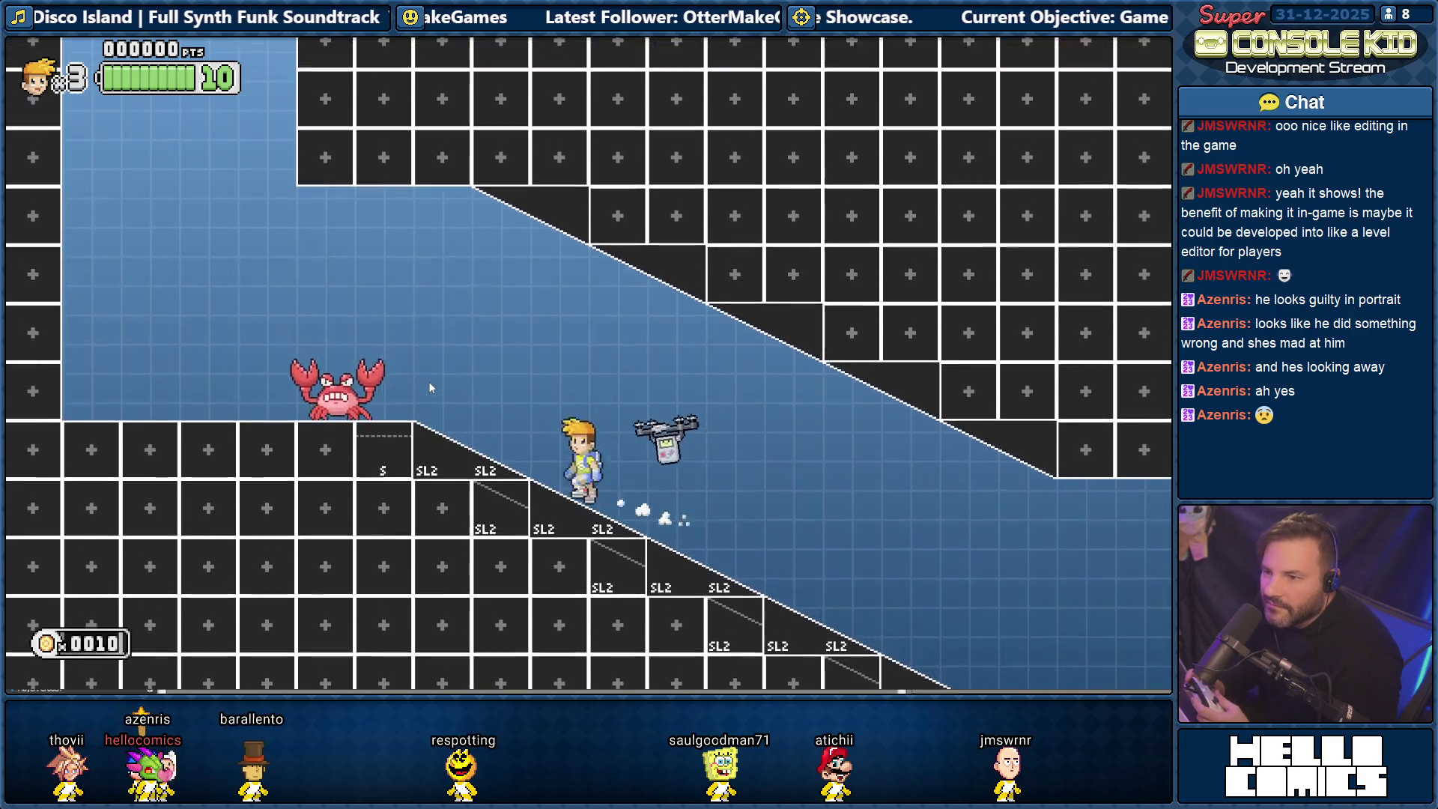
pyautogui.press('space')
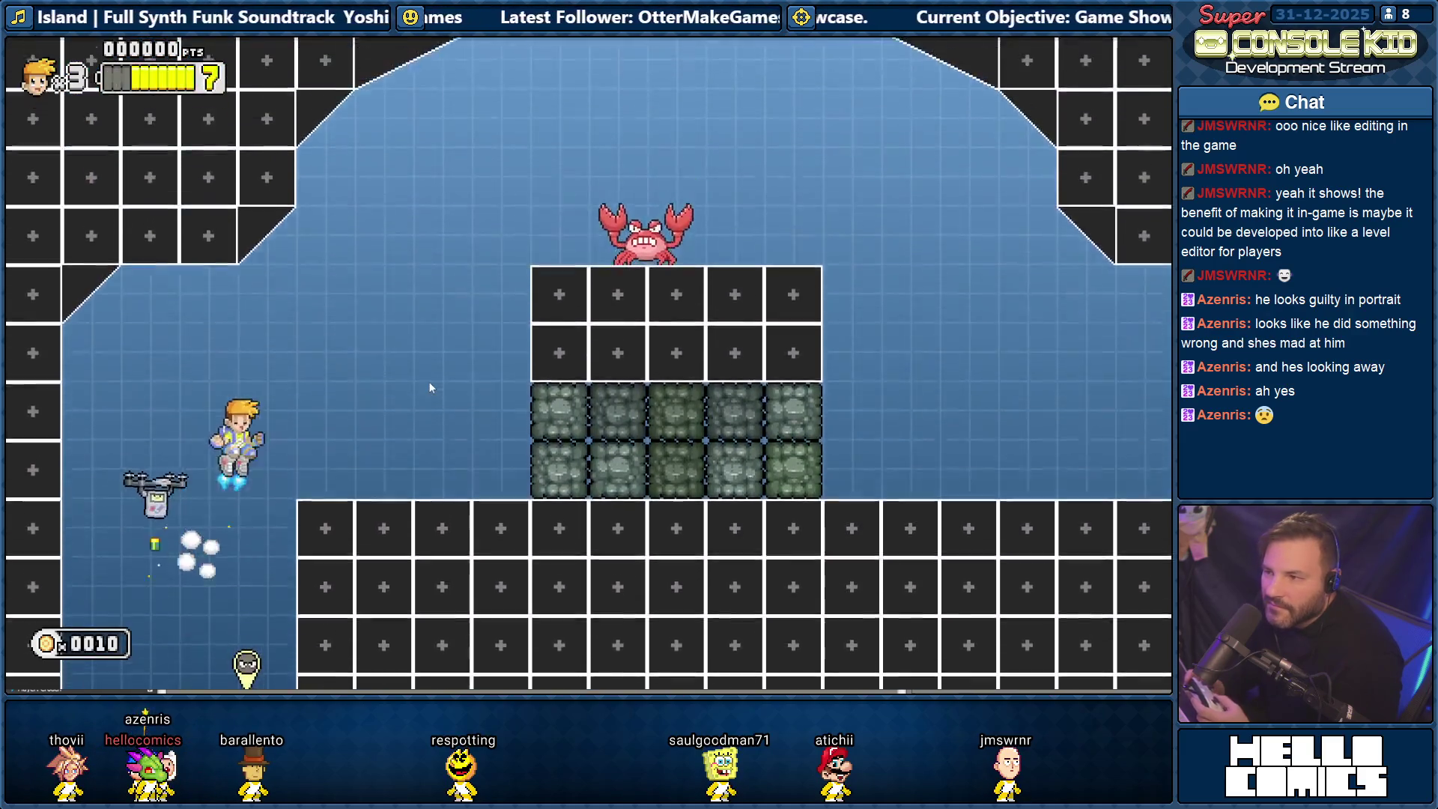
# Land, show the debug stats, walk right and crouch, then hide the overlay.
pyautogui.press('Right')
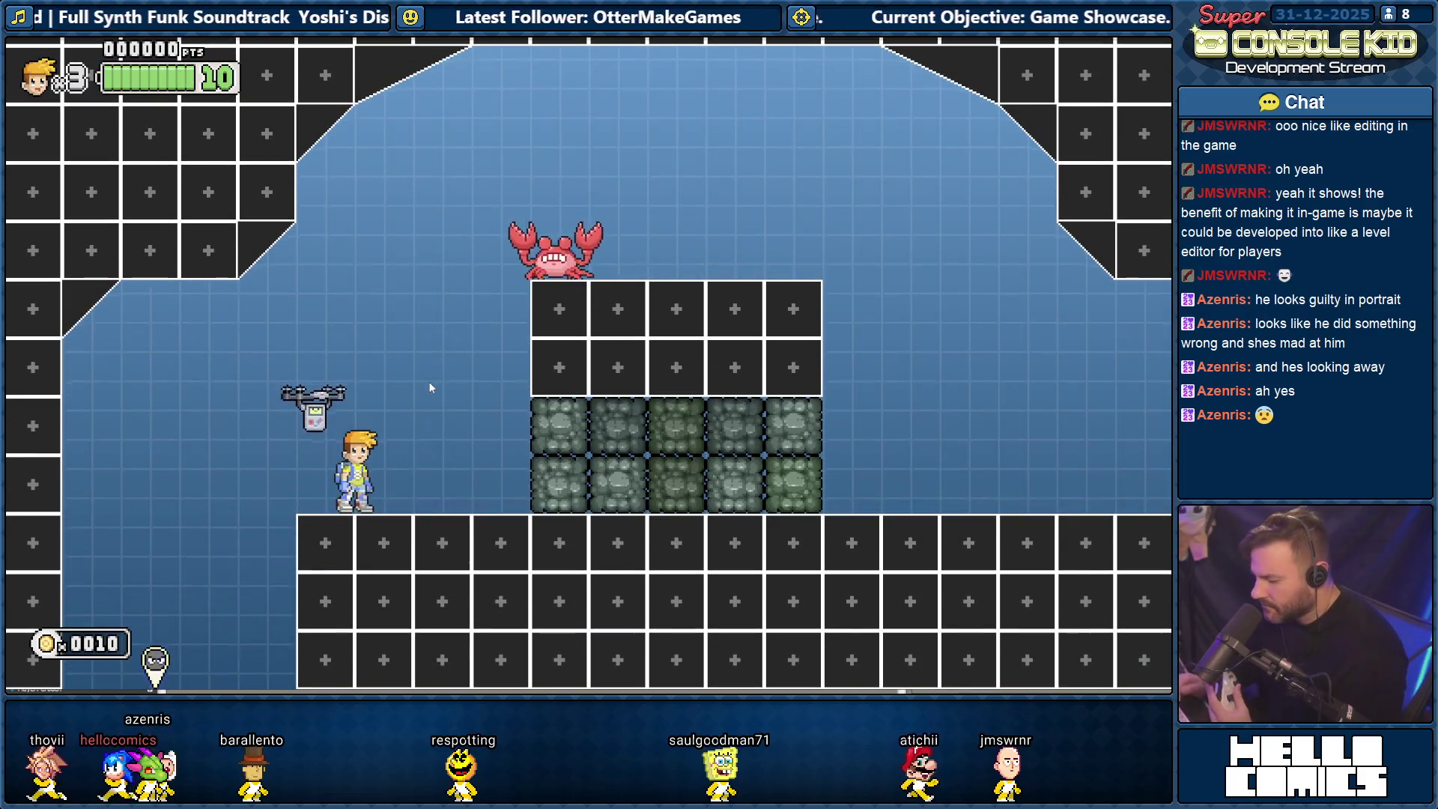
pyautogui.press('5')
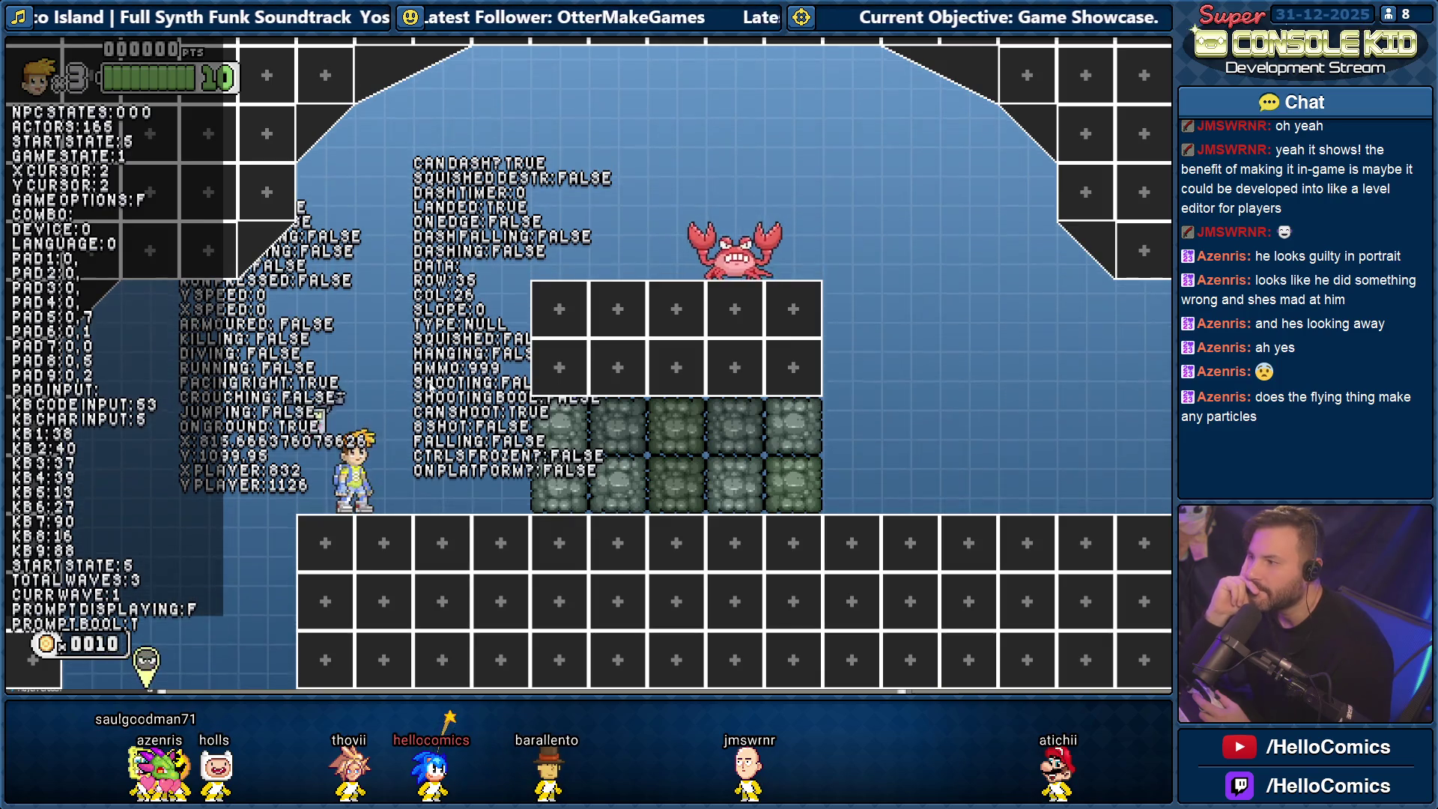
pyautogui.press('Right')
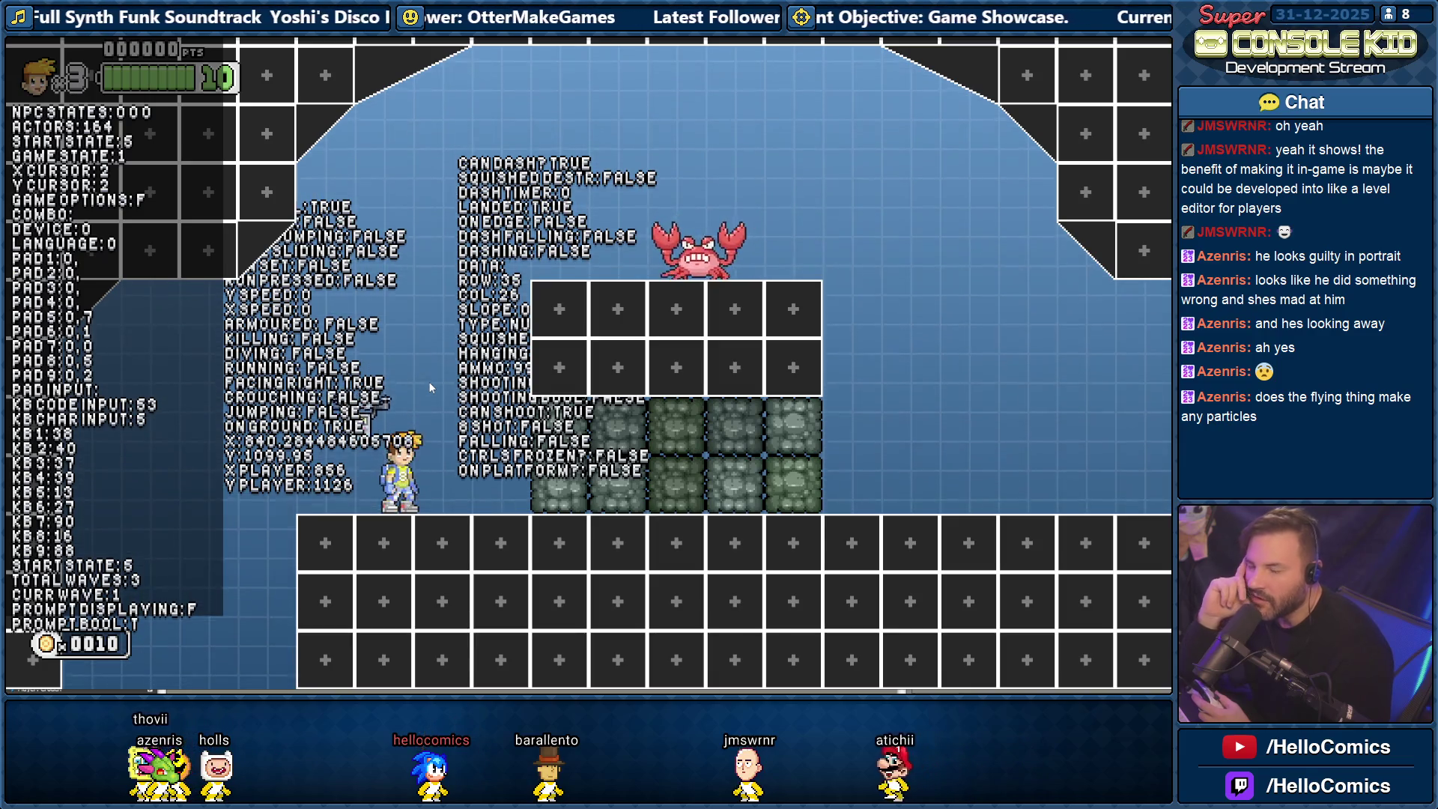
pyautogui.press('Down')
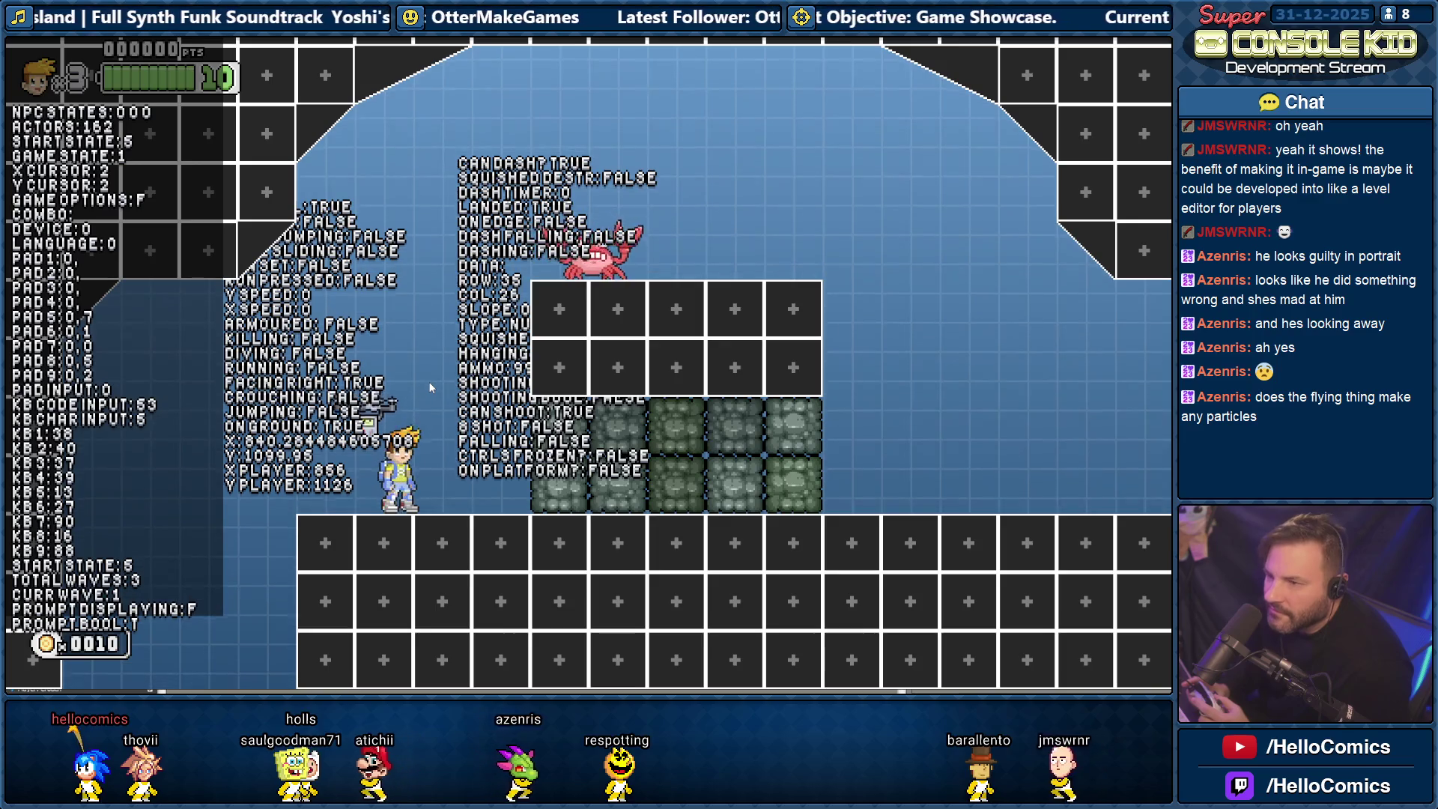
pyautogui.press('F1')
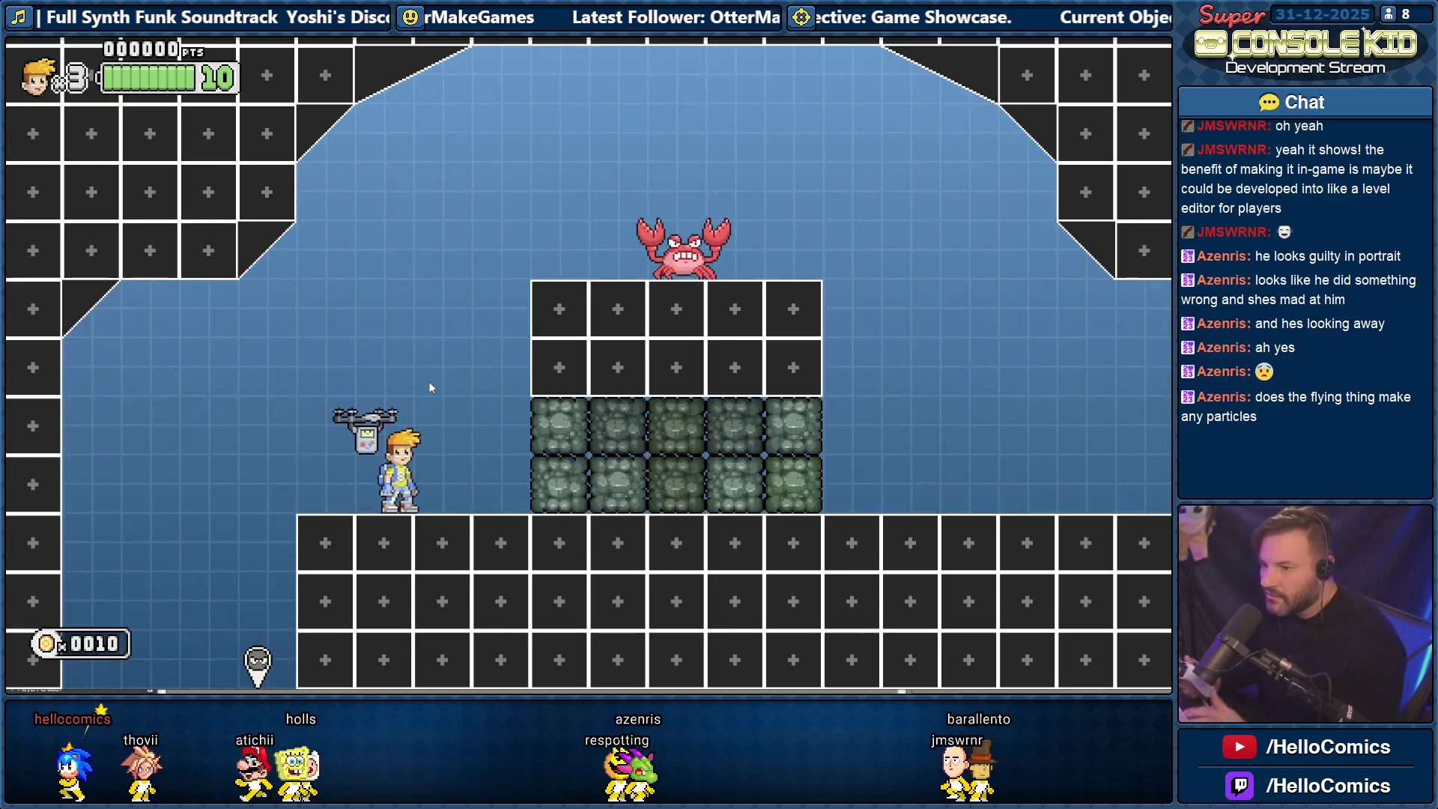
# Slide down the slope, run the floor, jetpack onto the left platform, and redisplay debug stats.
pyautogui.press('Left')
pyautogui.press('Right')
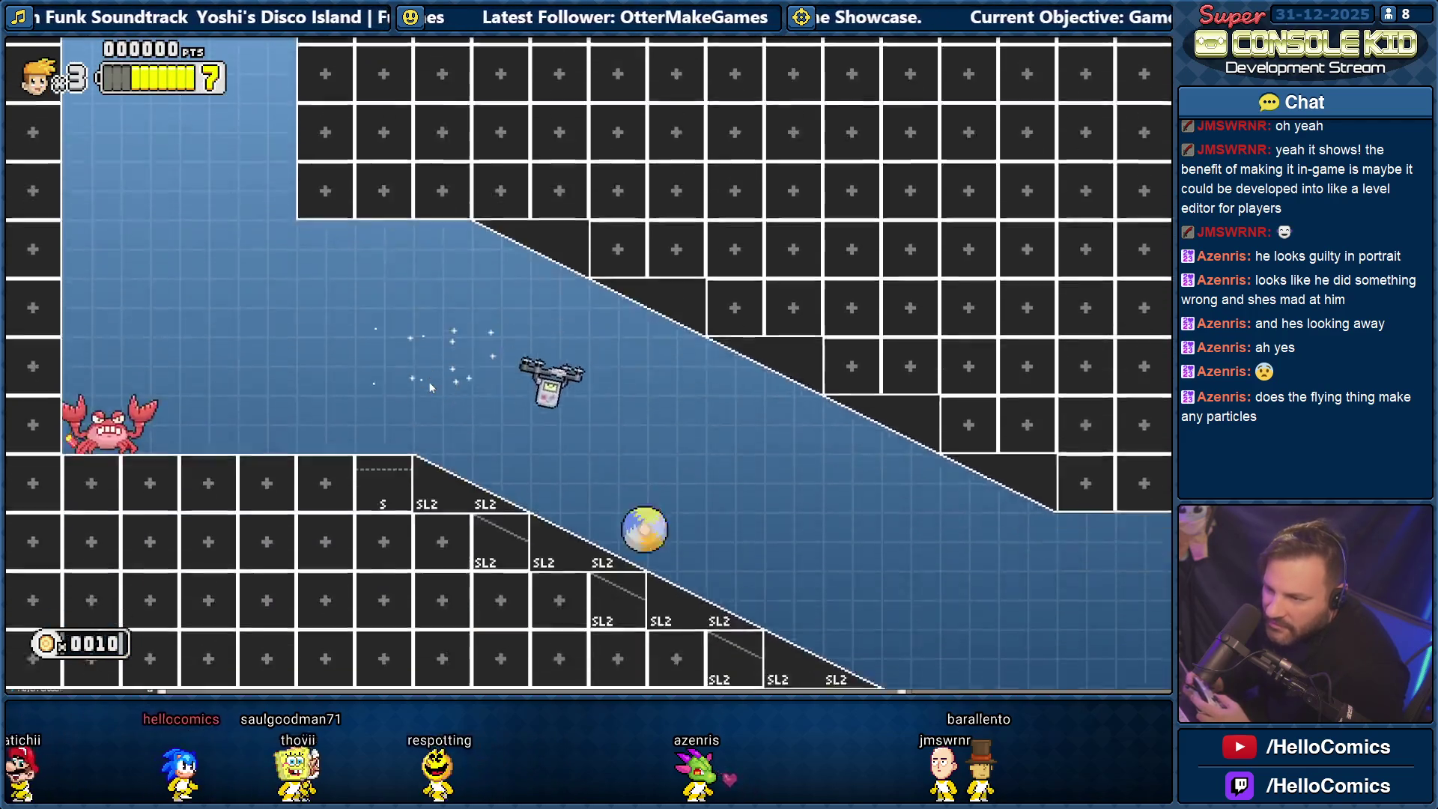
pyautogui.press('Right')
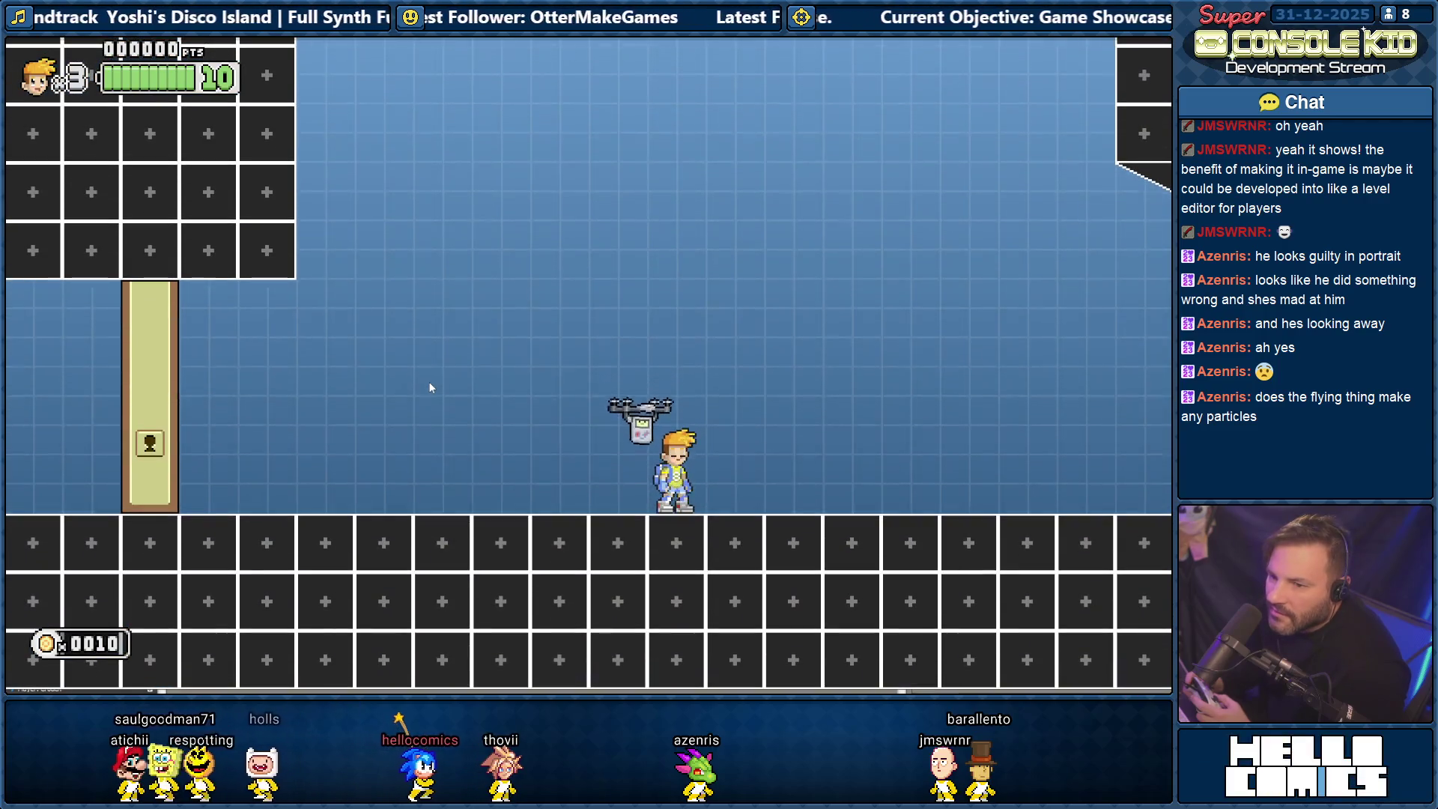
pyautogui.press('Left')
pyautogui.press('Left')
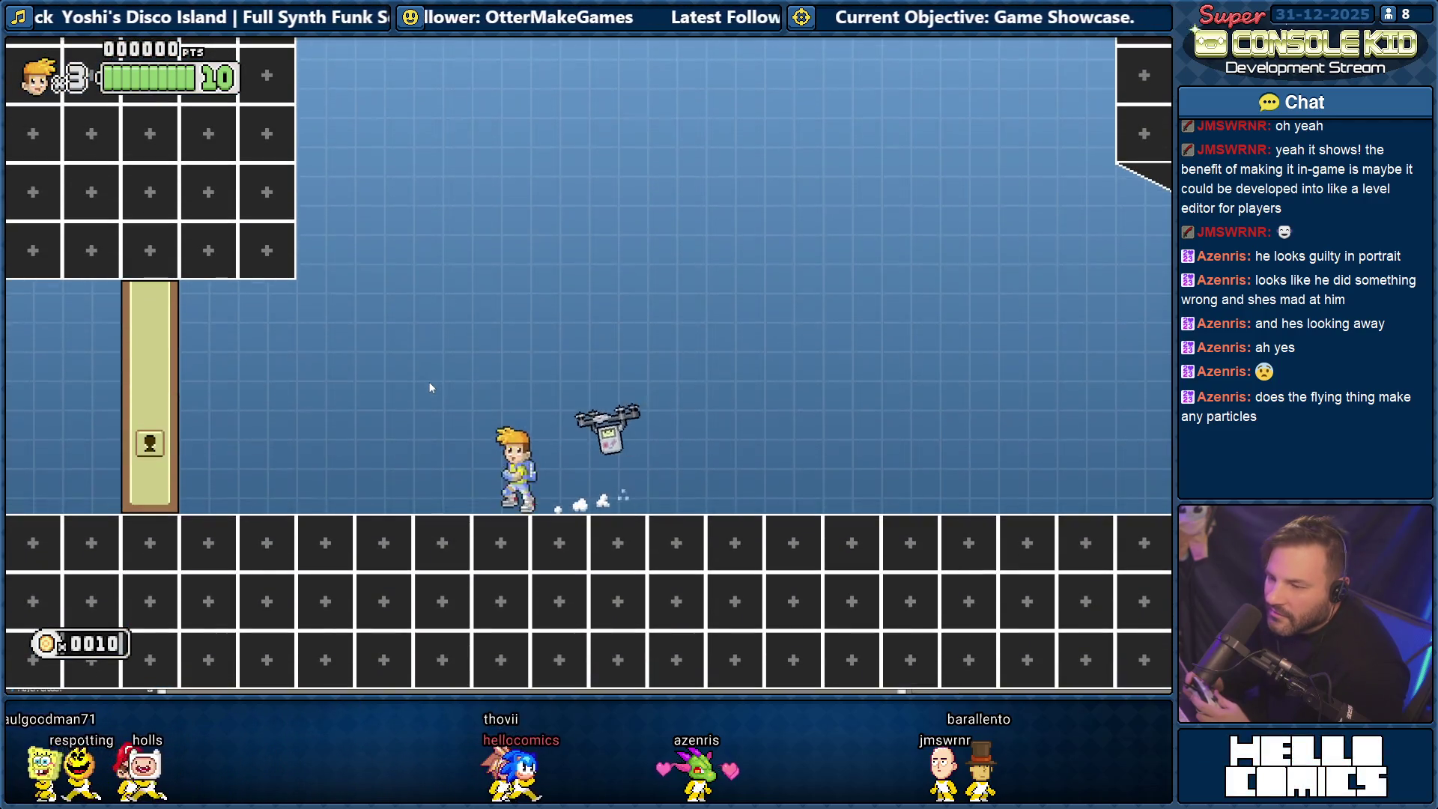
pyautogui.press('Right')
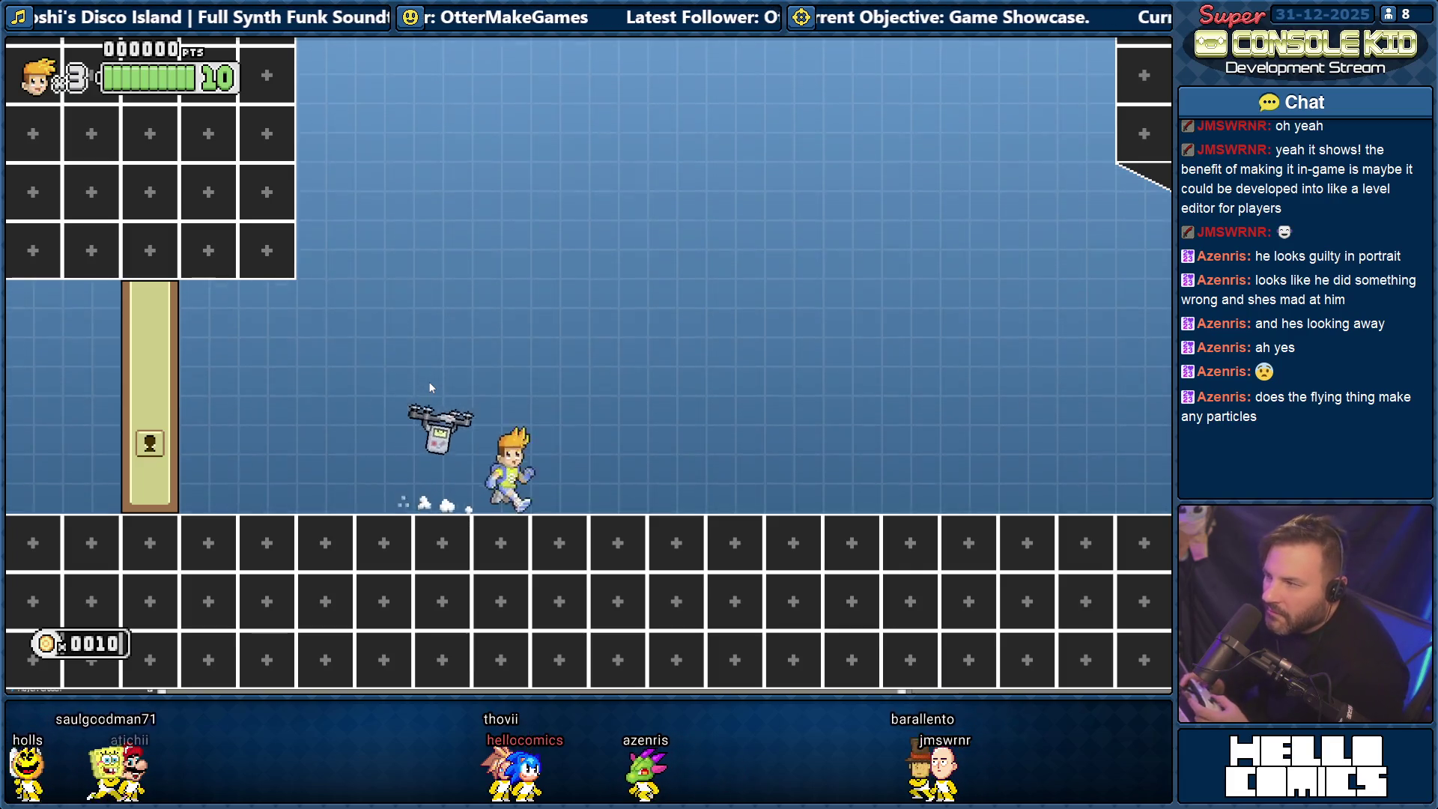
pyautogui.press('space')
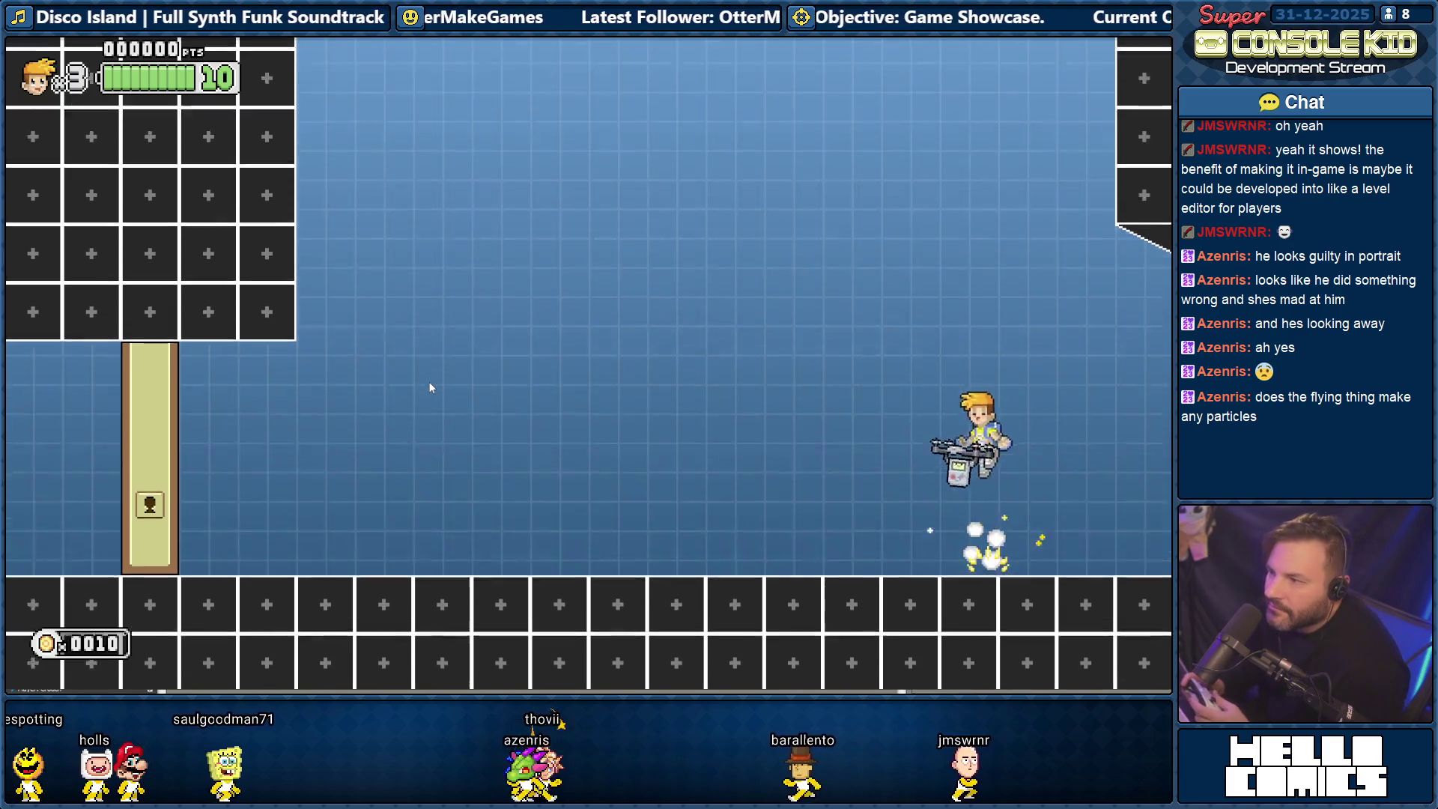
pyautogui.press('Left')
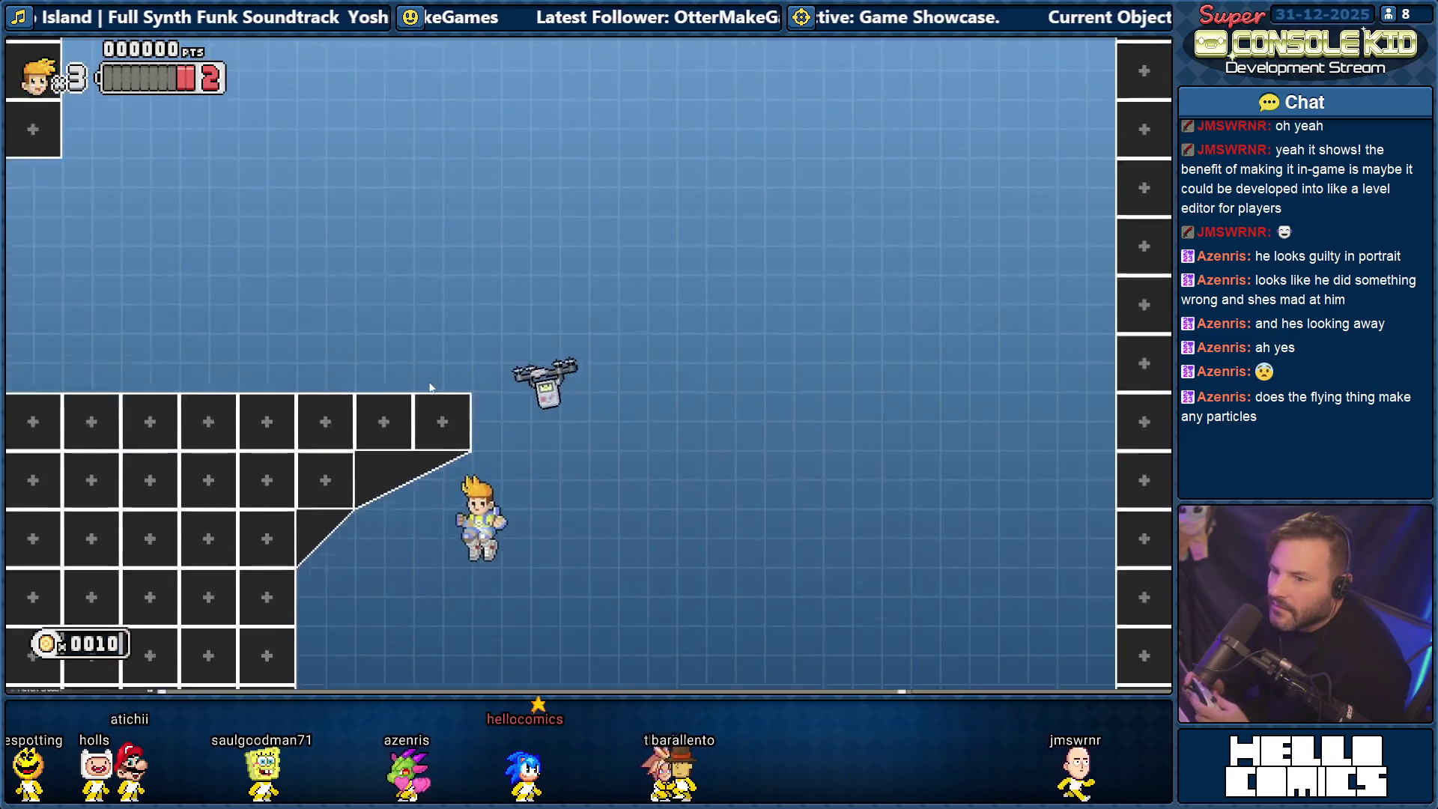
pyautogui.press('Right')
pyautogui.press('Left')
pyautogui.press('space')
pyautogui.press('Left')
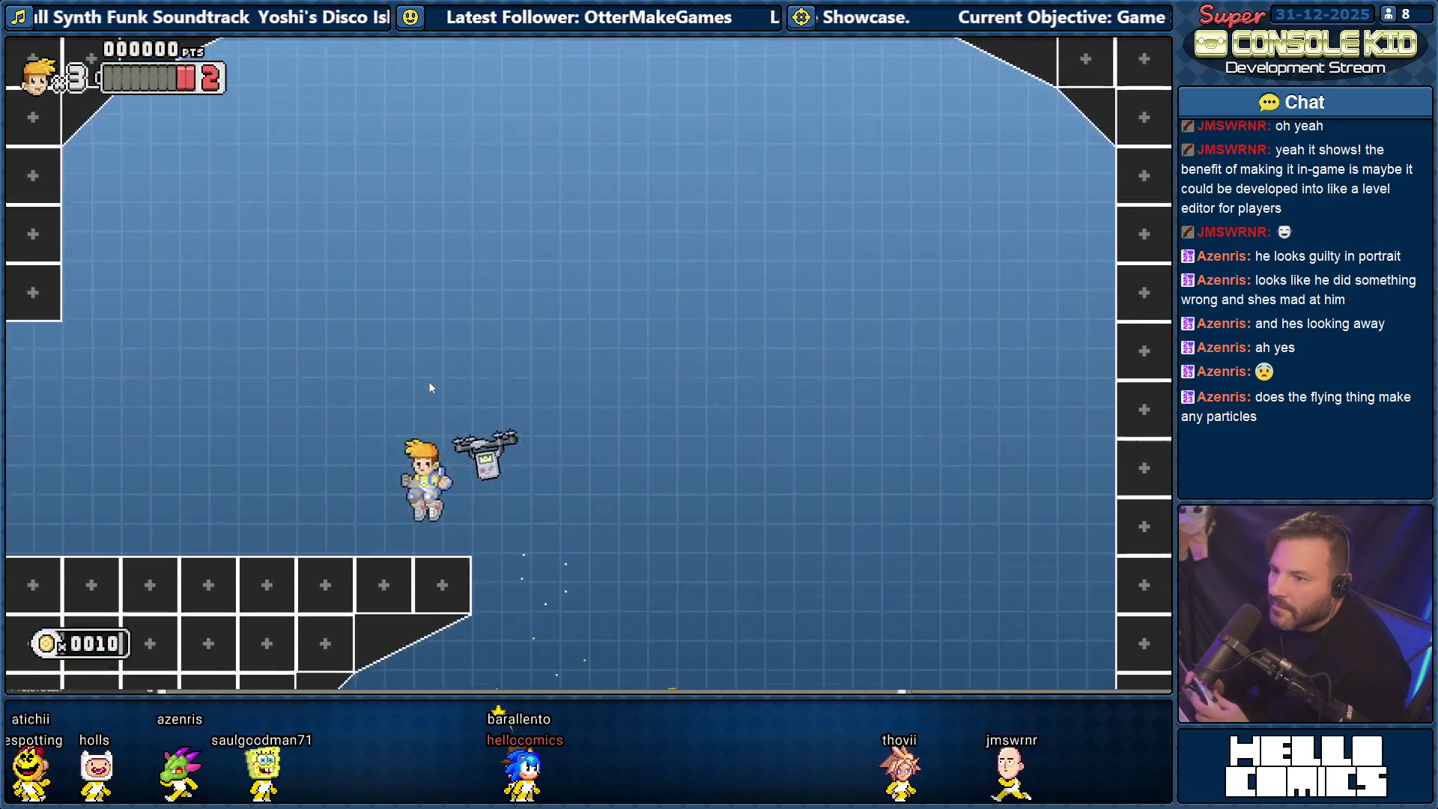
pyautogui.press('F1')
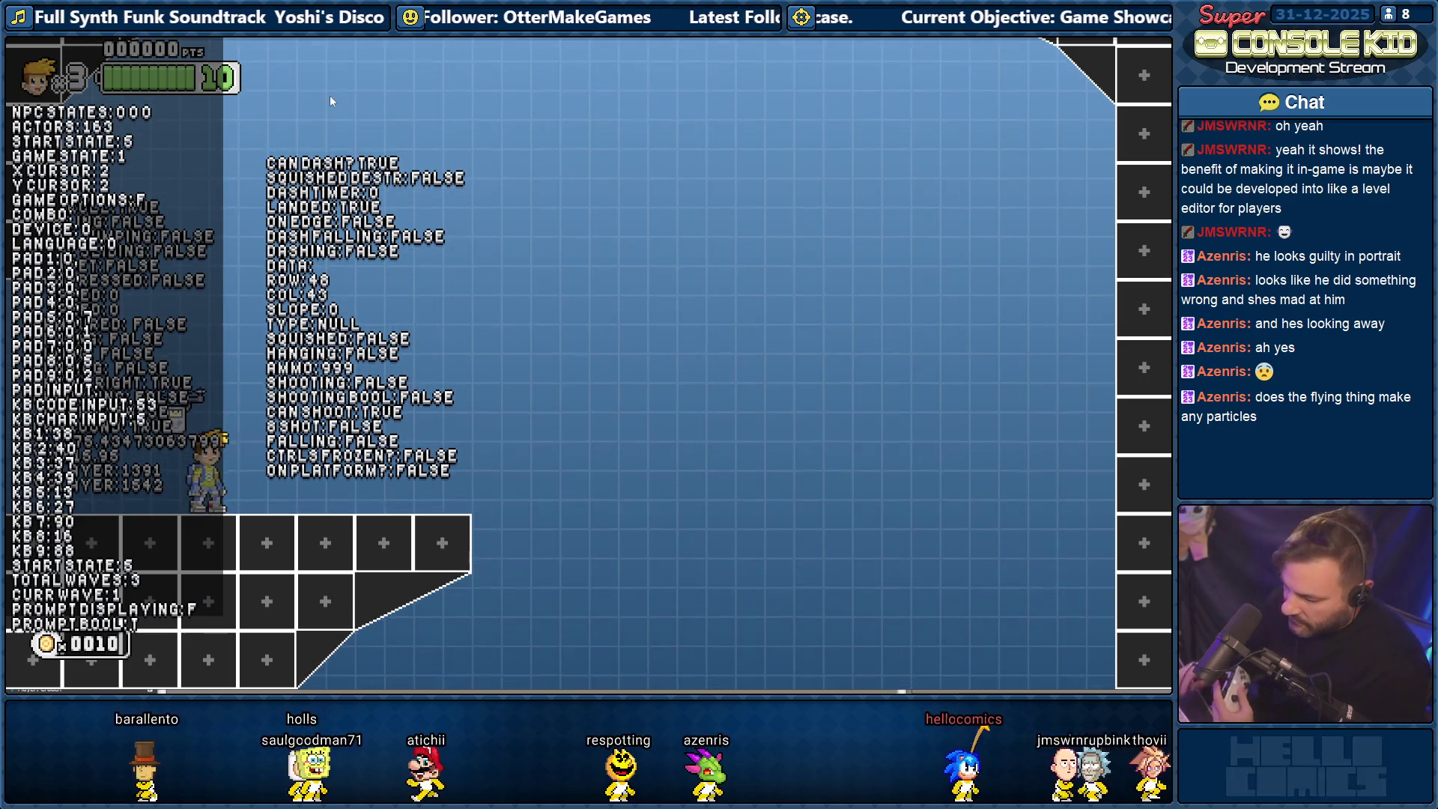
# Hide the debug overlay with 5, then run and jetpack through the crab chamber onto the left ledge.
pyautogui.press('5')
pyautogui.press('Left')
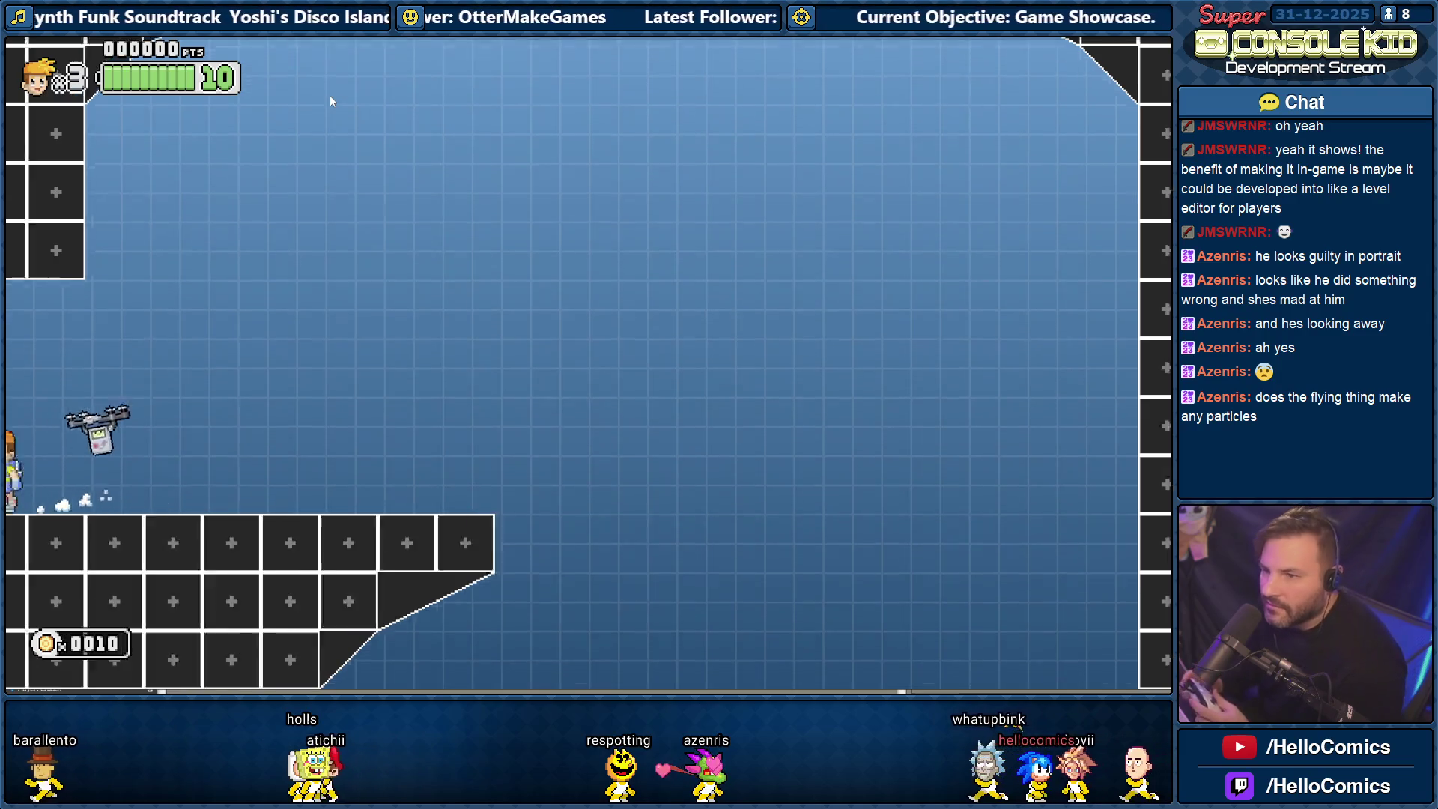
pyautogui.press('Left')
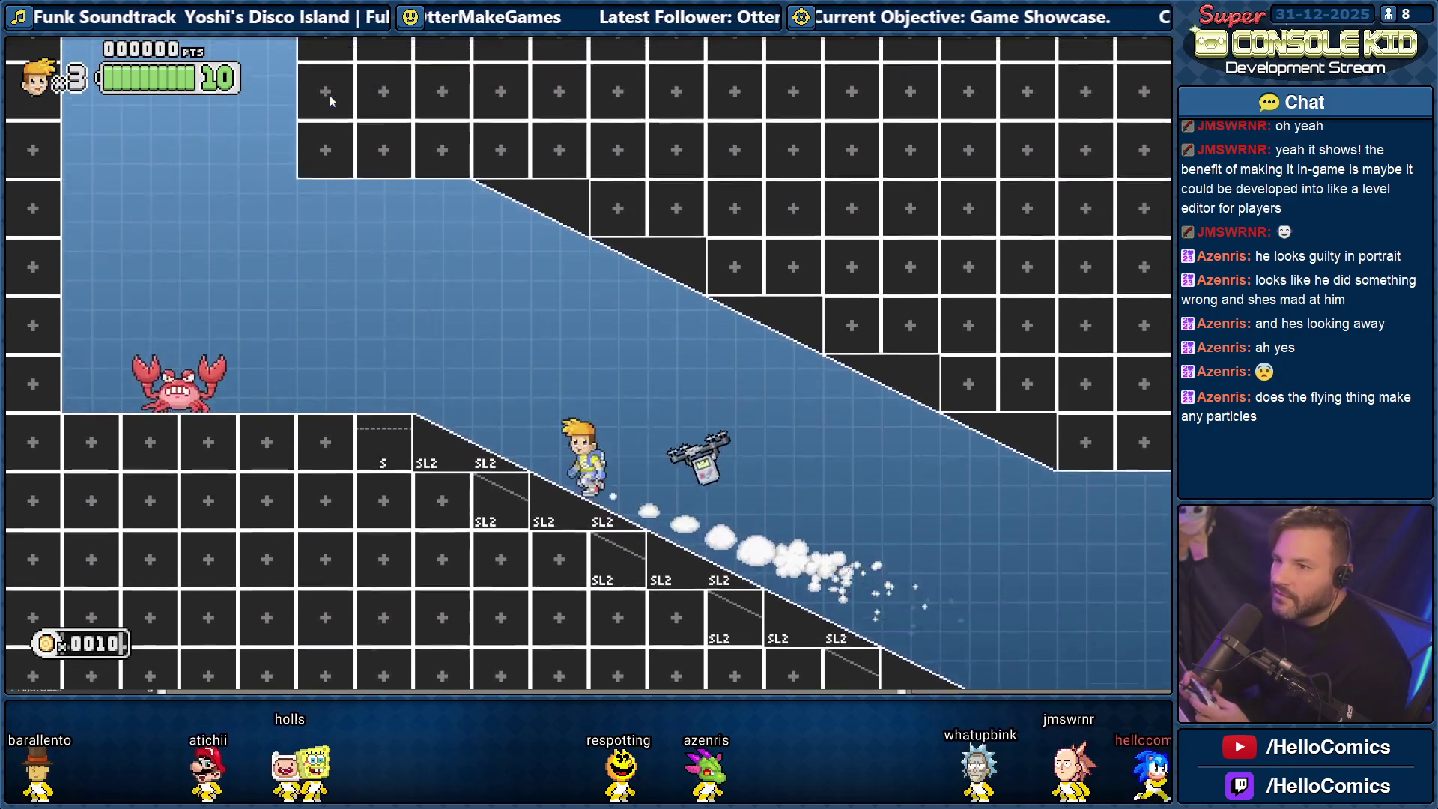
pyautogui.press('Right')
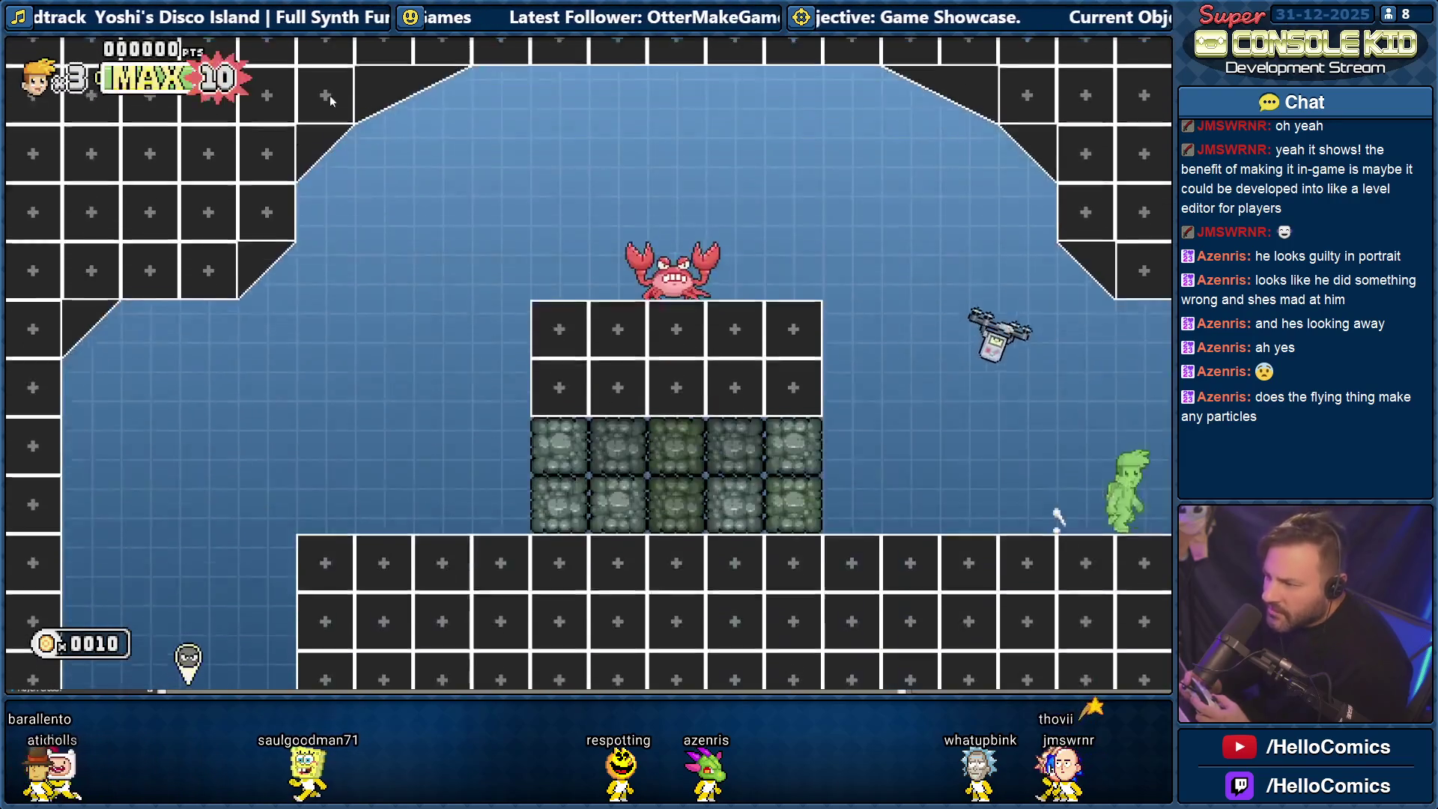
pyautogui.press('Right')
pyautogui.press('Right')
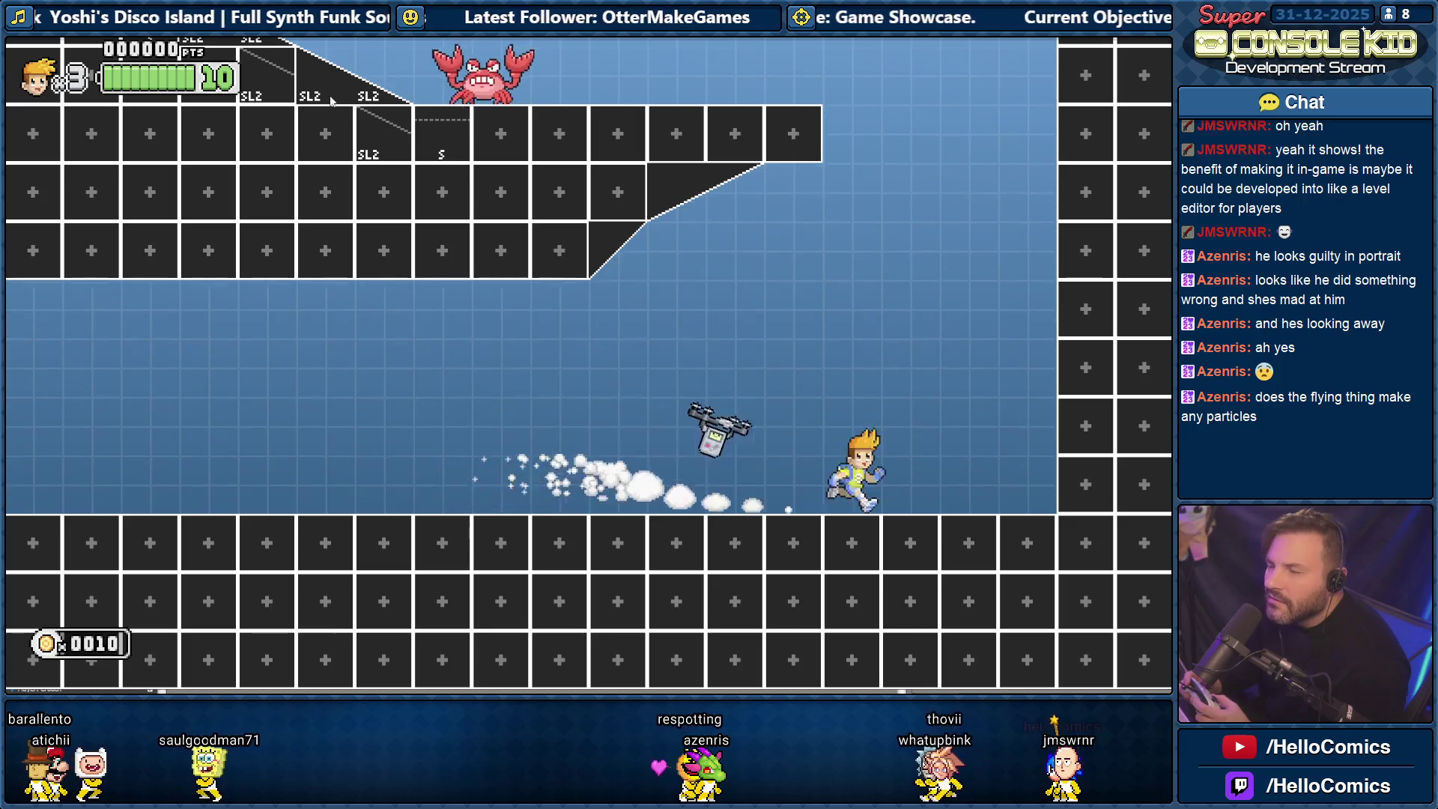
pyautogui.press('space')
pyautogui.press('Left')
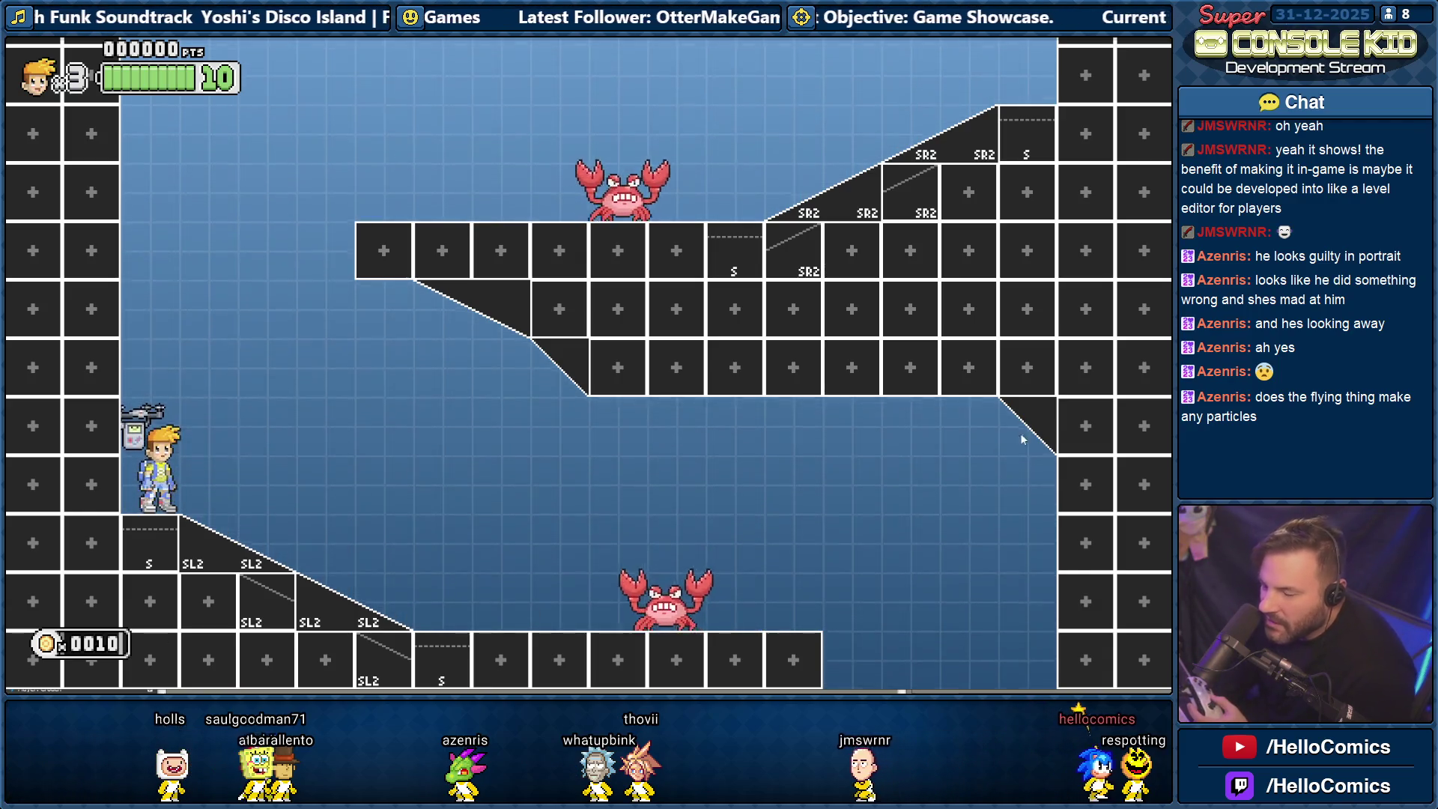
# Run the hero off the ledge, drop to the lower floor, then jetpack up and left.
pyautogui.press('Right')
pyautogui.press('space')
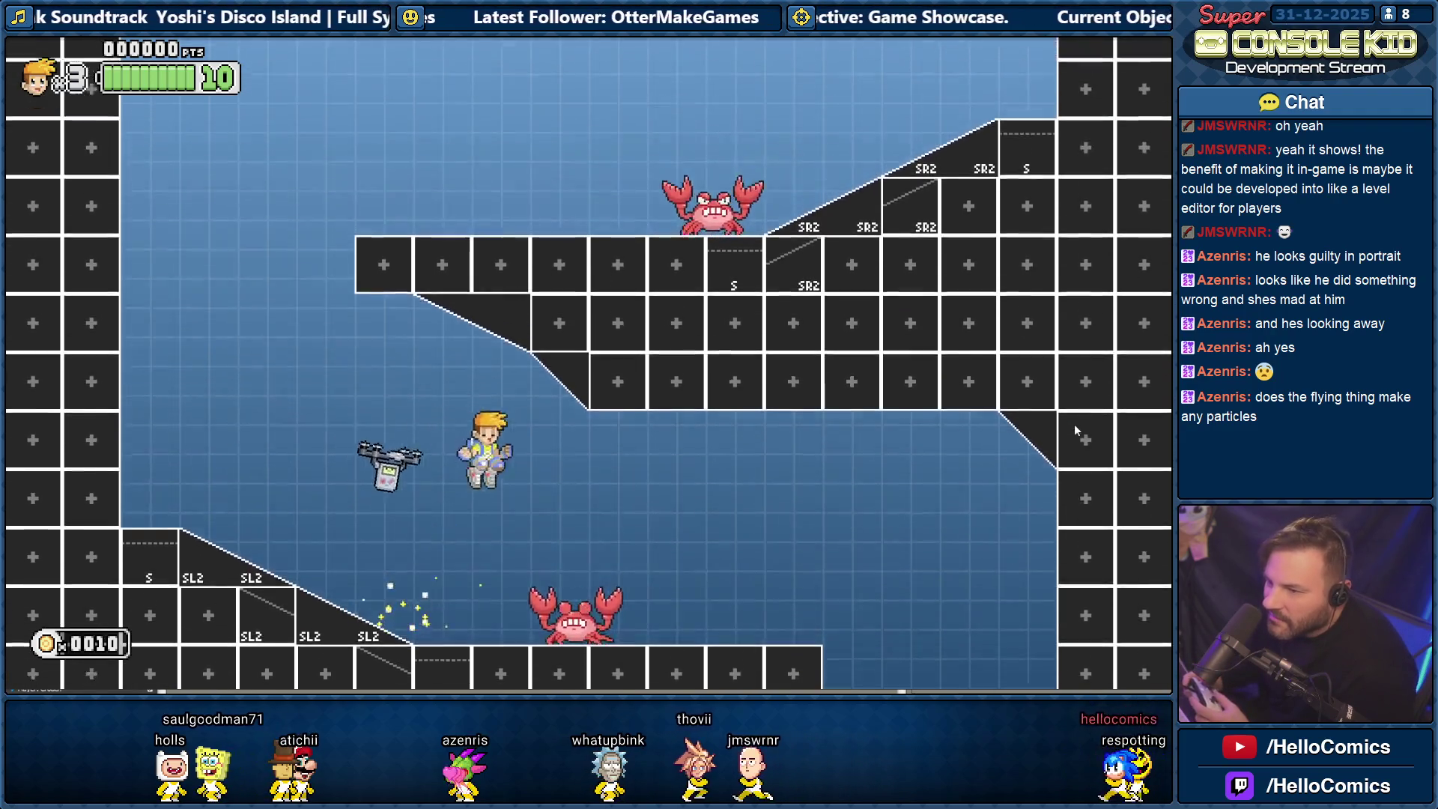
pyautogui.press('Left')
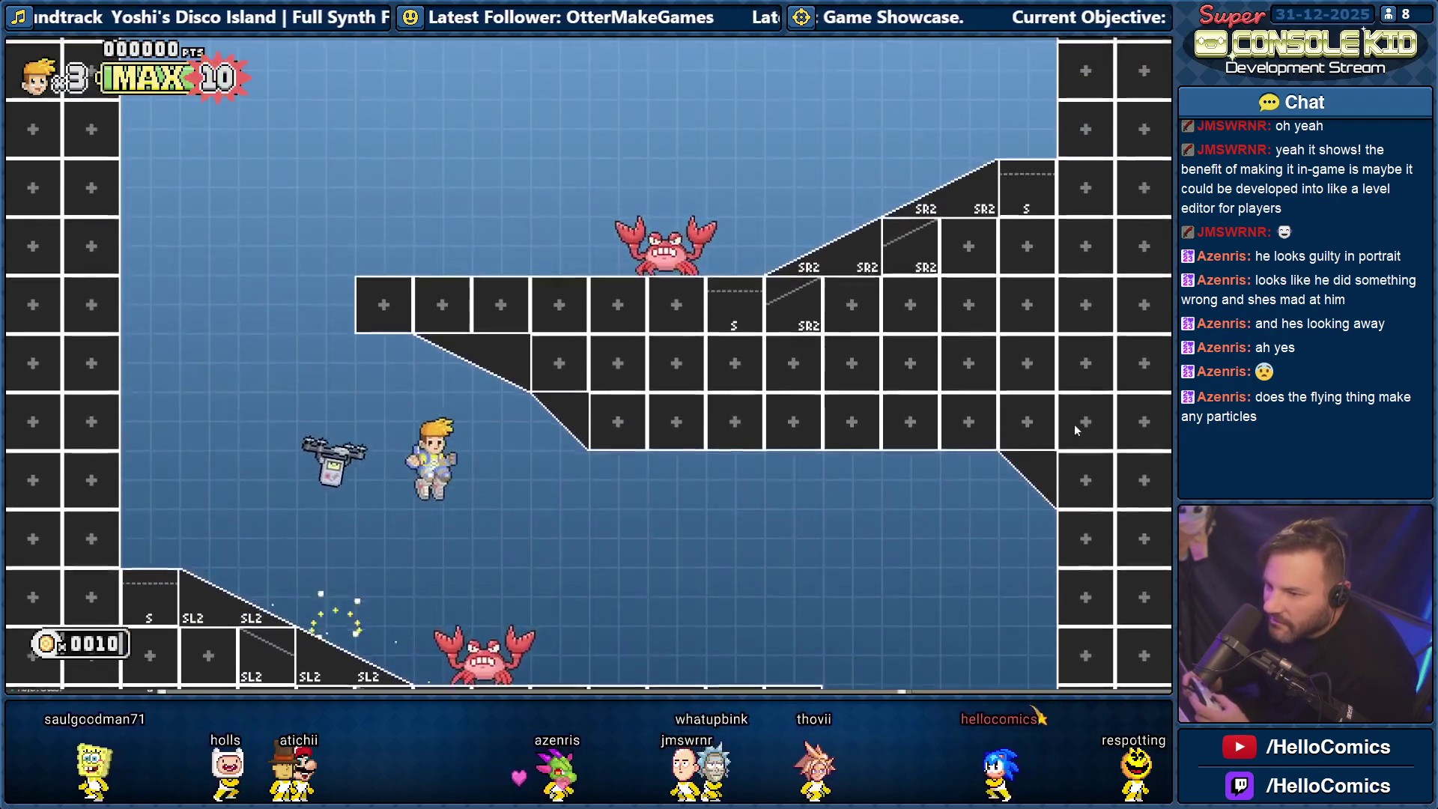
pyautogui.press('Right')
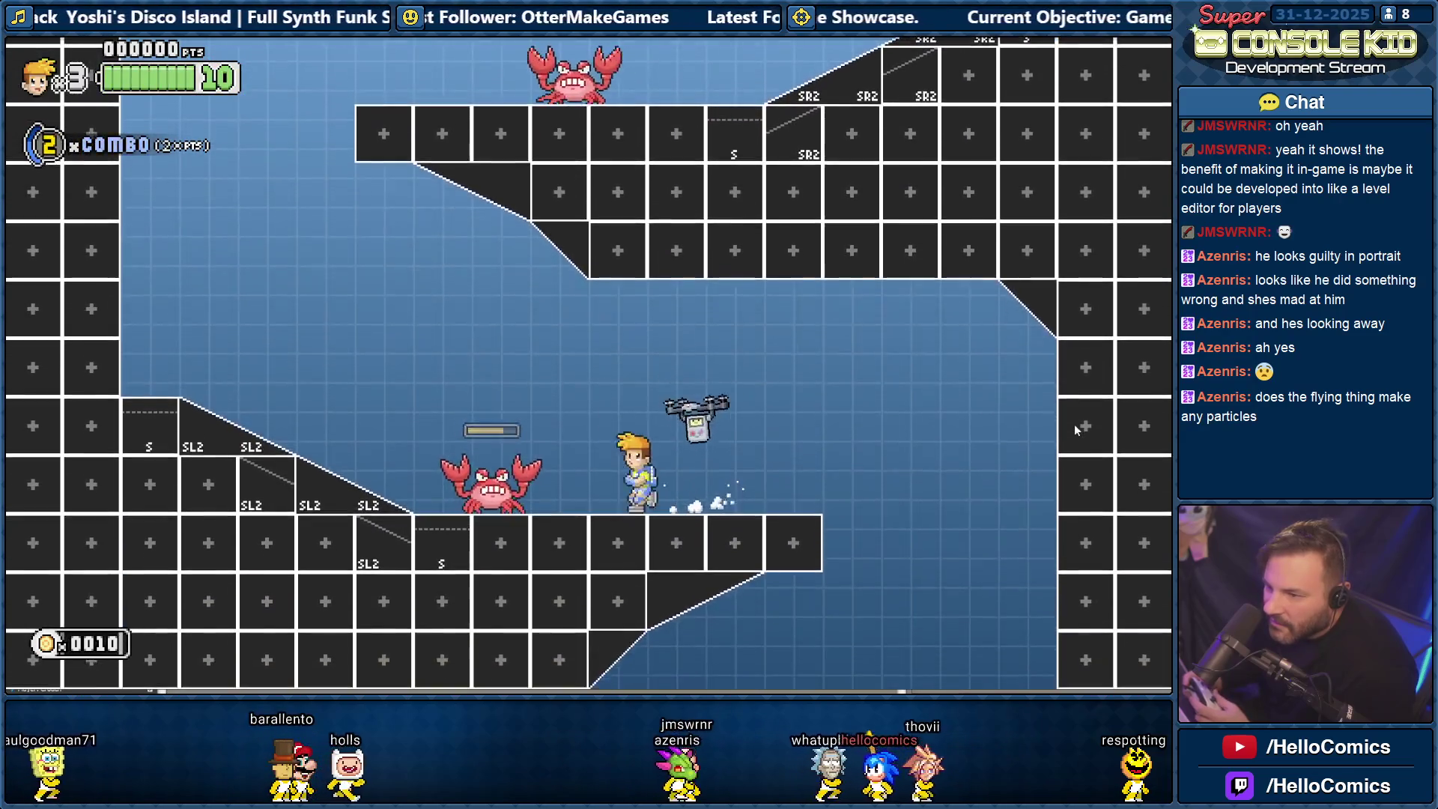
pyautogui.press('Left')
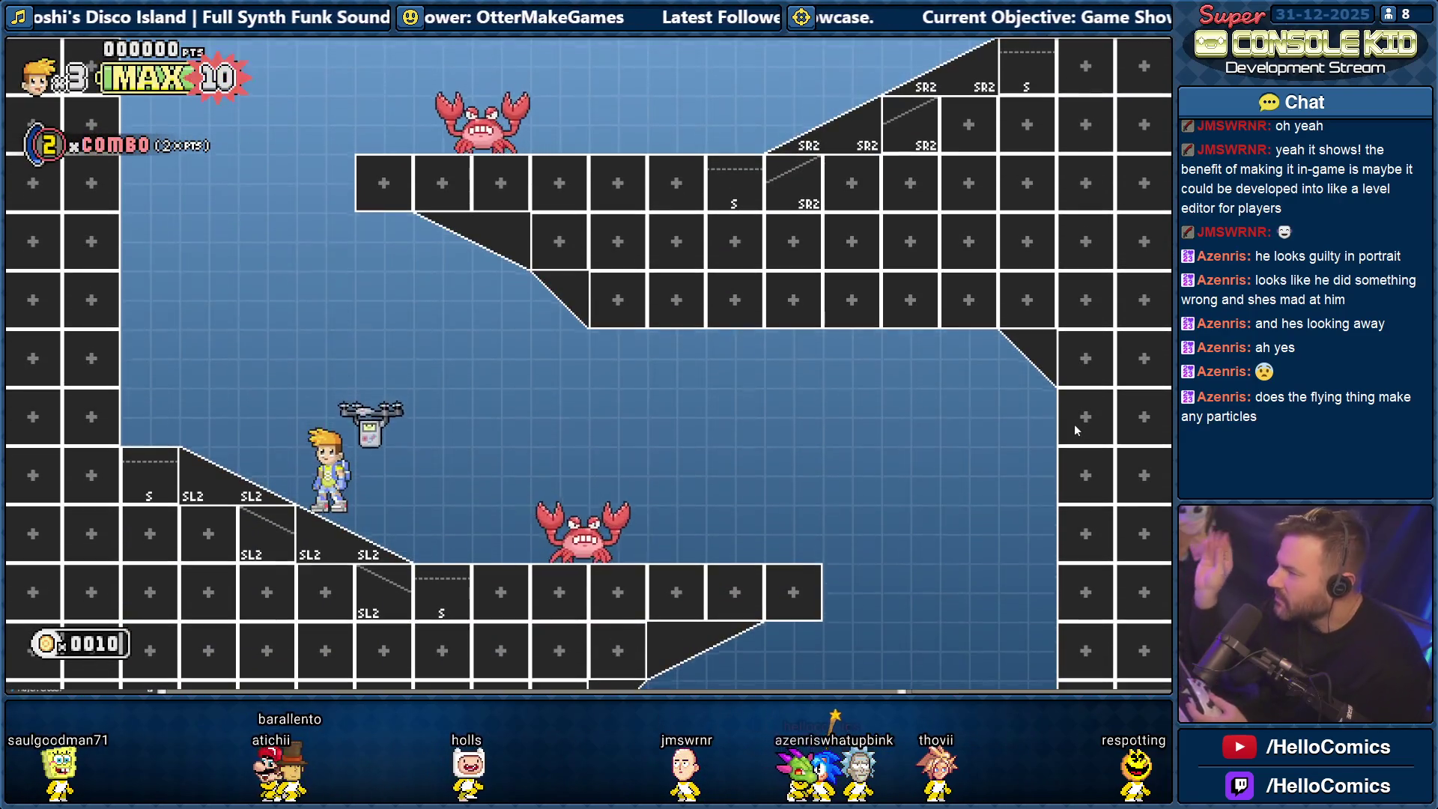
pyautogui.press('Left')
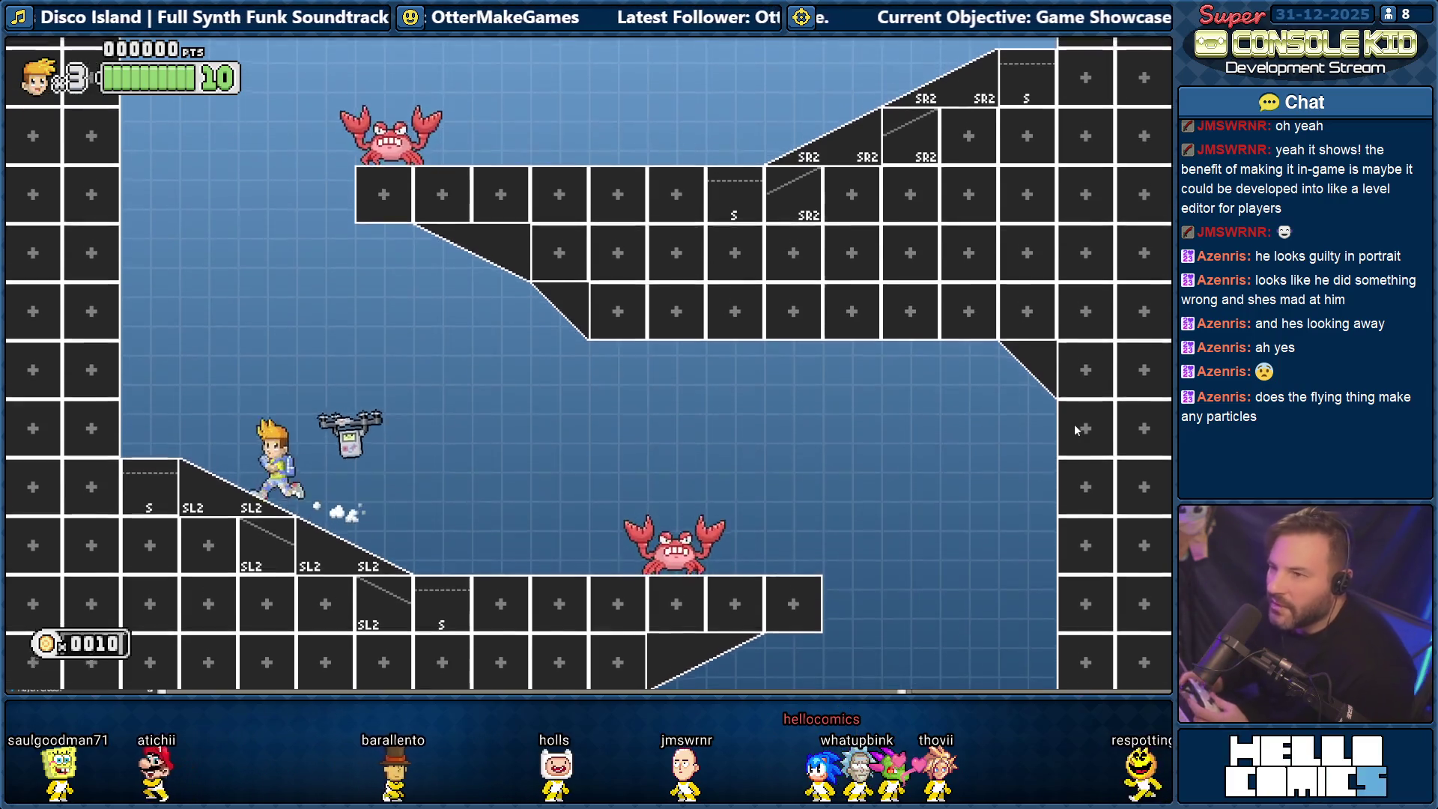
pyautogui.press('Left')
pyautogui.press('space')
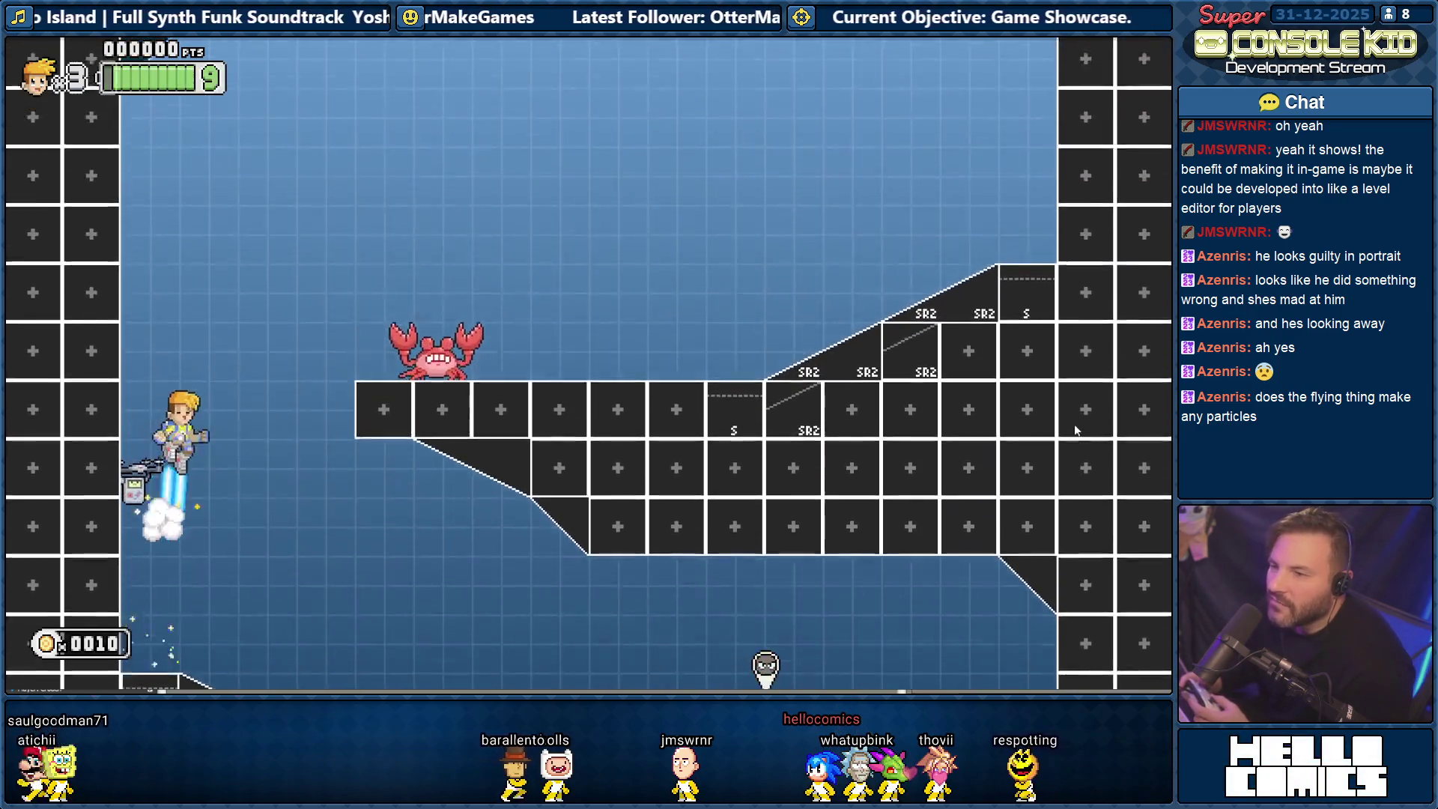
# Fly back and forth with the drone, then dash onto the slope and walk it to the wall.
pyautogui.press('Right')
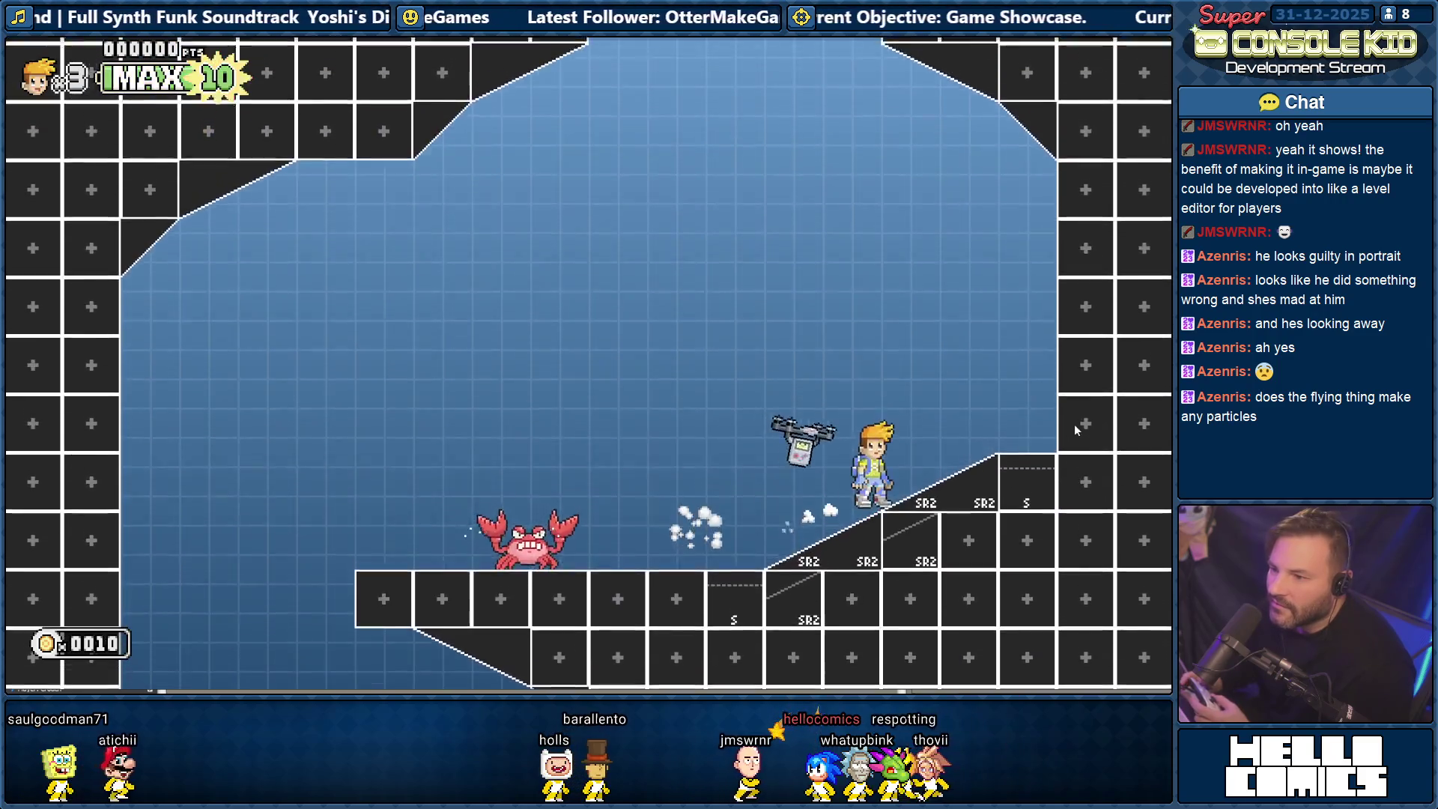
pyautogui.press('Left')
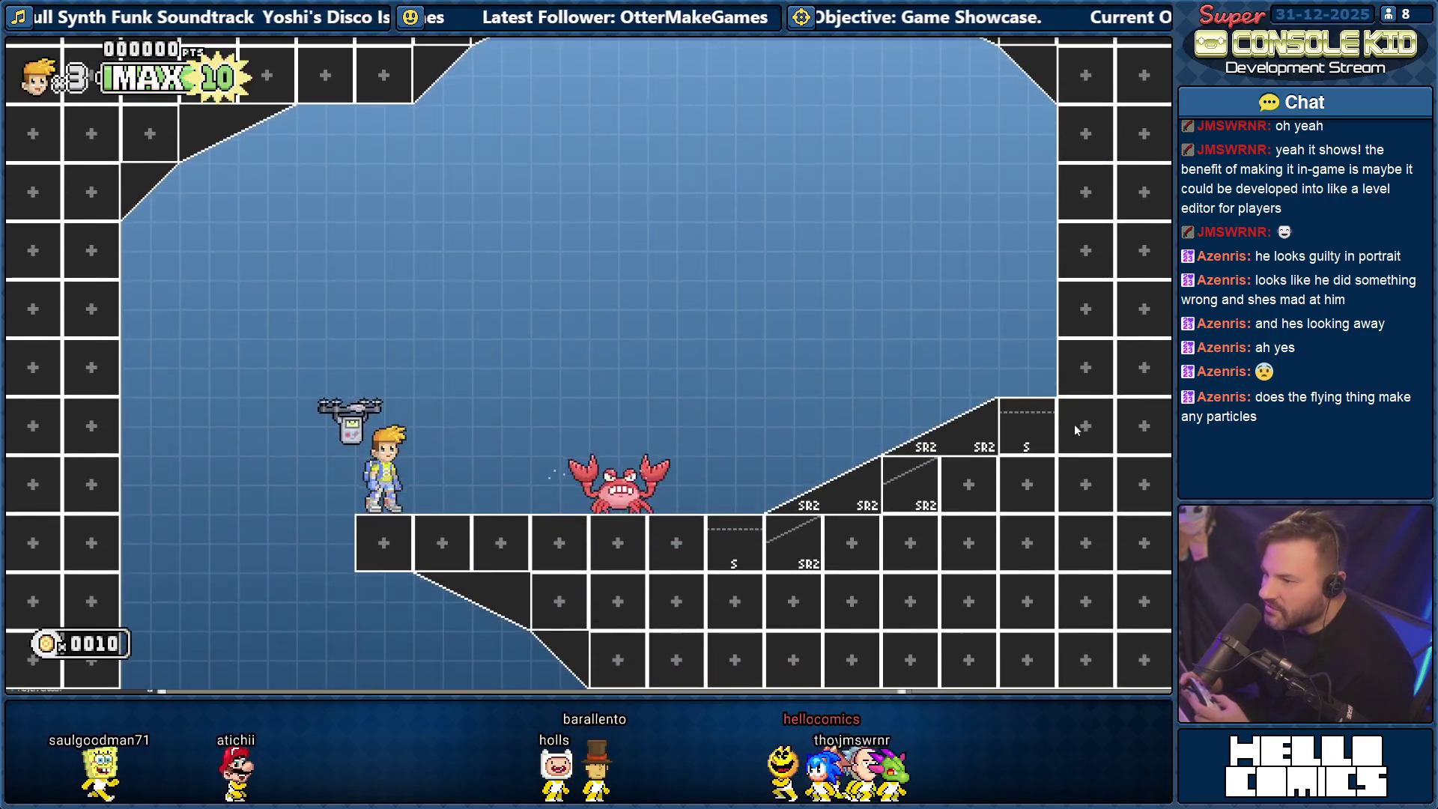
pyautogui.press('space')
pyautogui.press('Right')
pyautogui.press('Left')
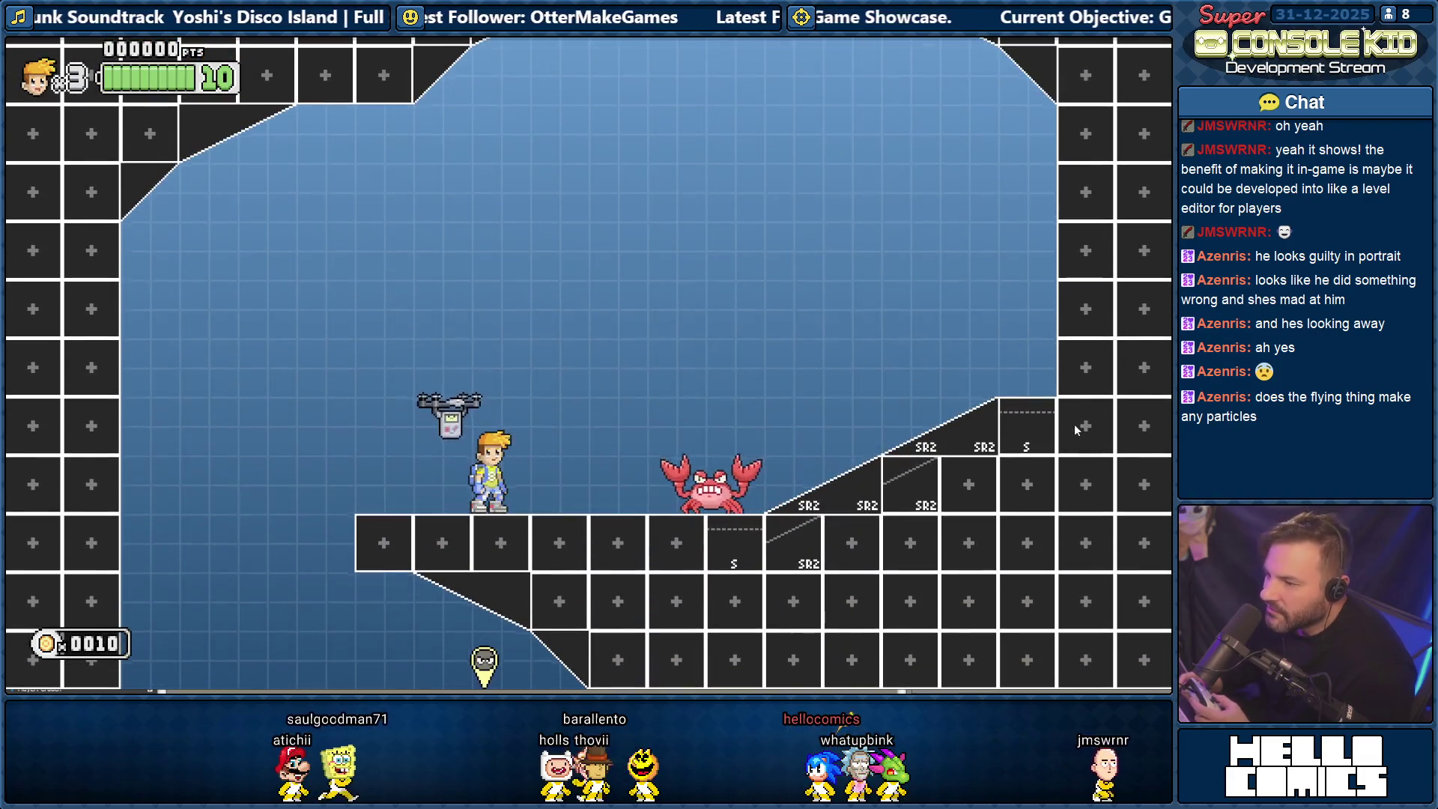
pyautogui.press('space')
pyautogui.press('Right')
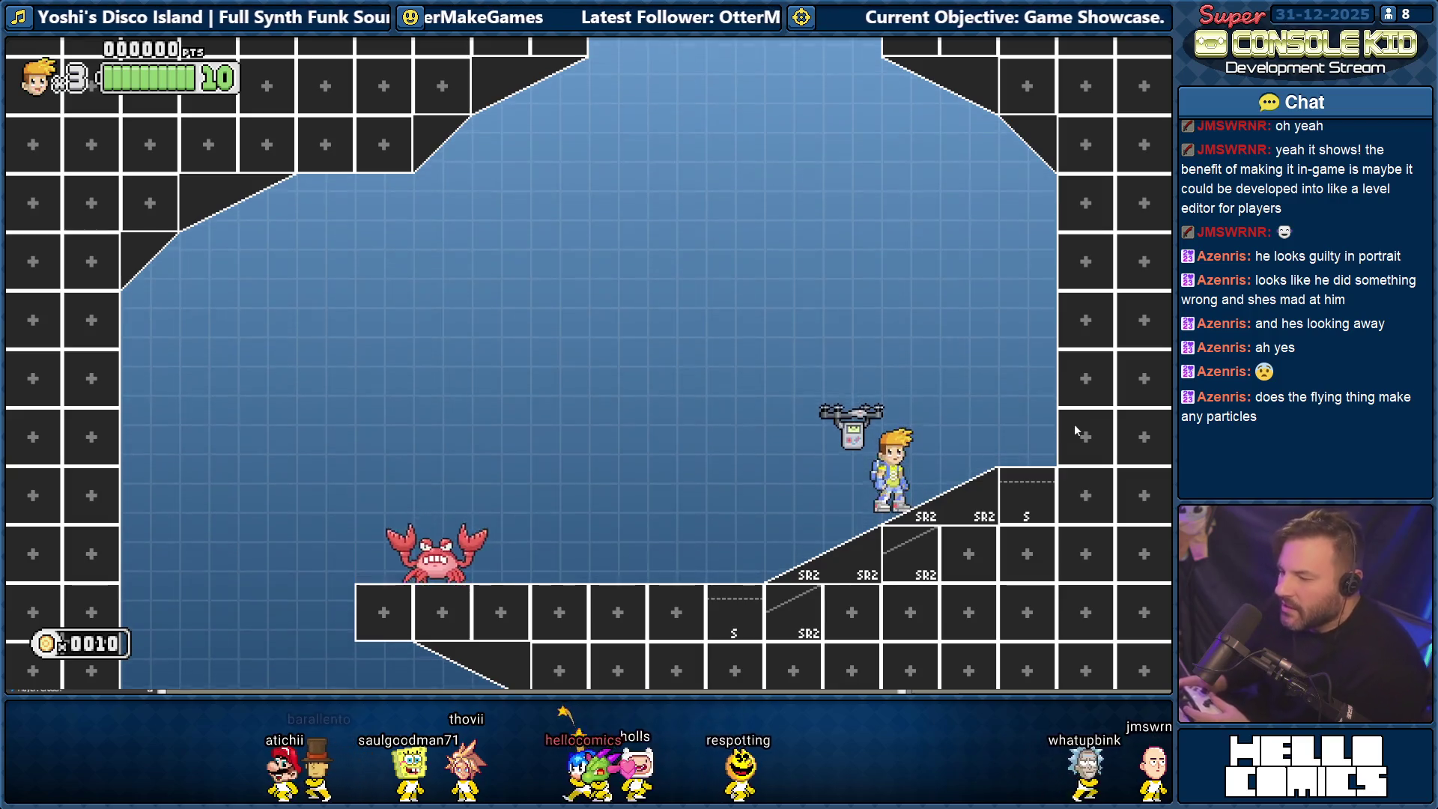
pyautogui.press('Right')
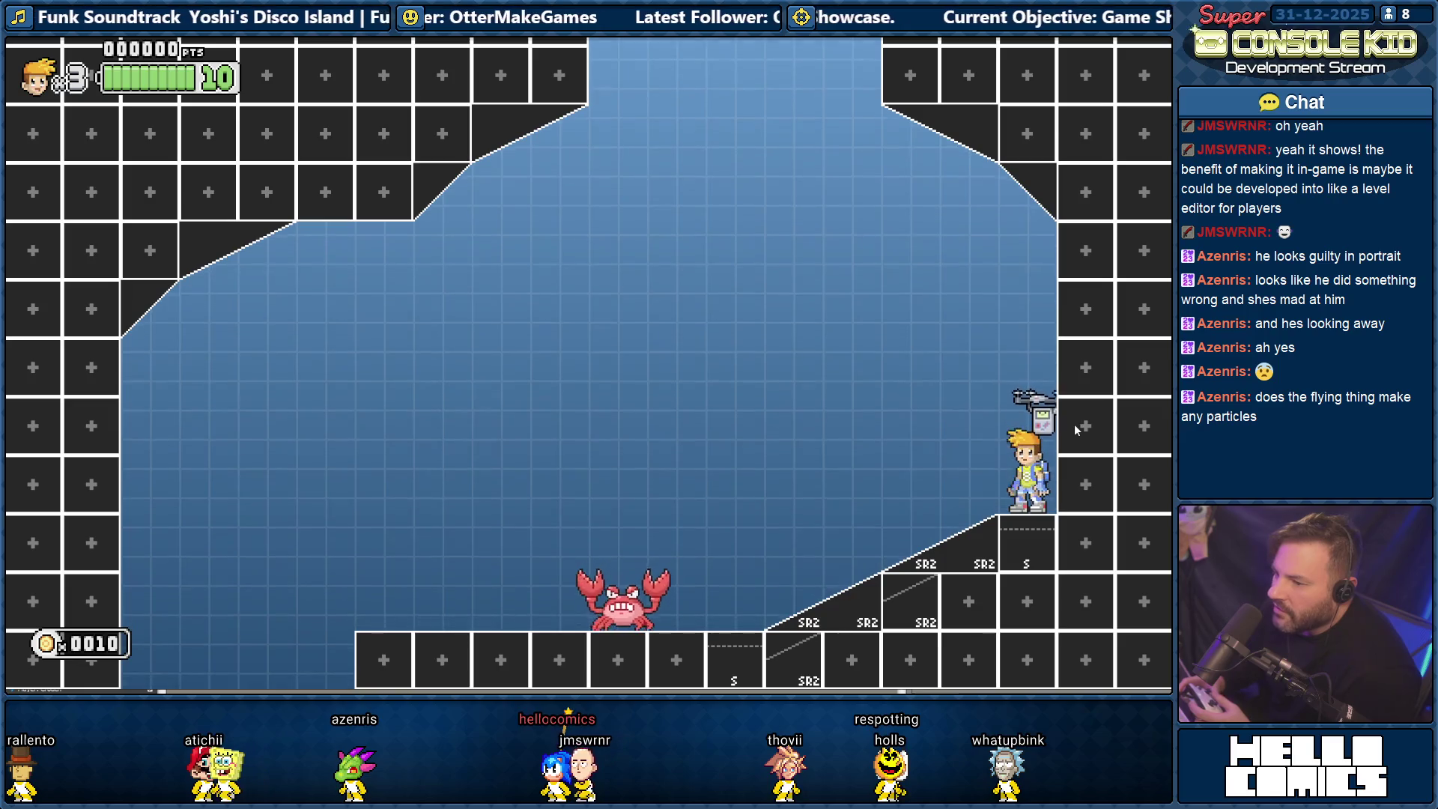
pyautogui.press('Left')
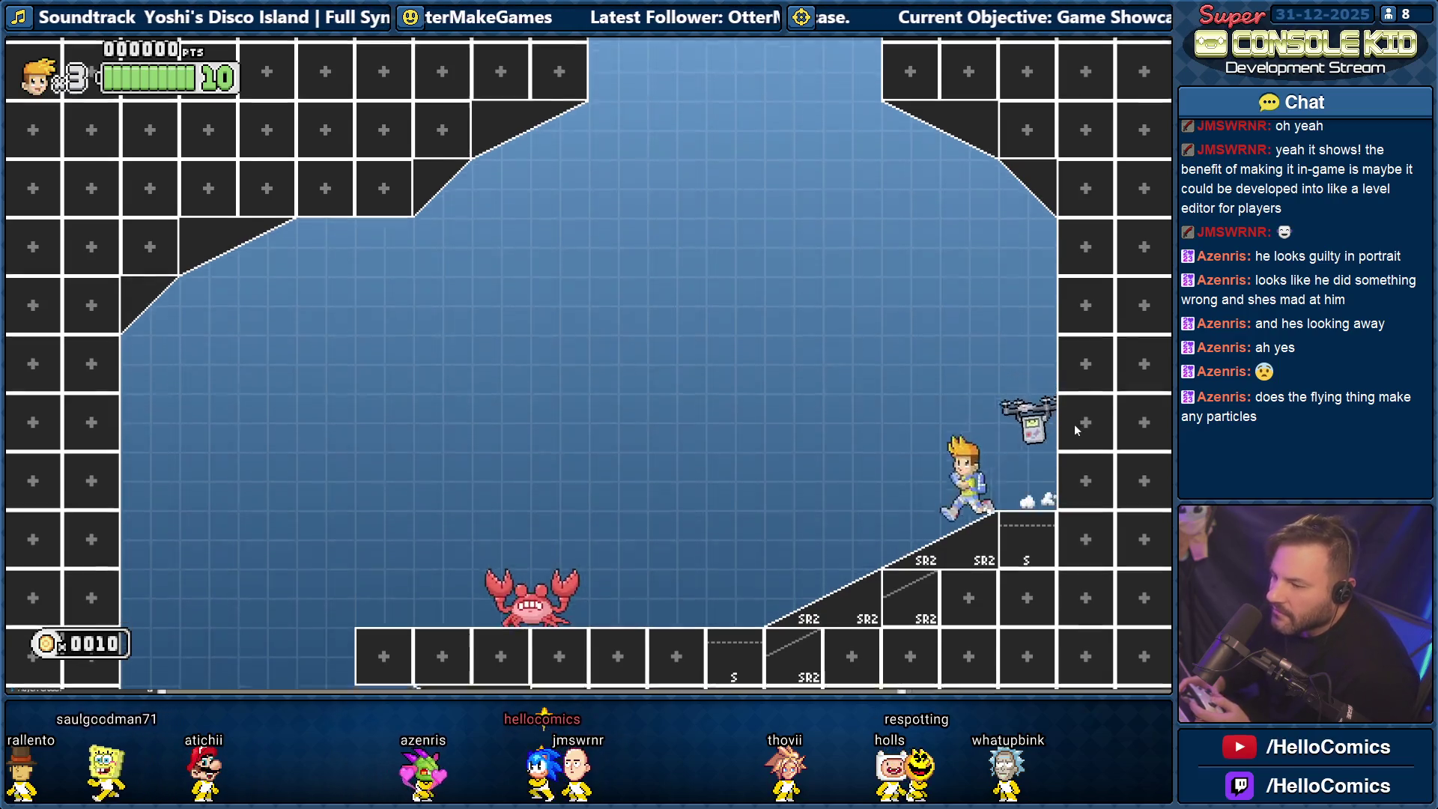
pyautogui.press('Right')
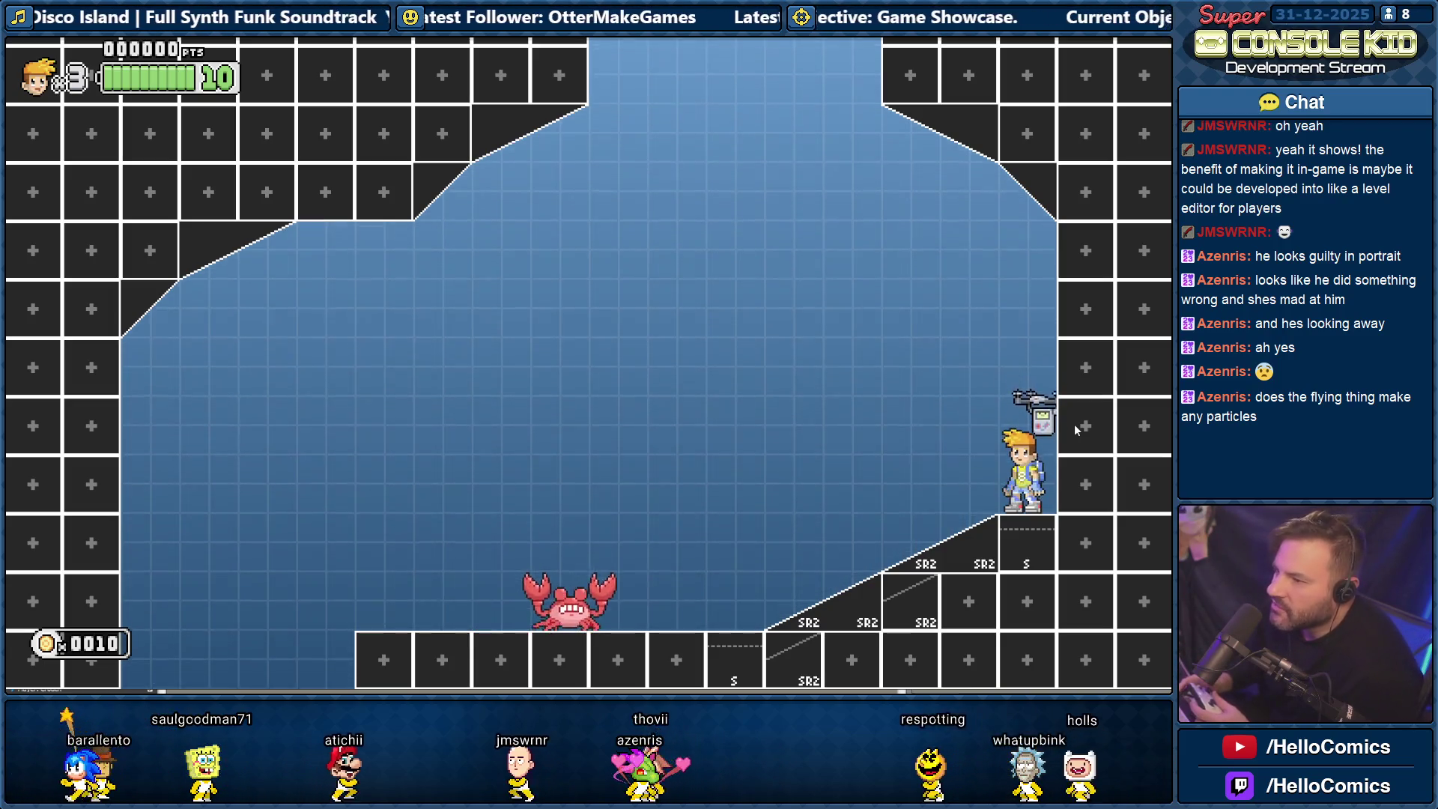
# Fly left across the level, move away from the crab after respawning, and show the debug overlay.
pyautogui.press('space')
pyautogui.press('Left')
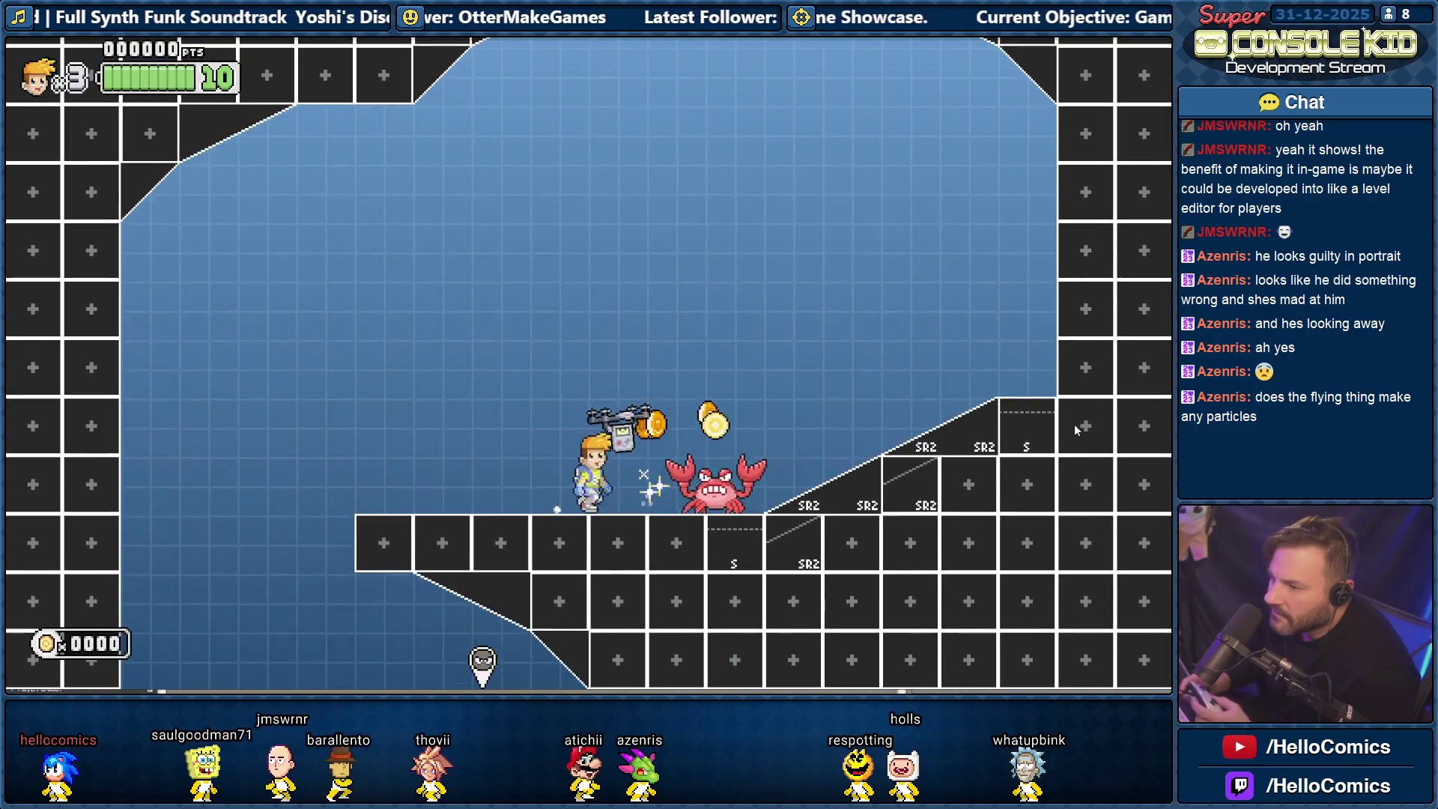
pyautogui.press('space')
pyautogui.press('Left')
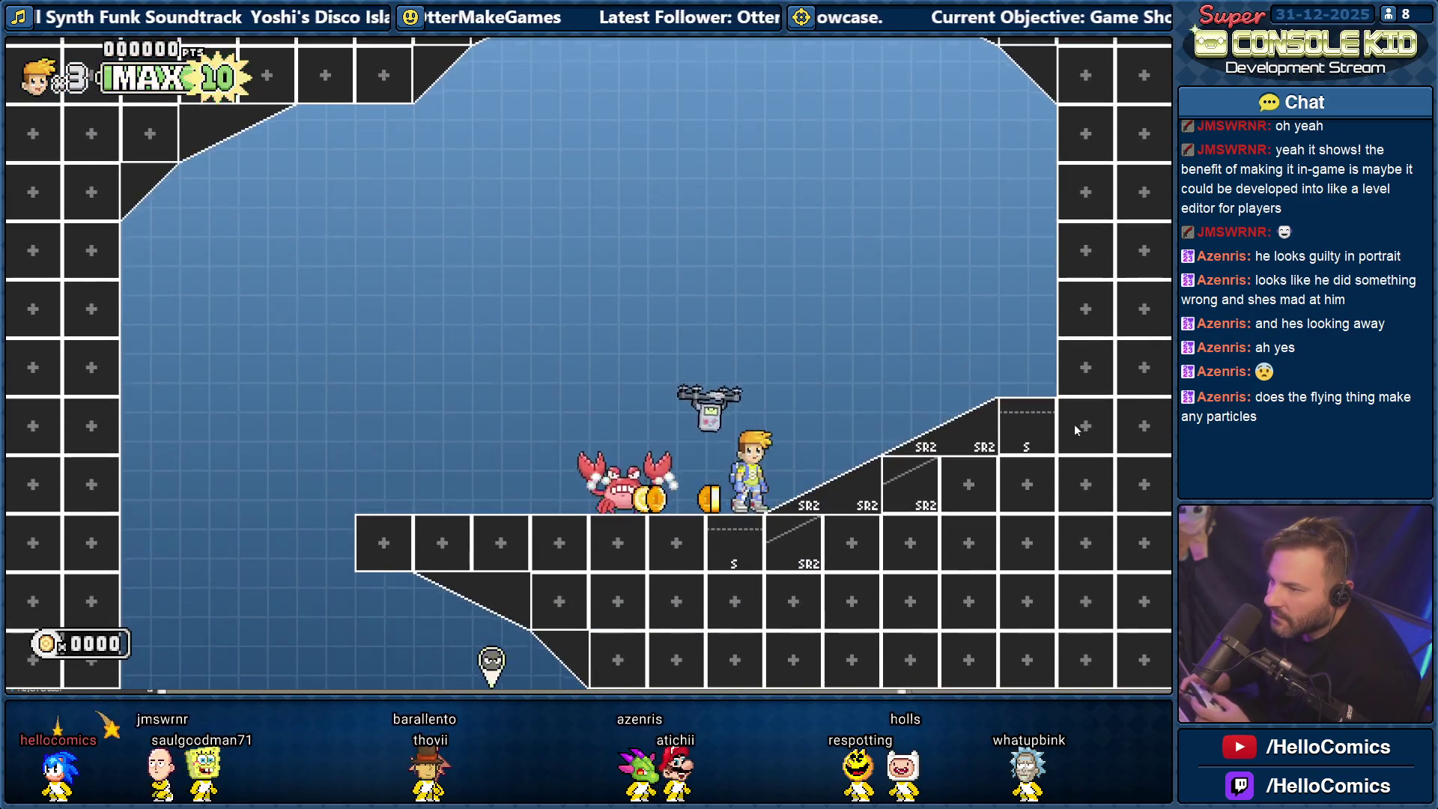
pyautogui.press('Left')
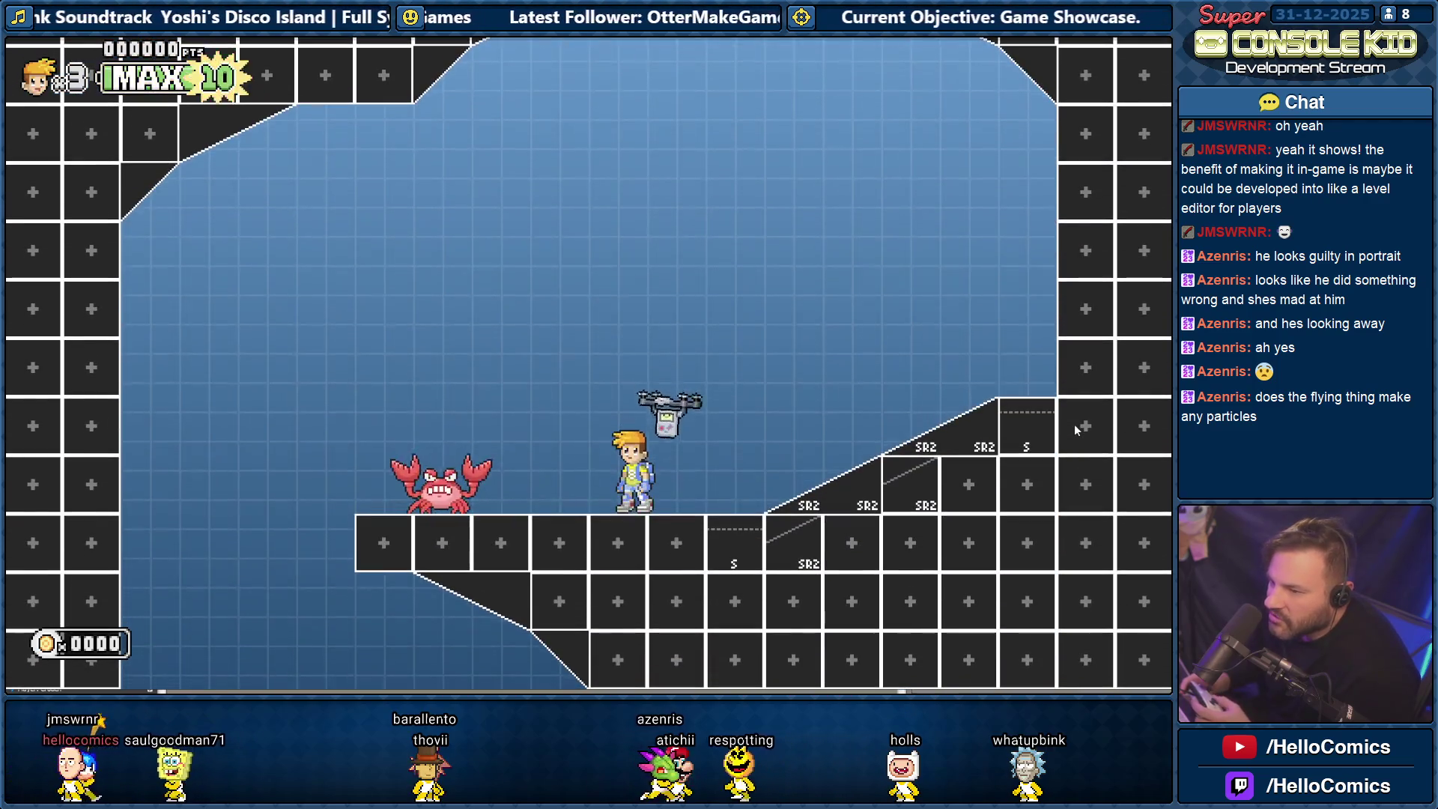
pyautogui.press('Right')
pyautogui.press('Right')
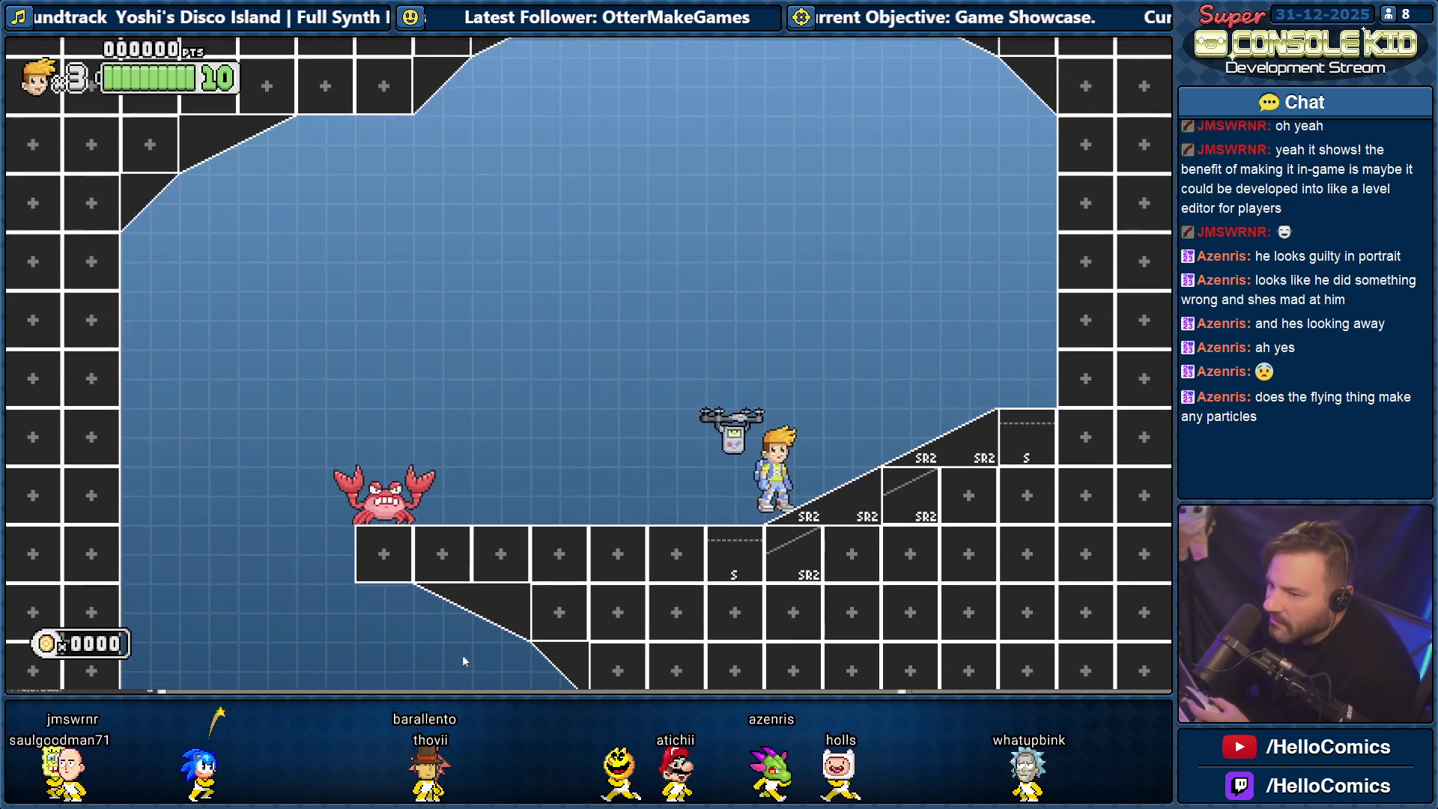
pyautogui.press('Left')
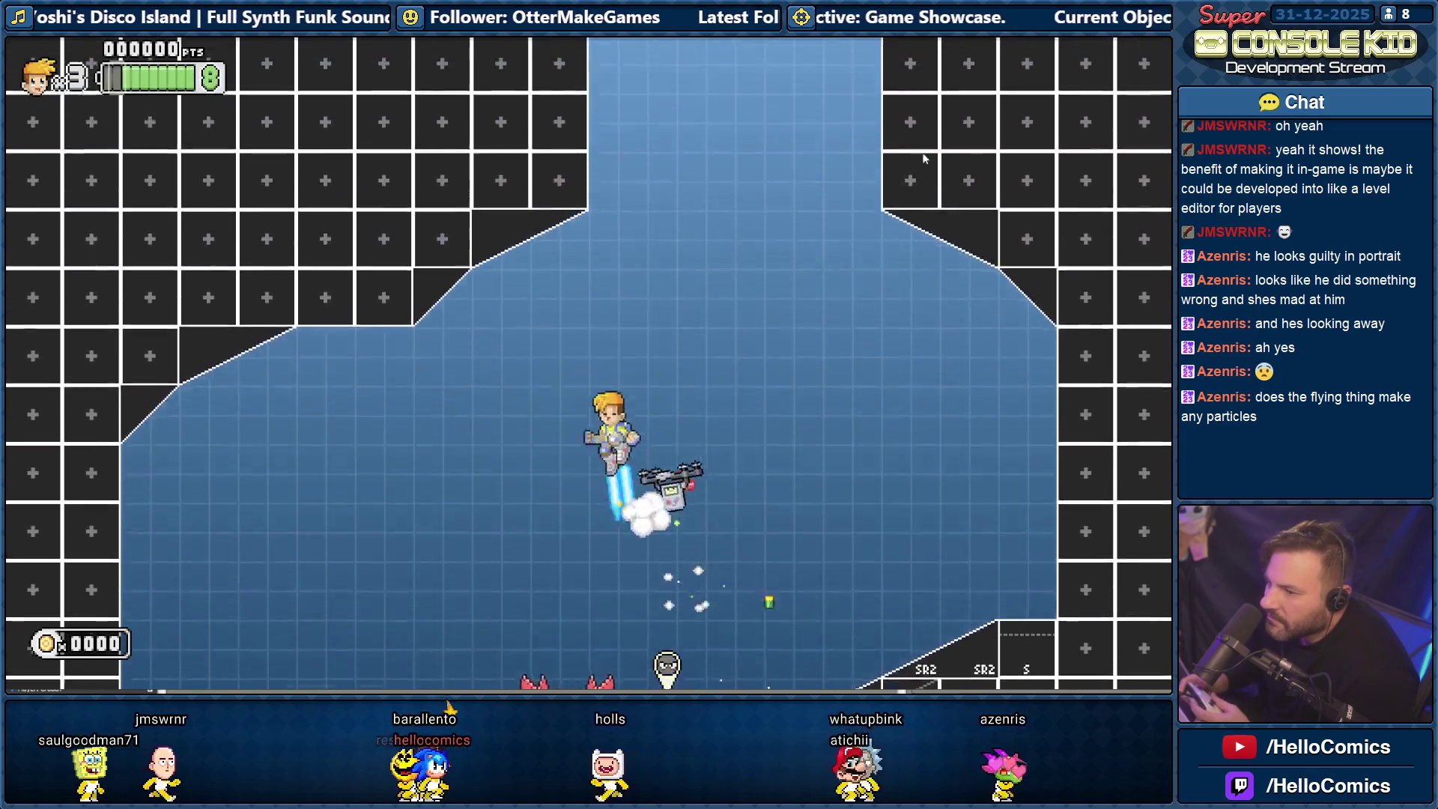
pyautogui.press('Left')
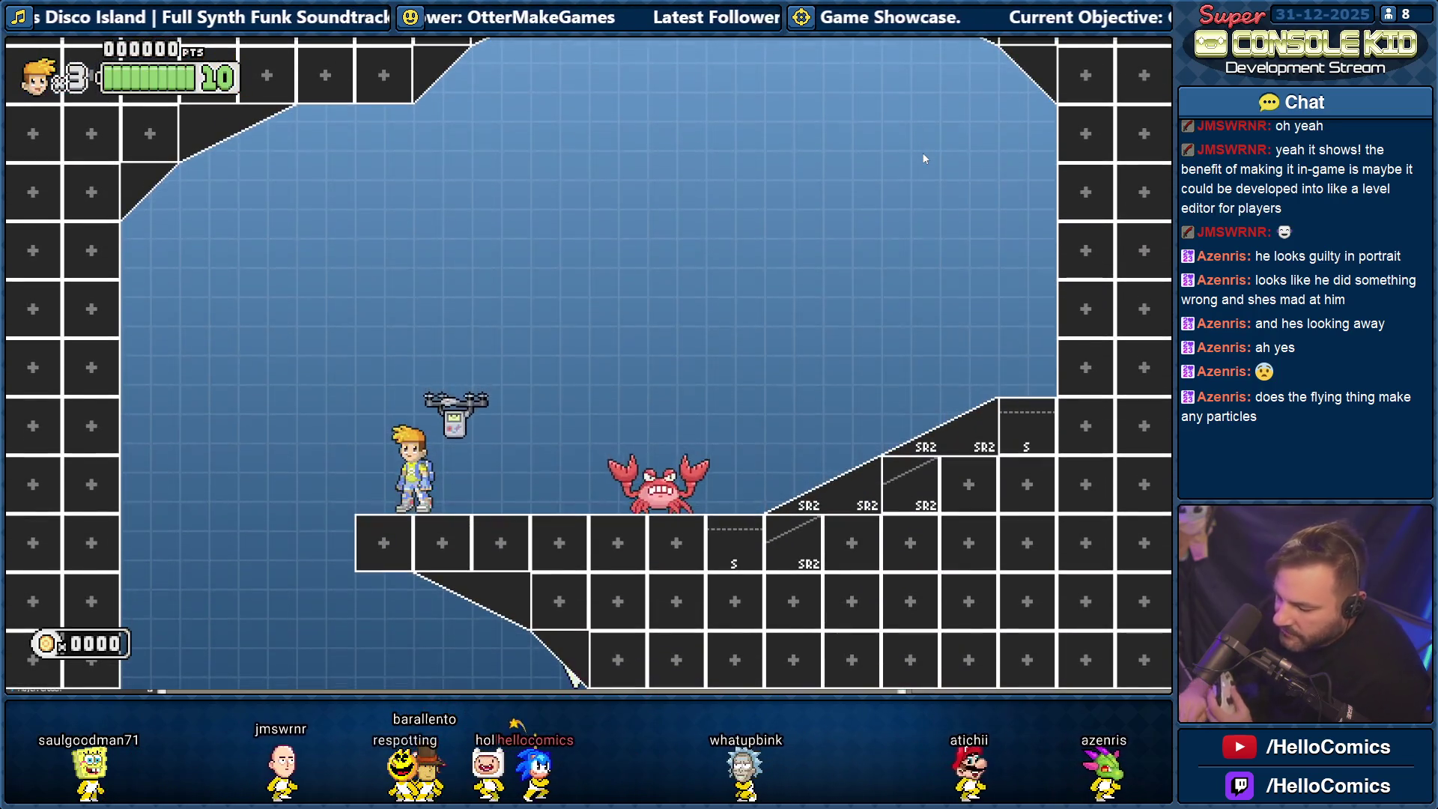
pyautogui.press('5')
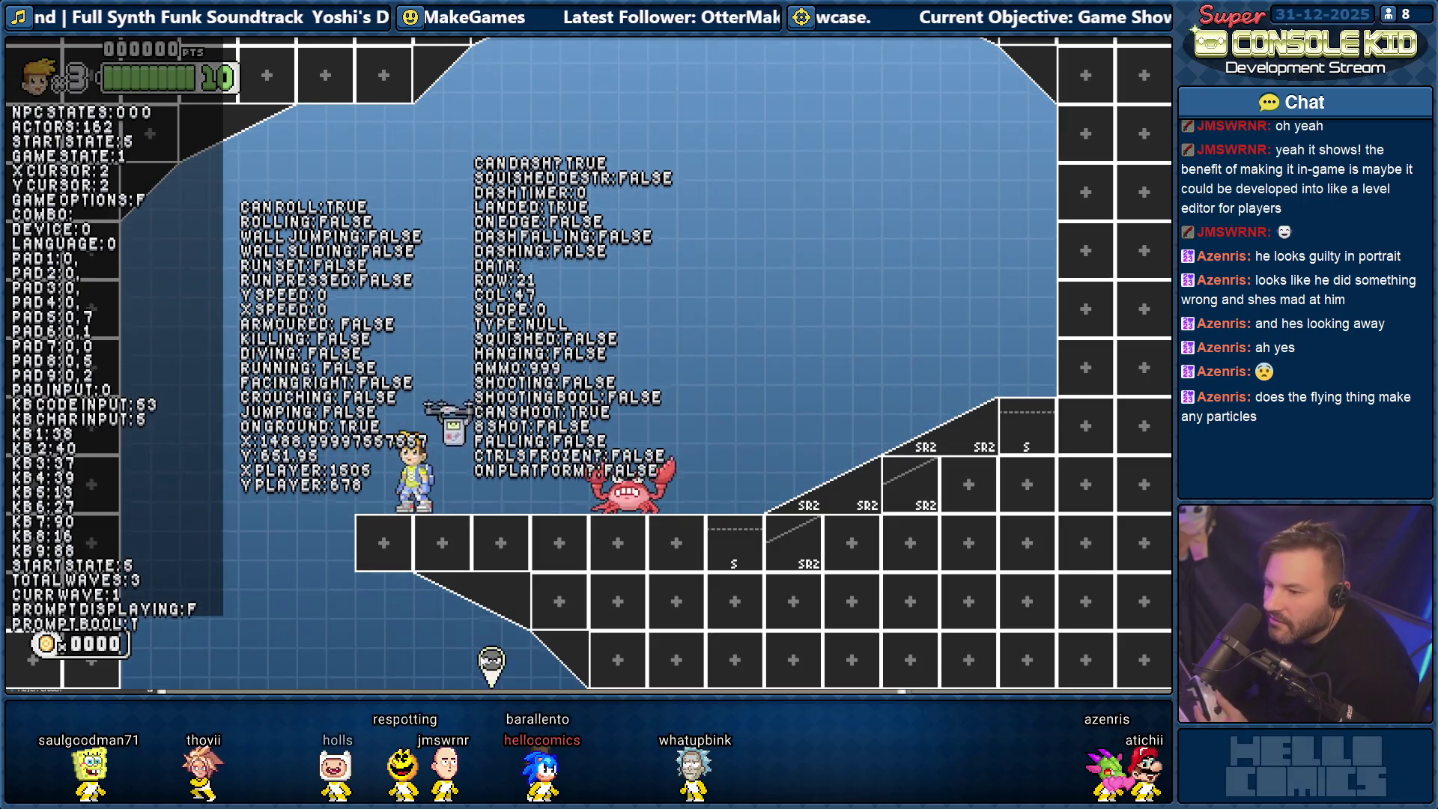
# Jetpack up-left, then run back and forth along the left platform toward its edge.
pyautogui.press('space')
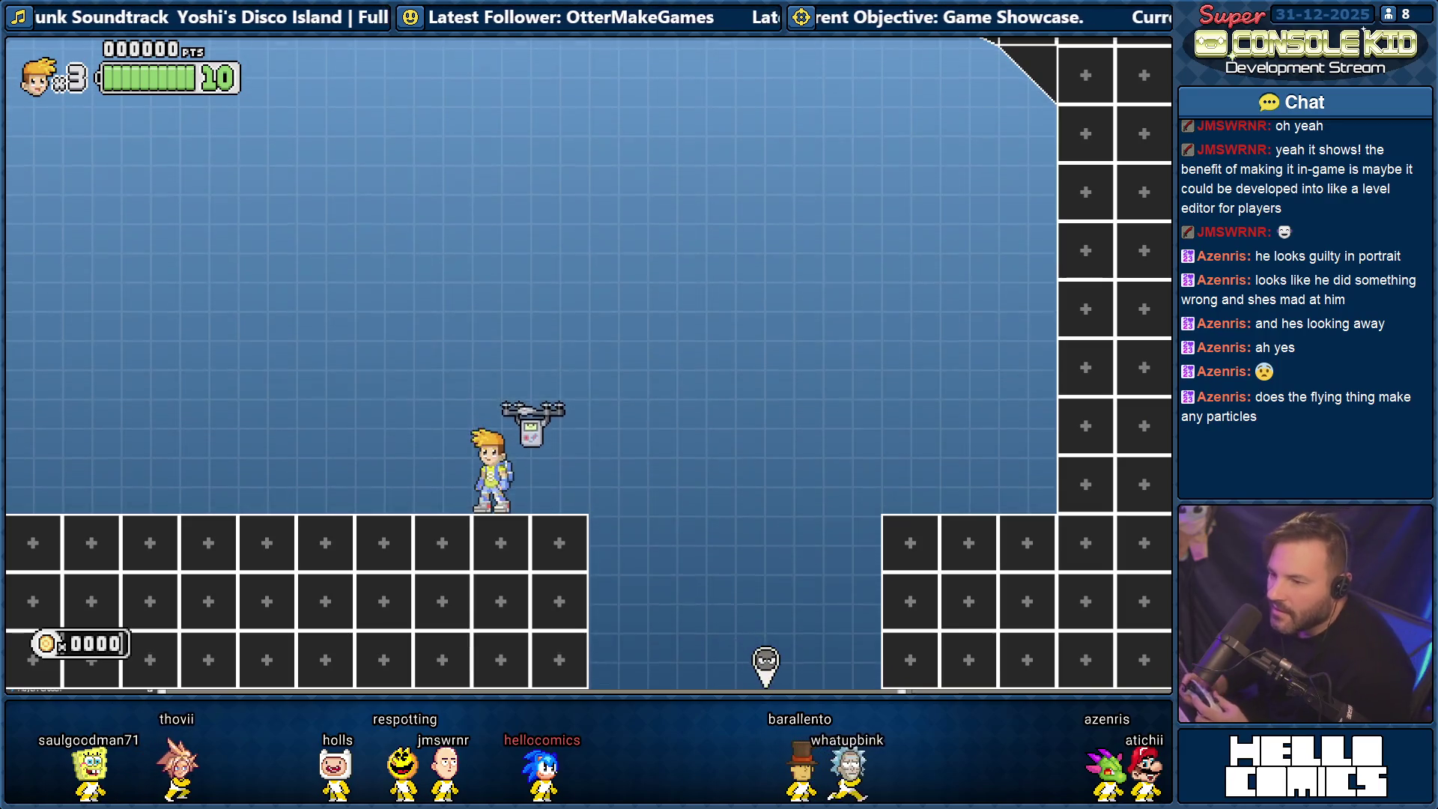
pyautogui.press('Left')
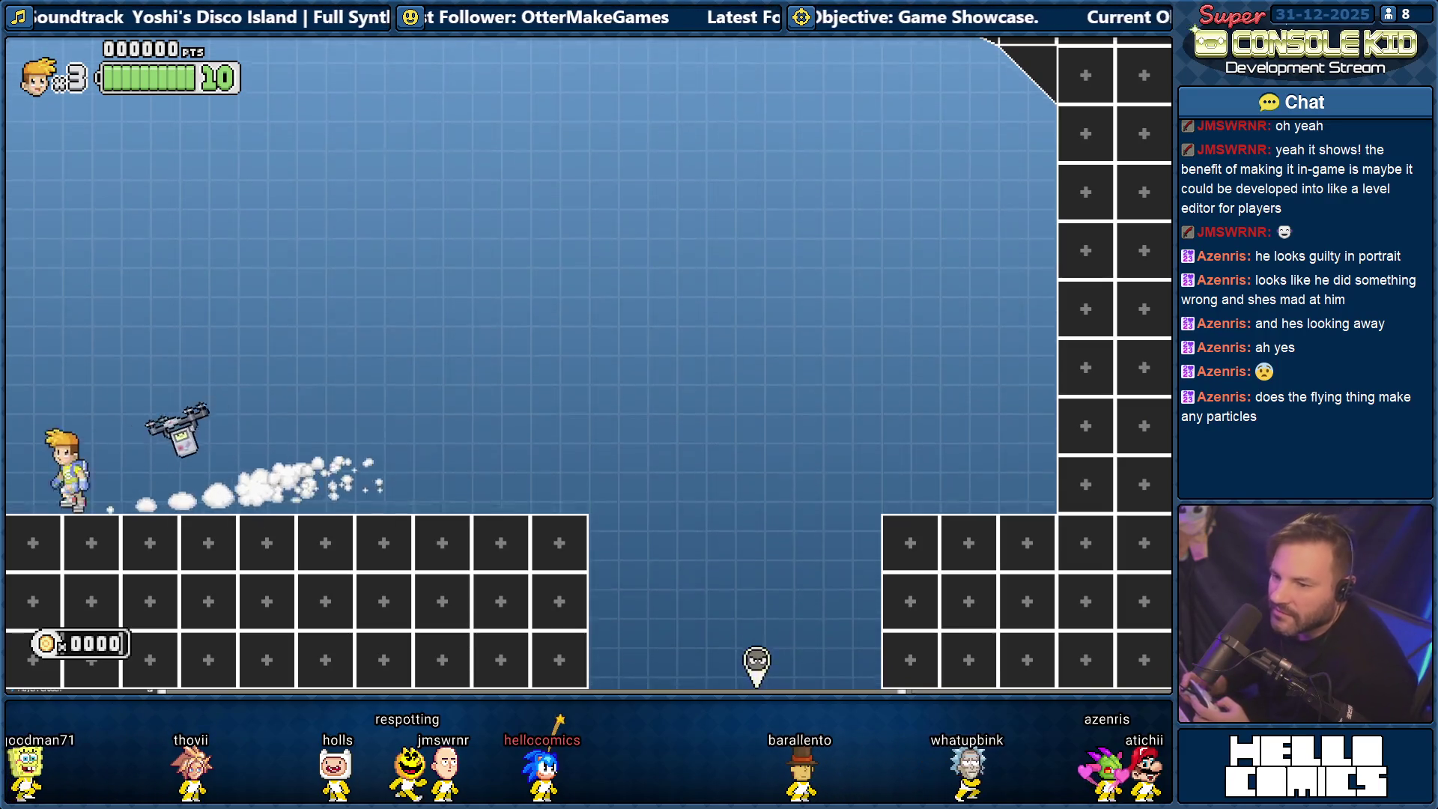
pyautogui.press('Right')
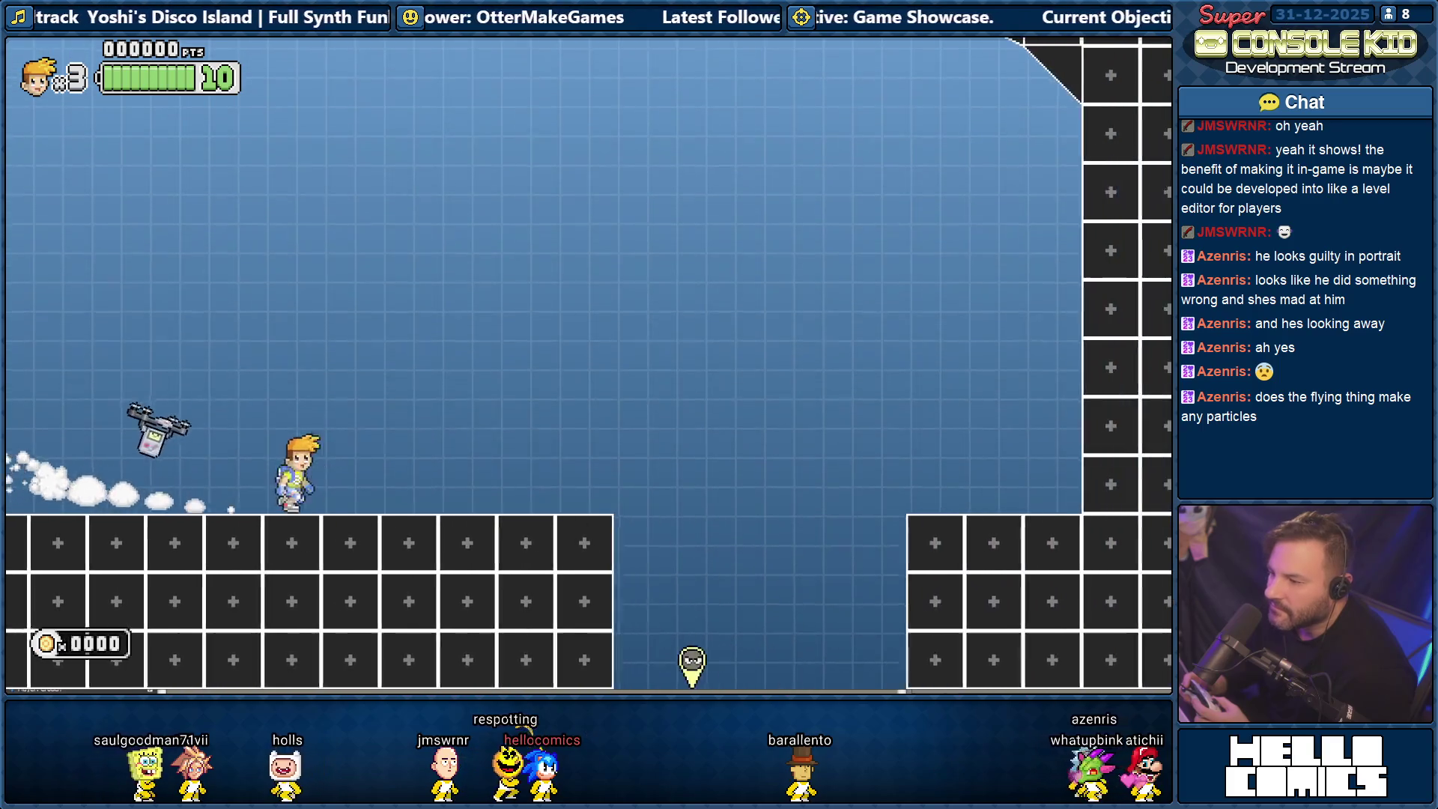
pyautogui.press('Right')
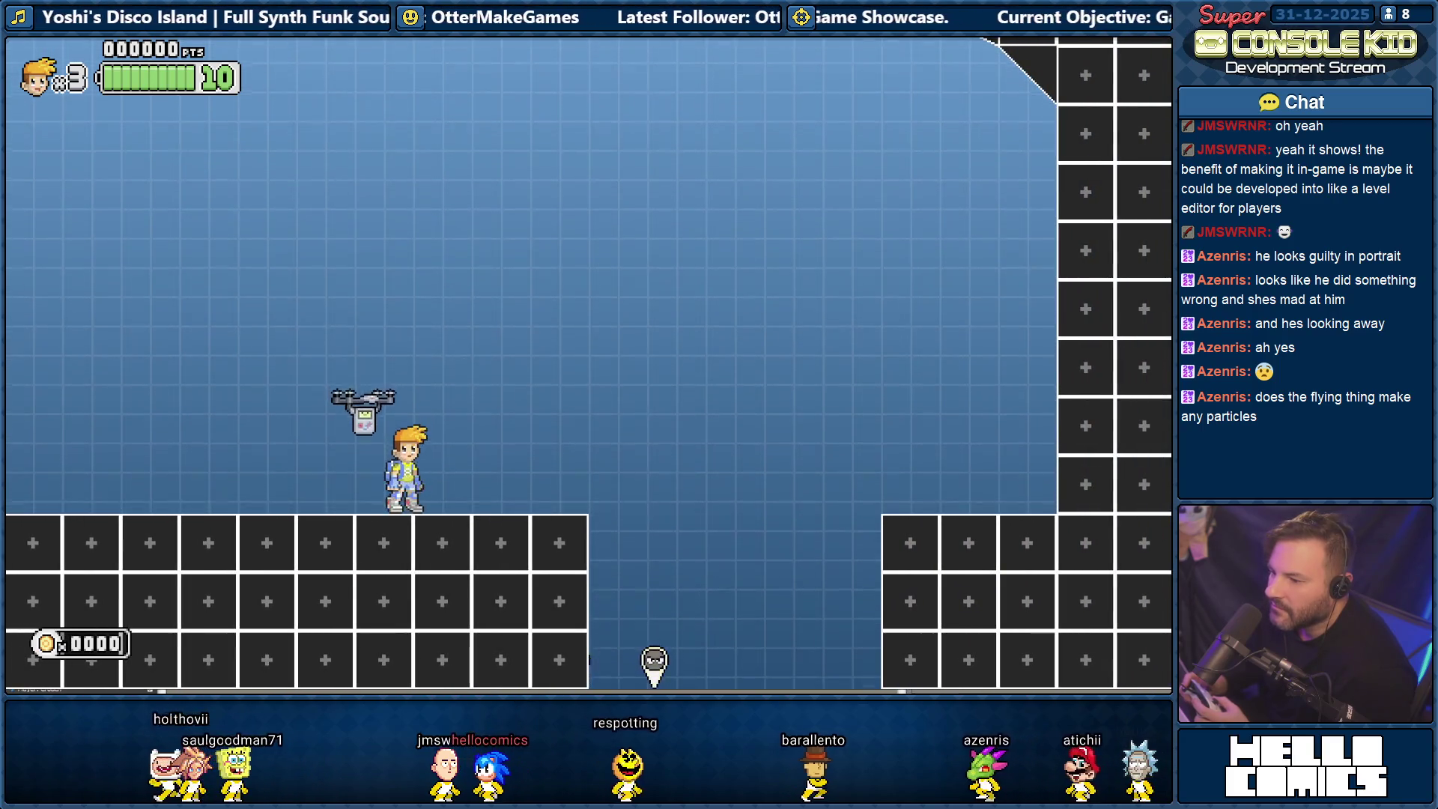
pyautogui.press('Right')
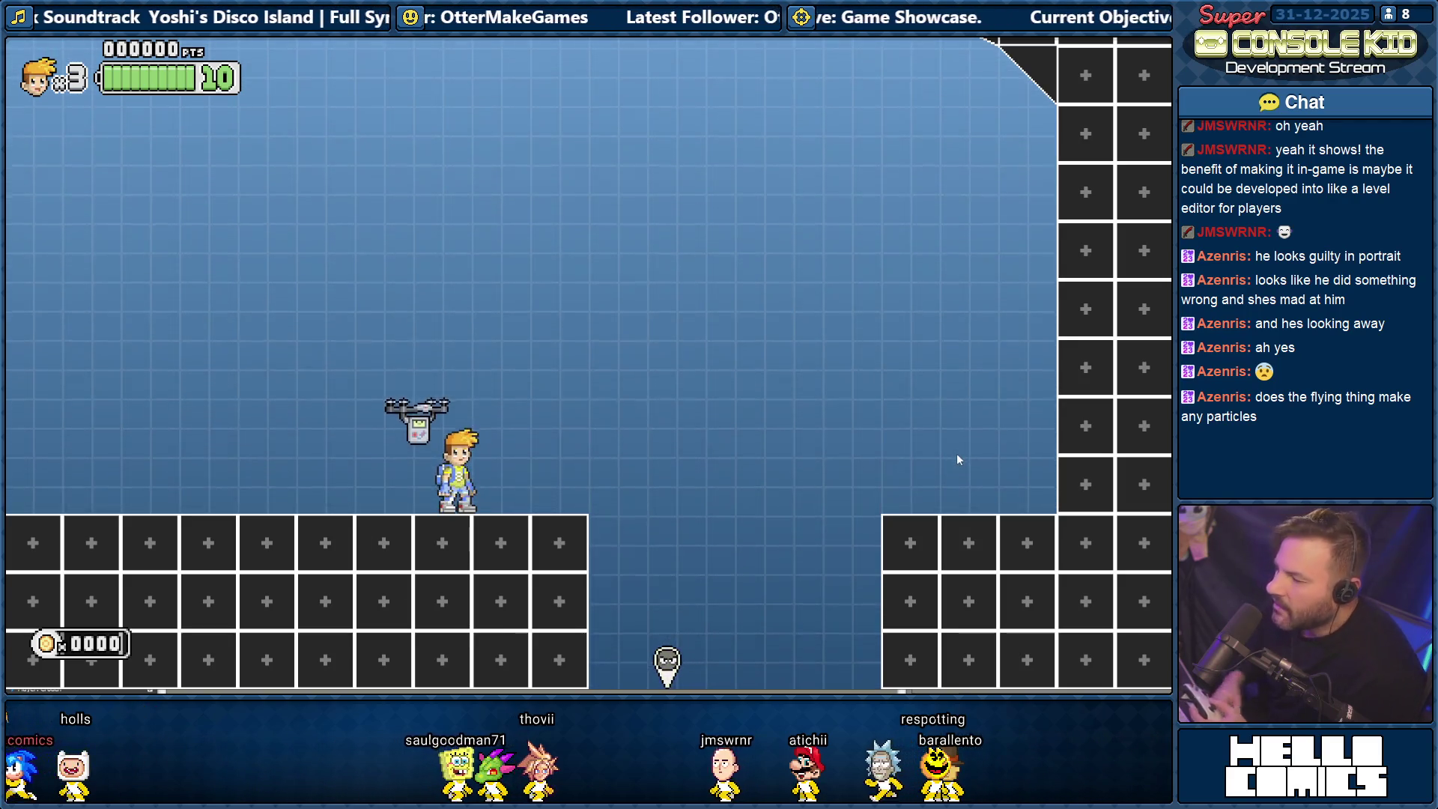
# Jump toward the pit, fly up out of it, and settle on the ledge facing left.
pyautogui.press('Right')
pyautogui.press('space')
pyautogui.press('Right')
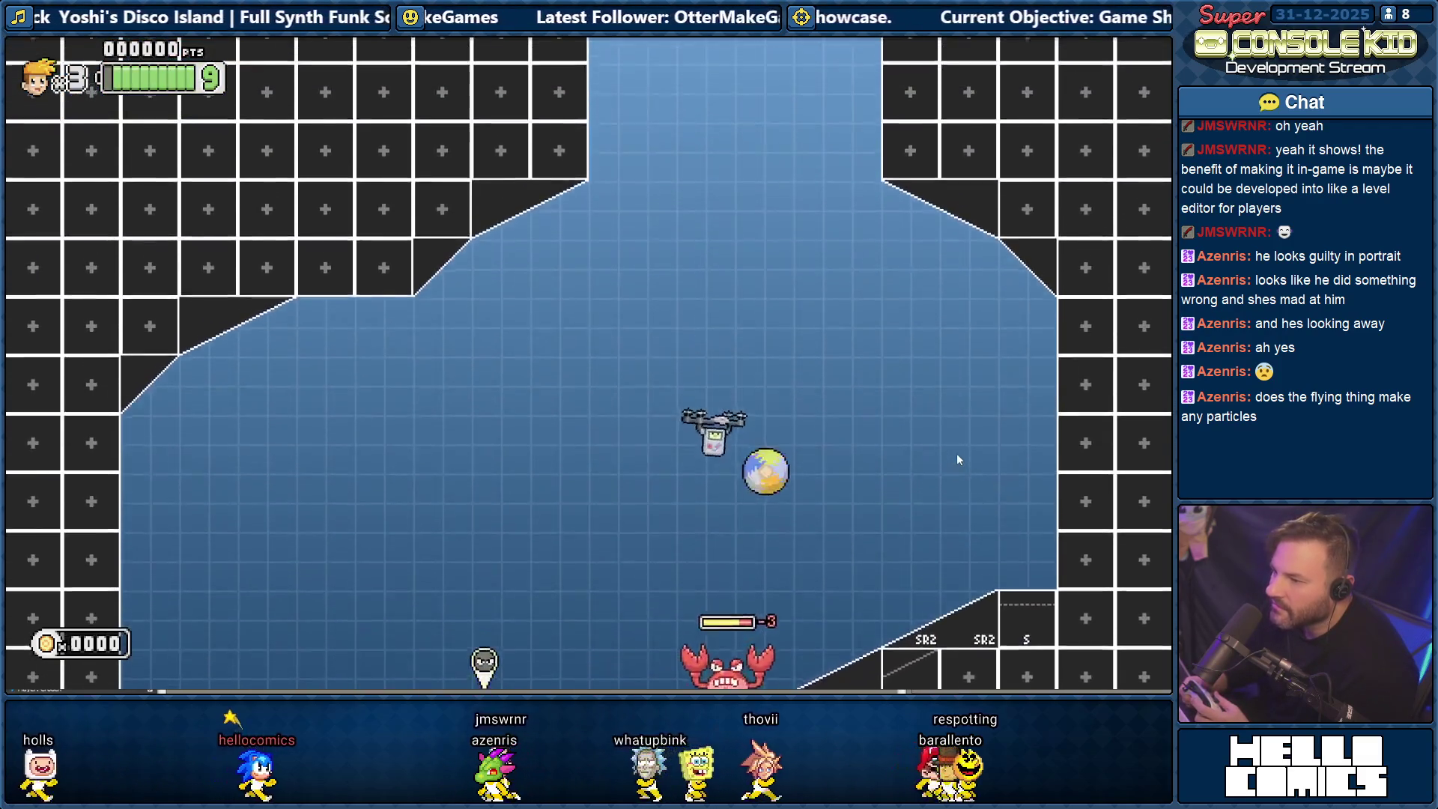
pyautogui.press('space')
pyautogui.press('Left')
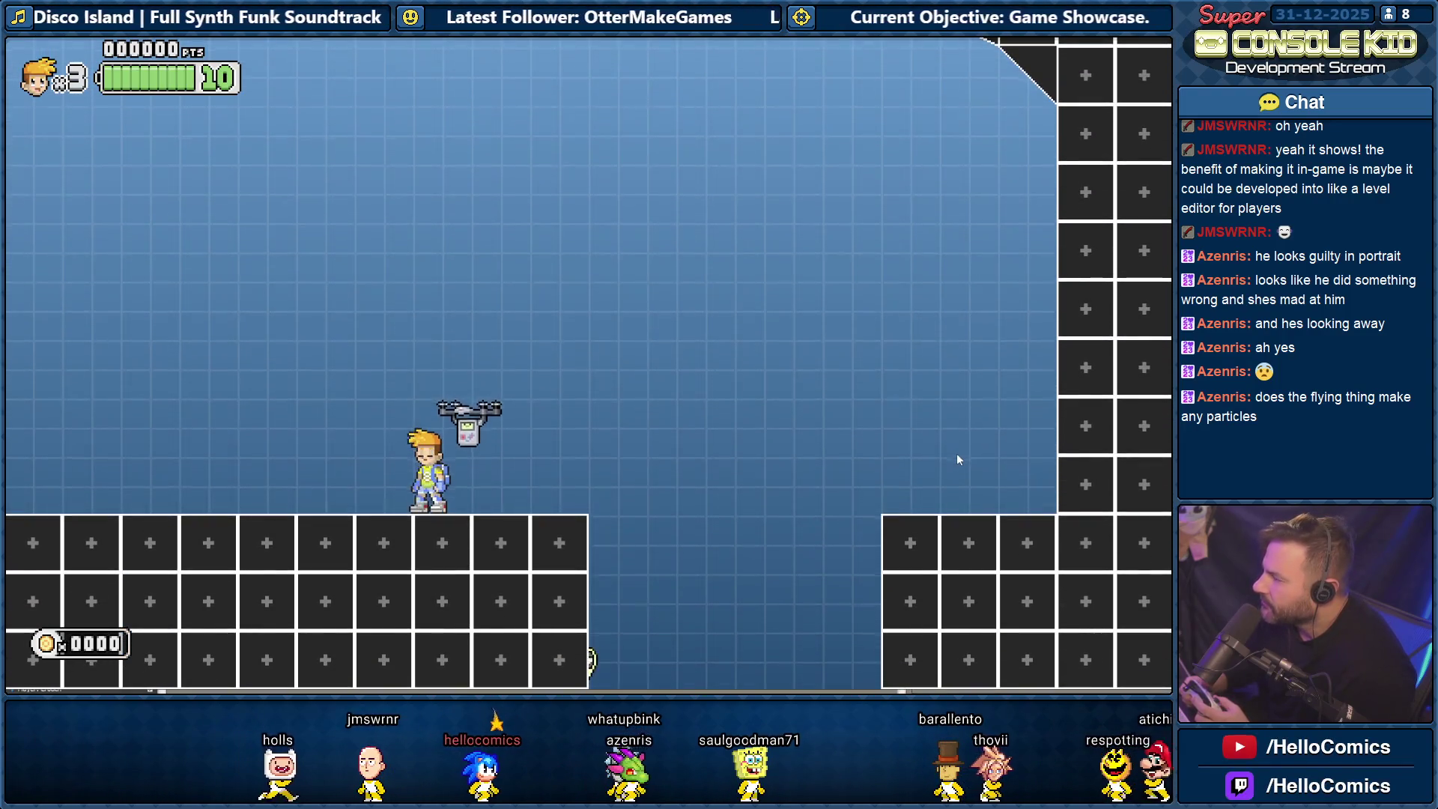
pyautogui.press('Right')
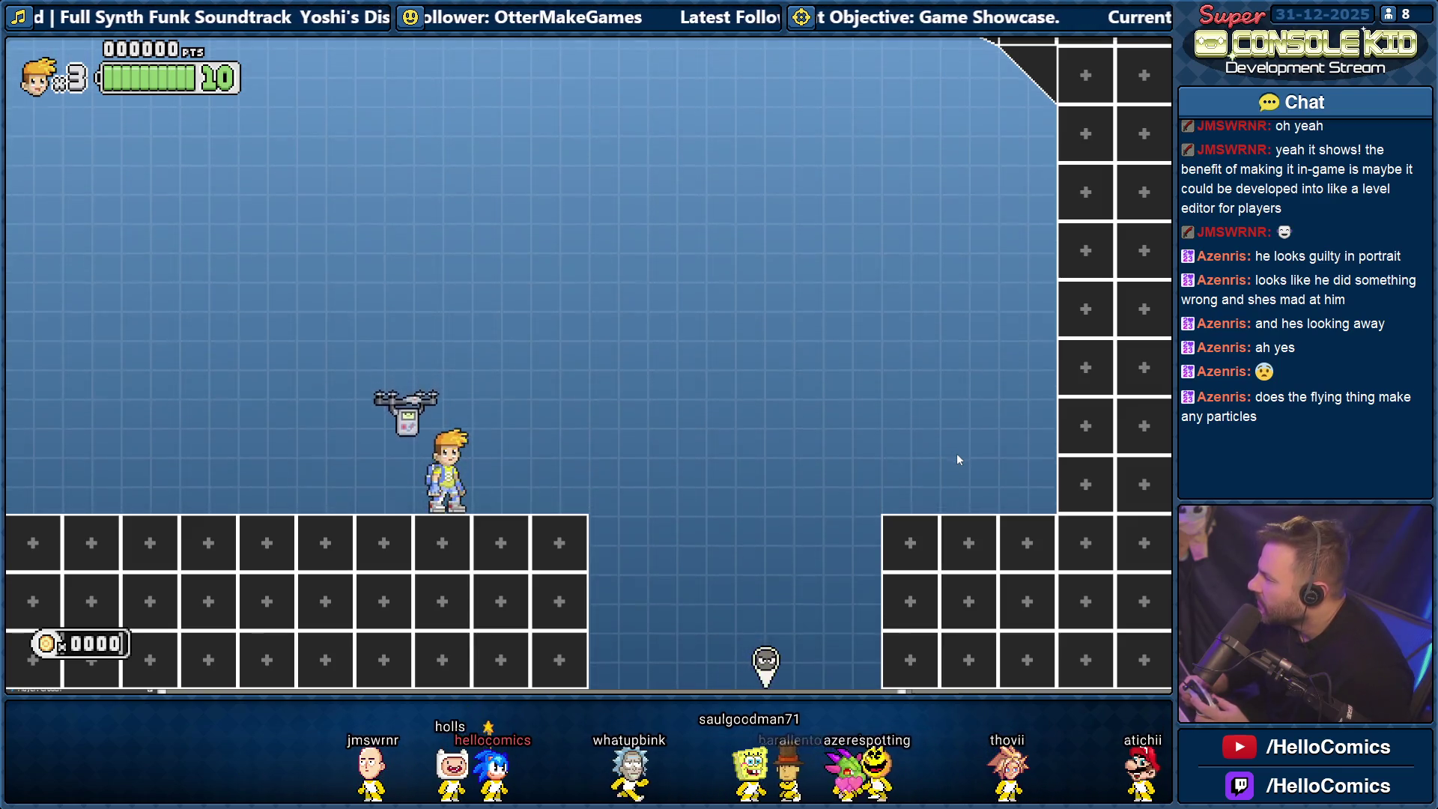
pyautogui.press('Left')
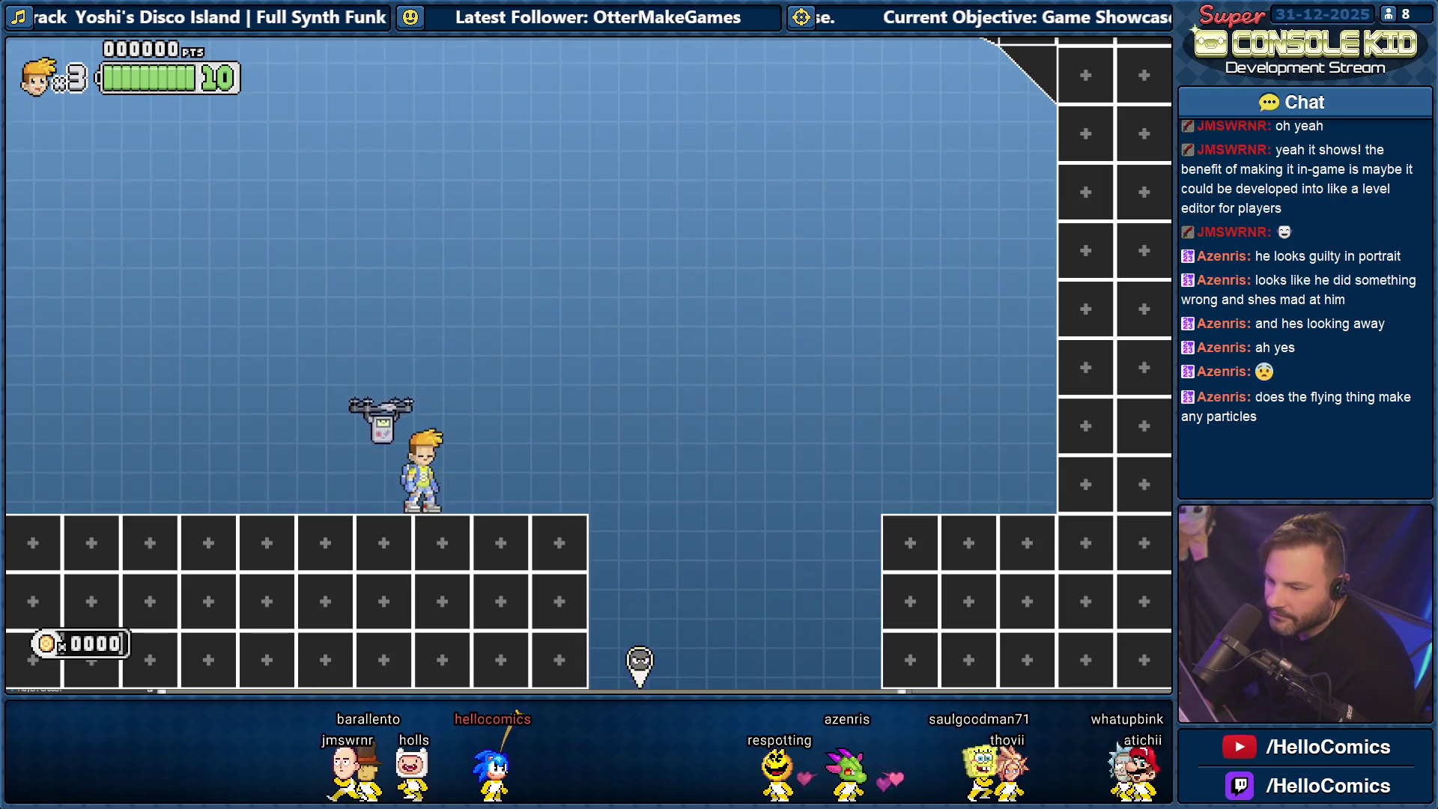
pyautogui.hotkey('alt', 'Tab')
# End the camera-follow task with a period after 'mouse' and start a new task line below it.
pyautogui.scroll(-3, 192, 486)
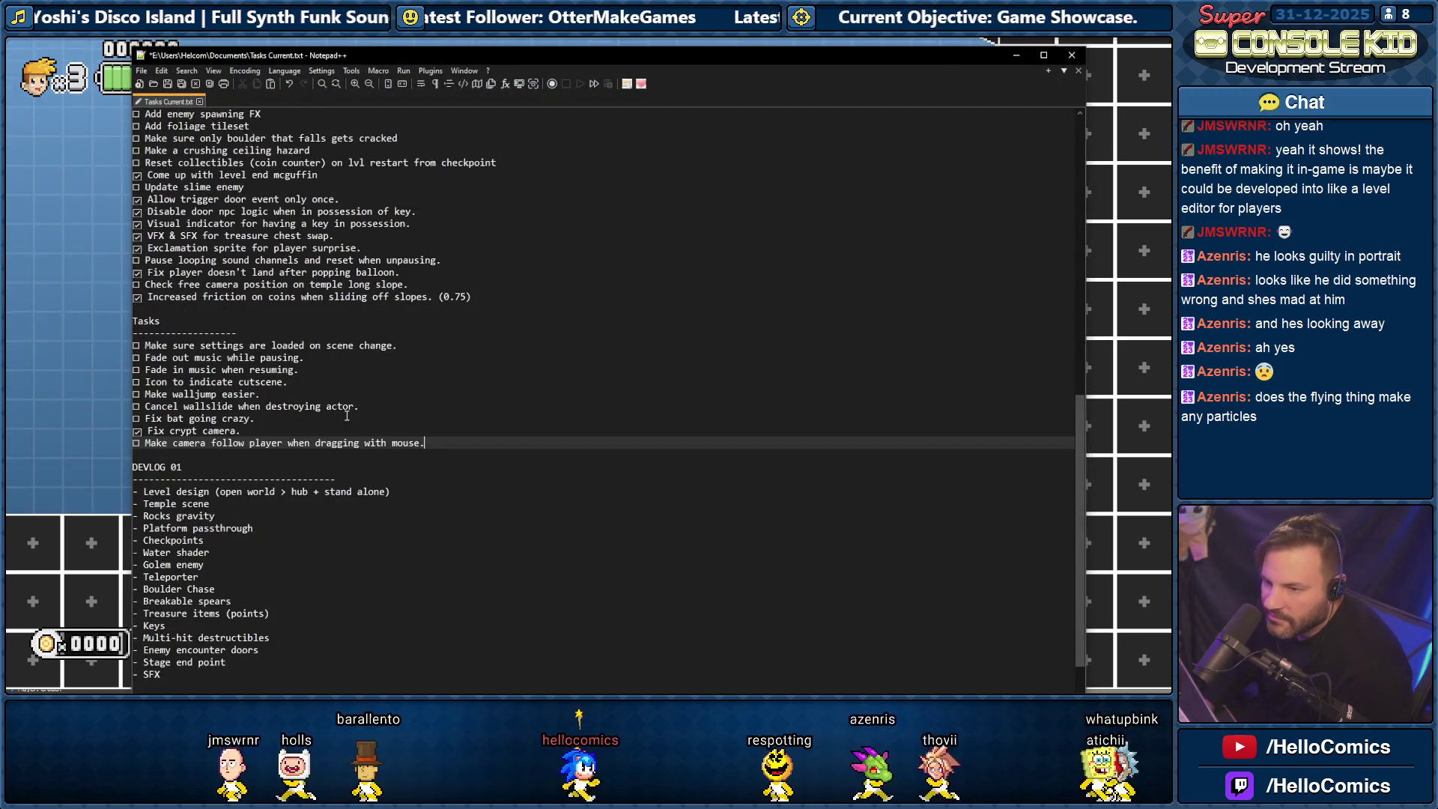
pyautogui.write('.')
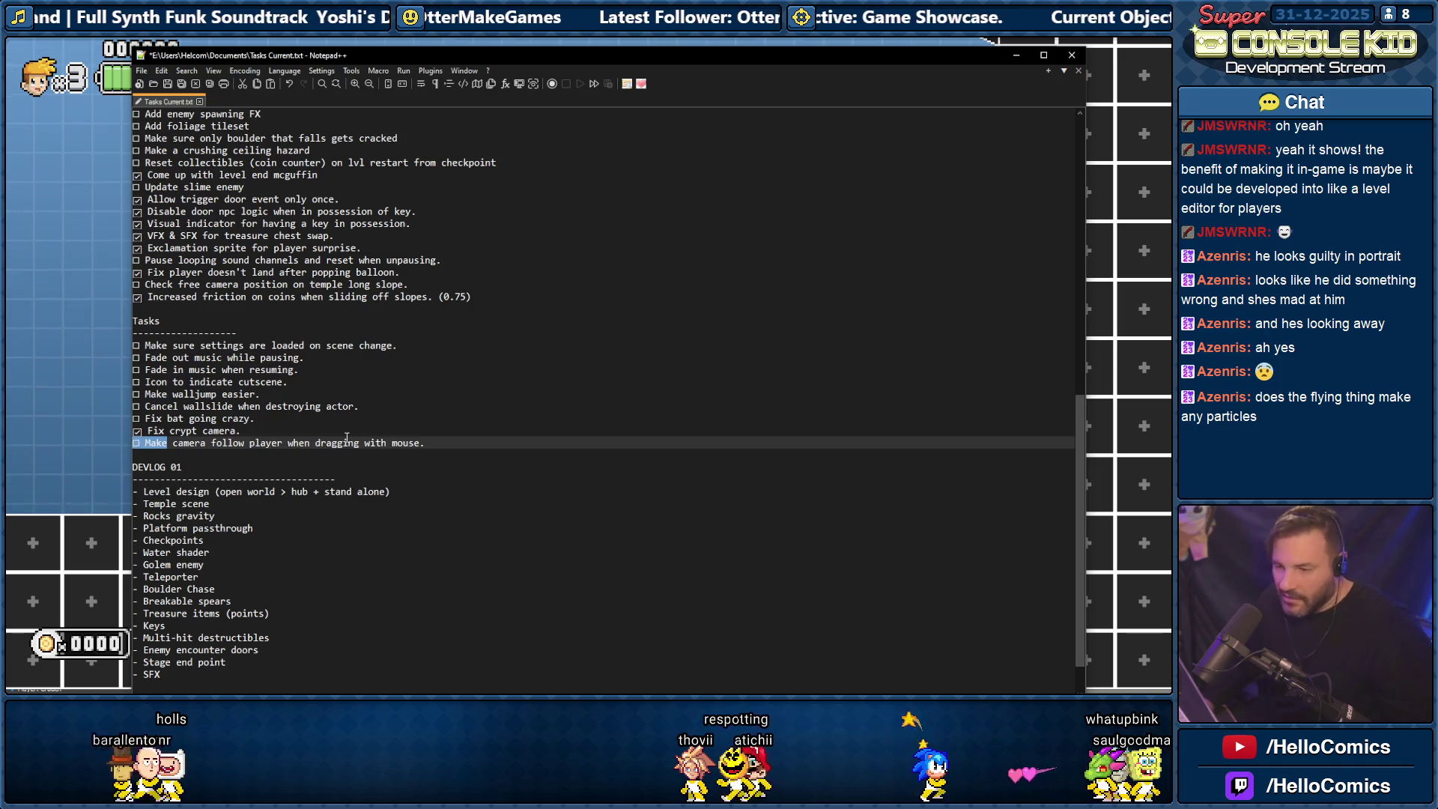
pyautogui.press('Return')
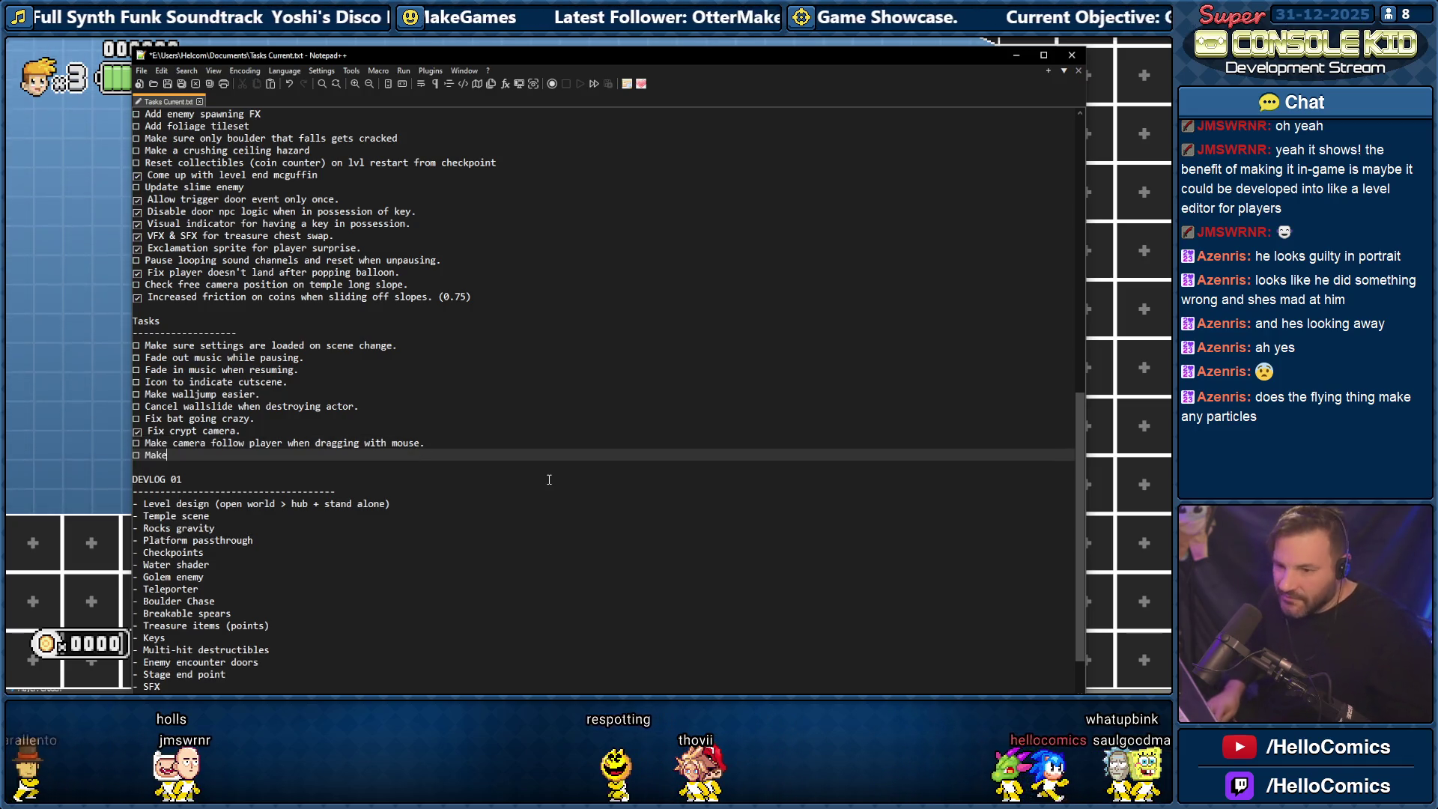
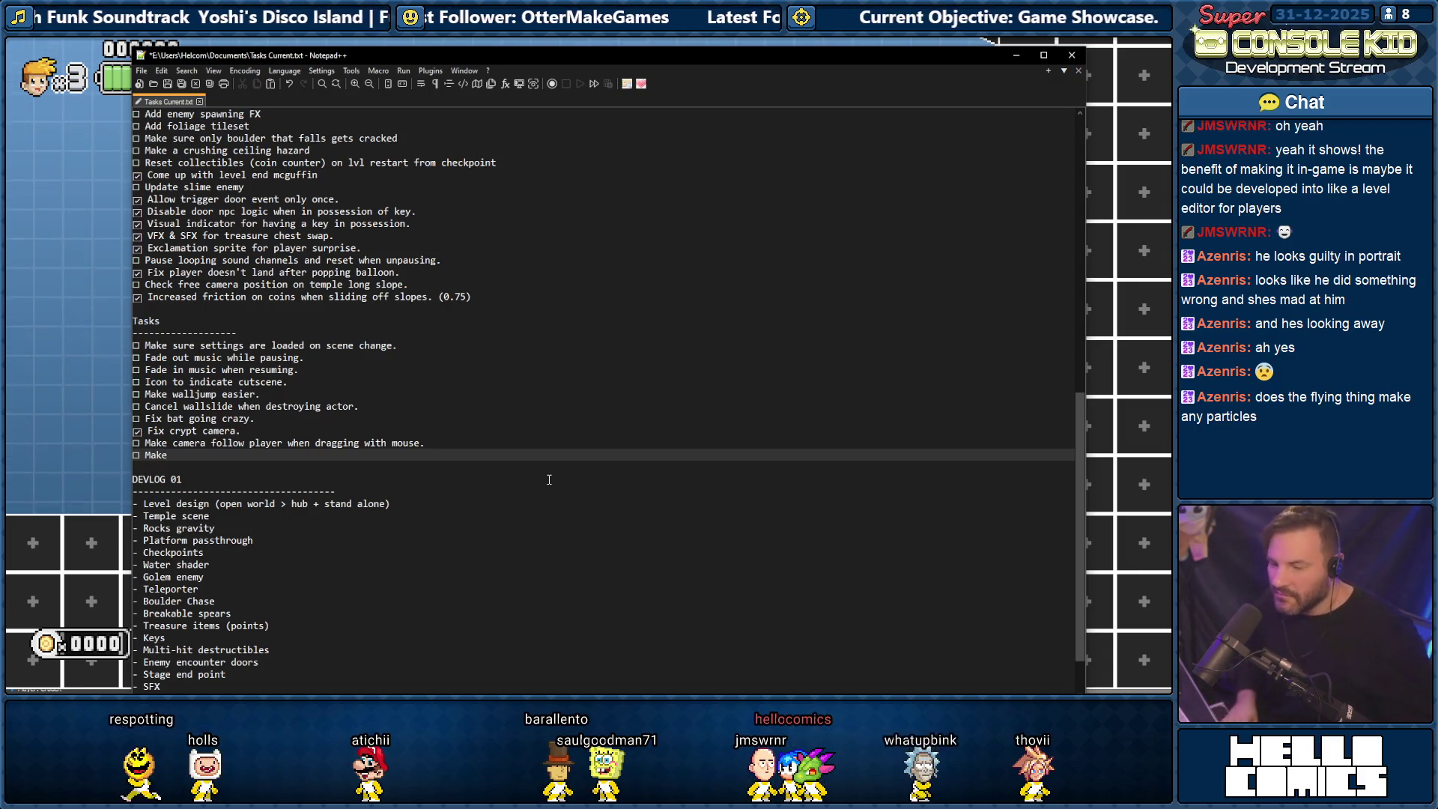
# Type the task 'layer on top for non anchored UI elements like', then bring the game forward.
pyautogui.write(' a l')
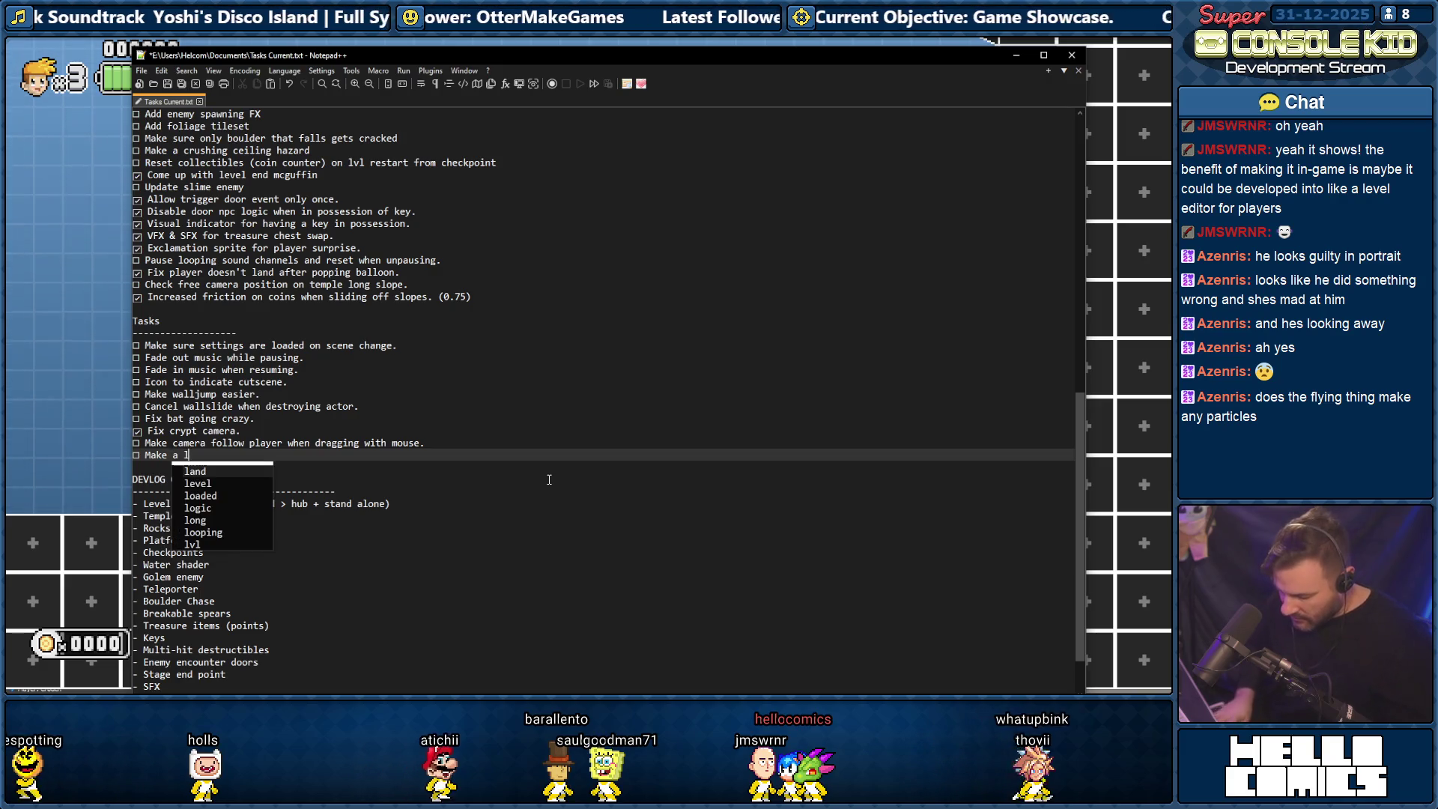
pyautogui.write('ayer on t')
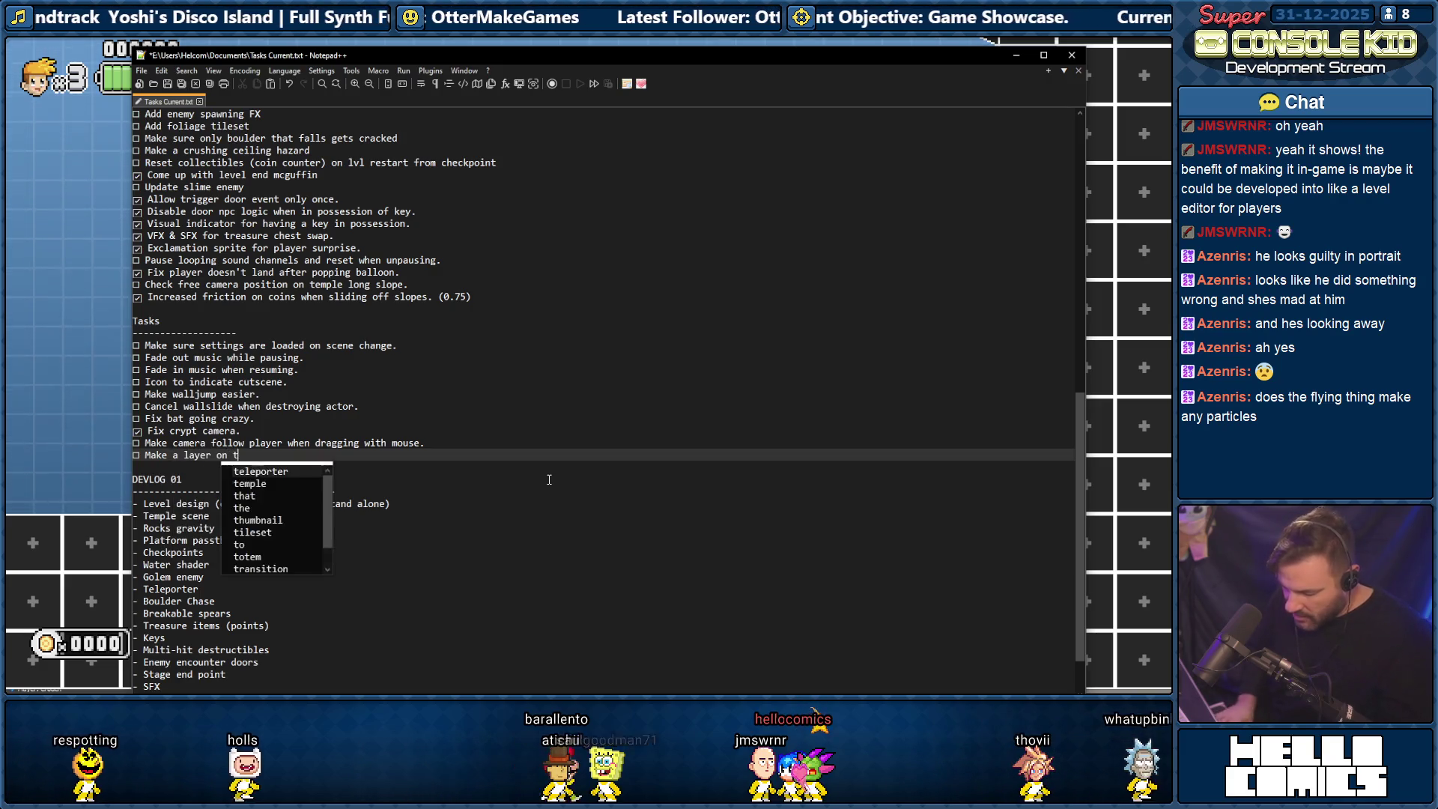
pyautogui.write('op for UI elemen')
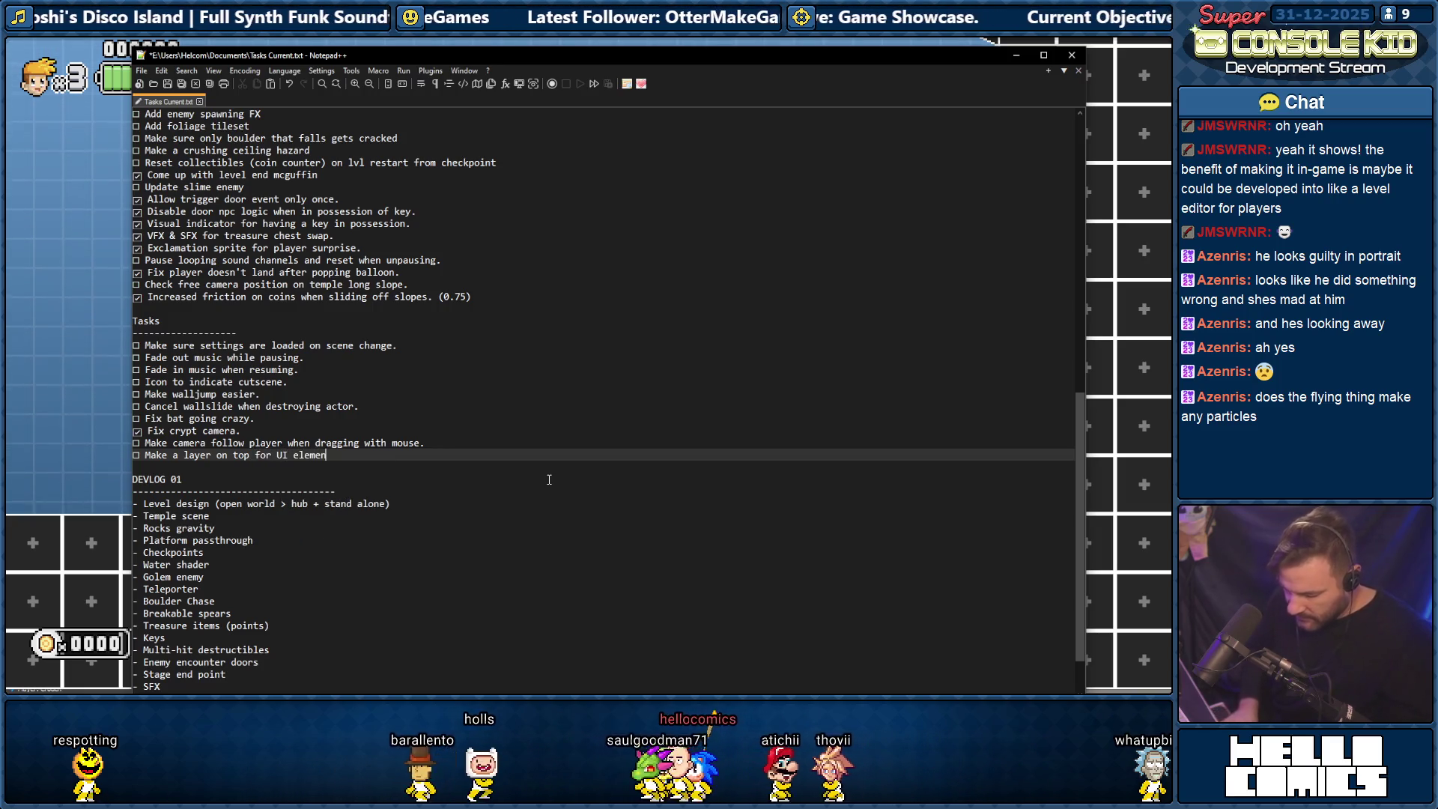
pyautogui.write('ts like')
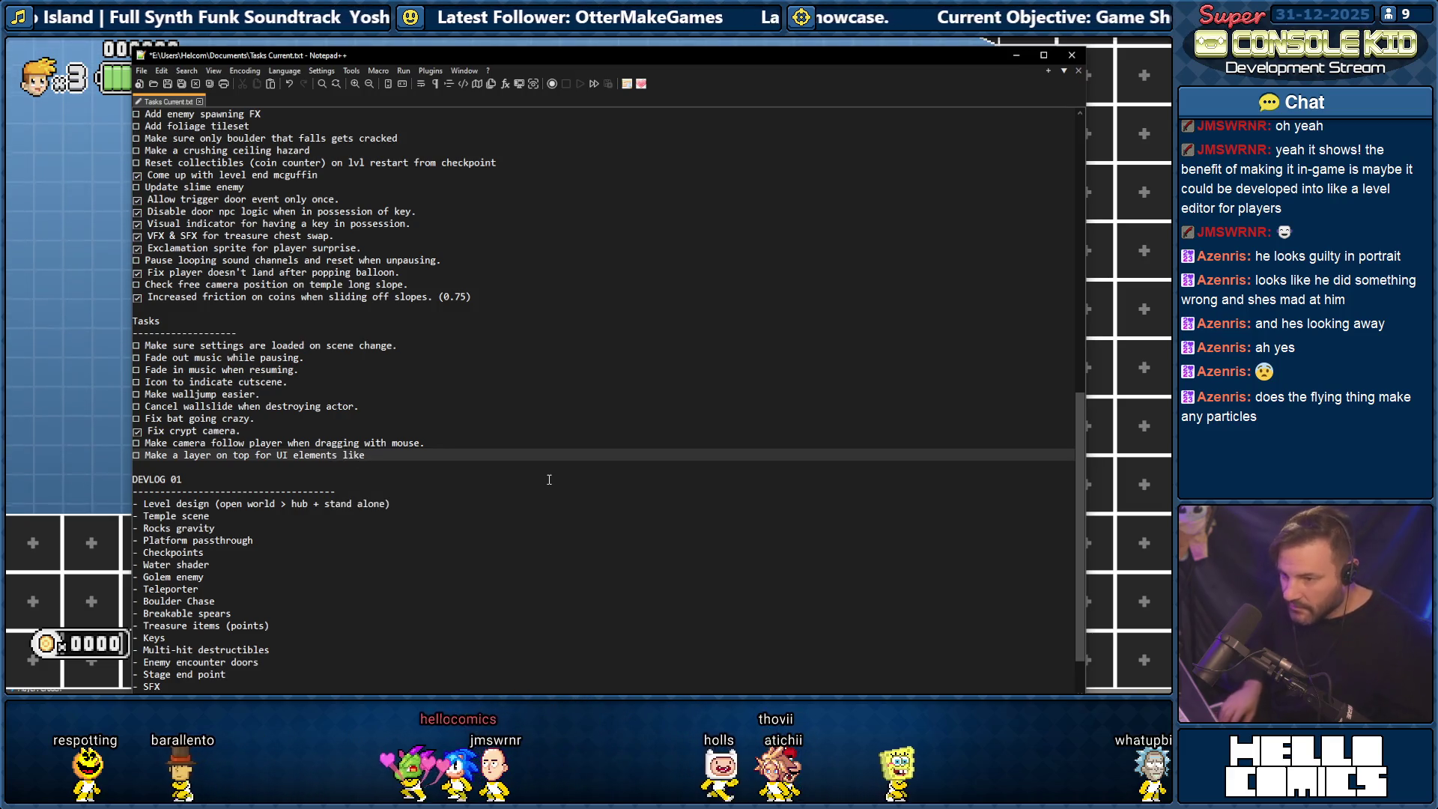
pyautogui.press('Left')
pyautogui.press('Left')
pyautogui.press('Left')
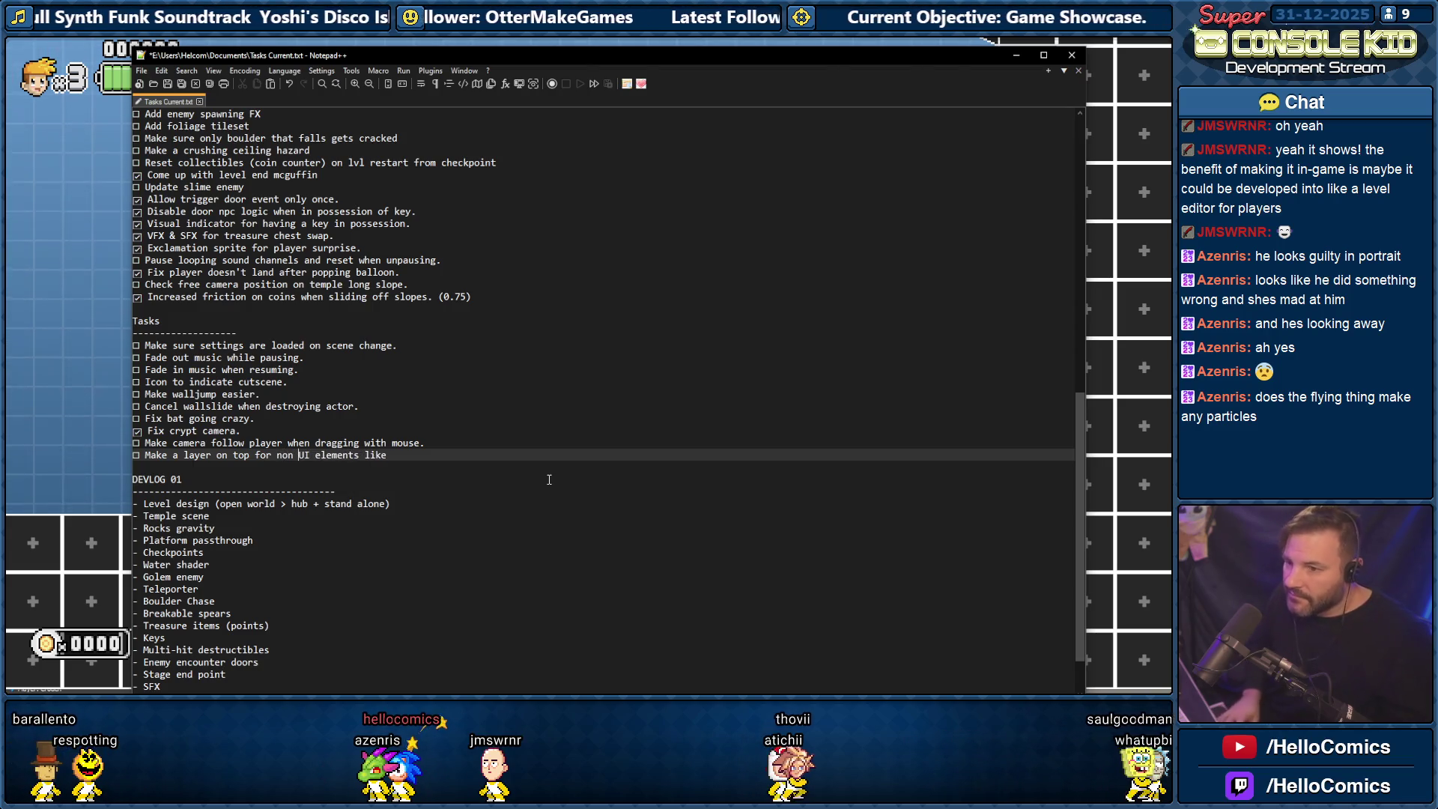
pyautogui.write('anchored')
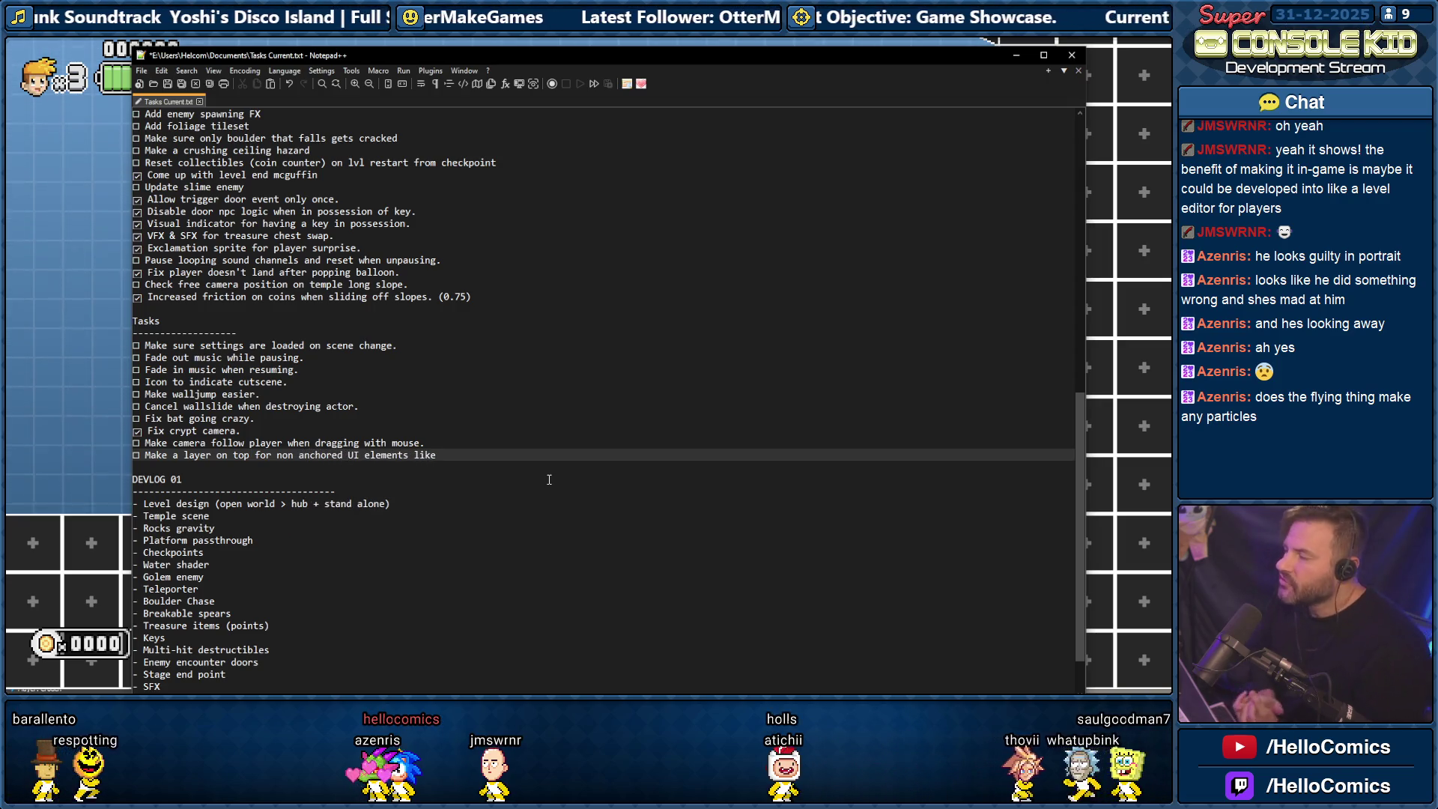
pyautogui.click(78, 153)
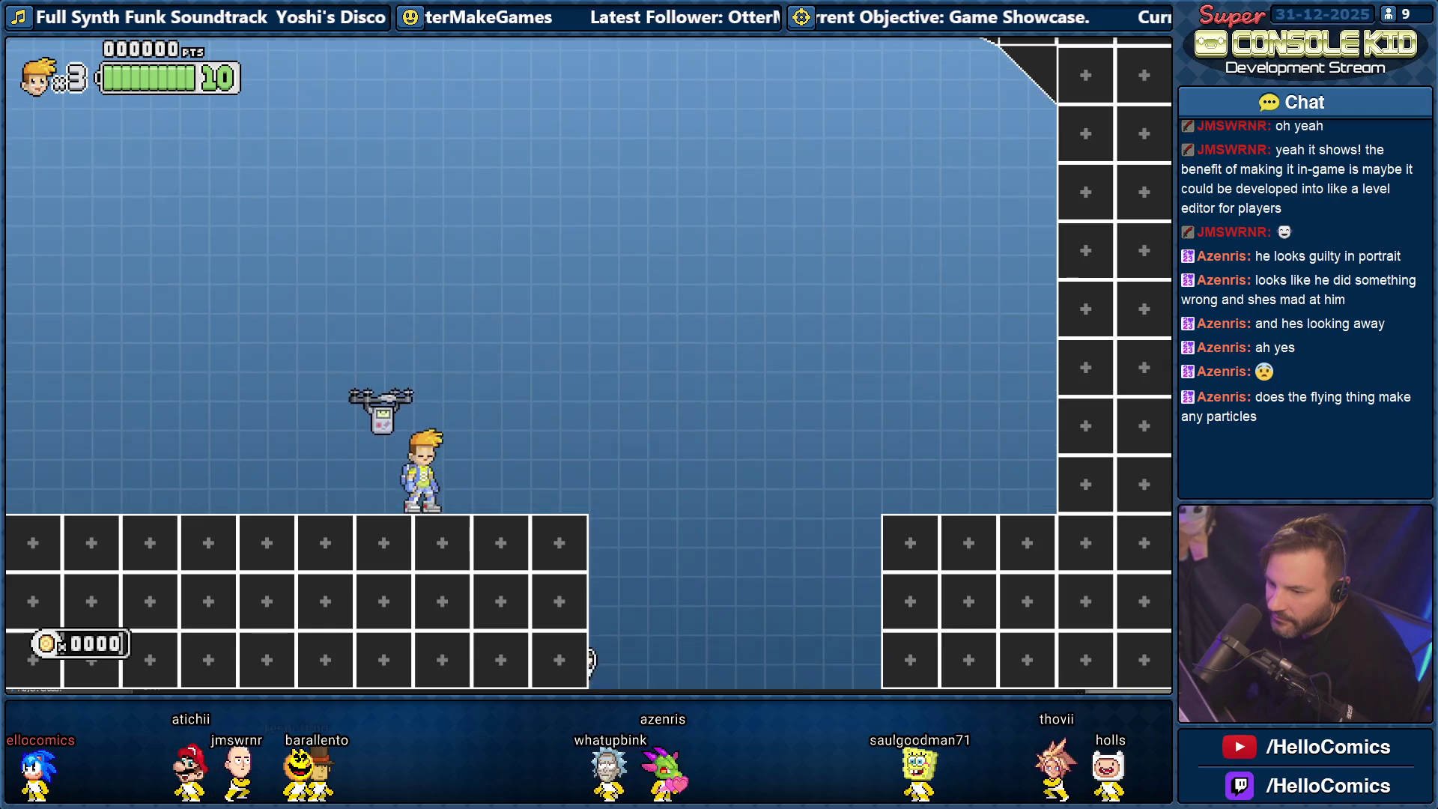
# Finish the task line in Notepad++ with 'the enemy indicators.'.
pyautogui.hotkey('alt', 'F4')
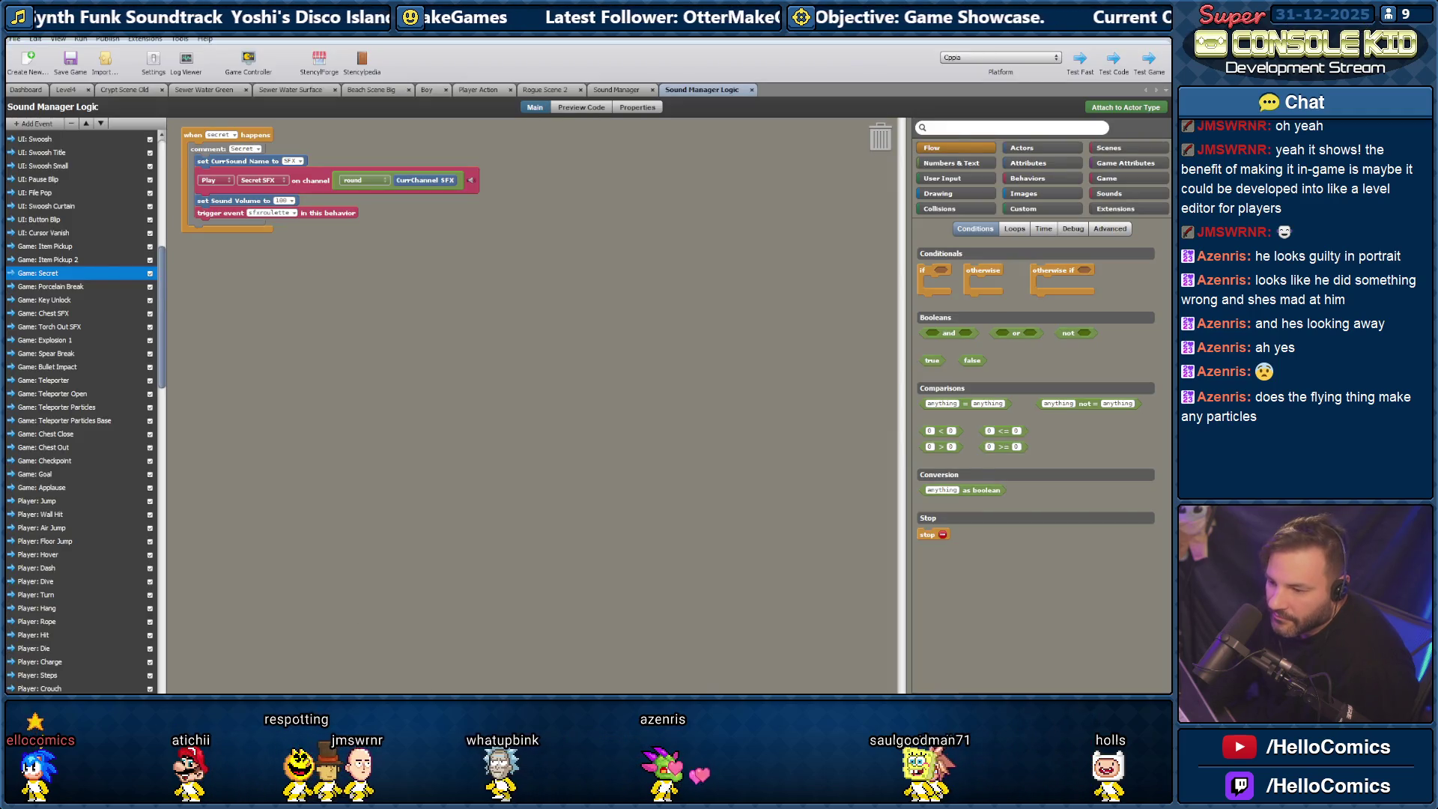
pyautogui.moveTo(577, 712)
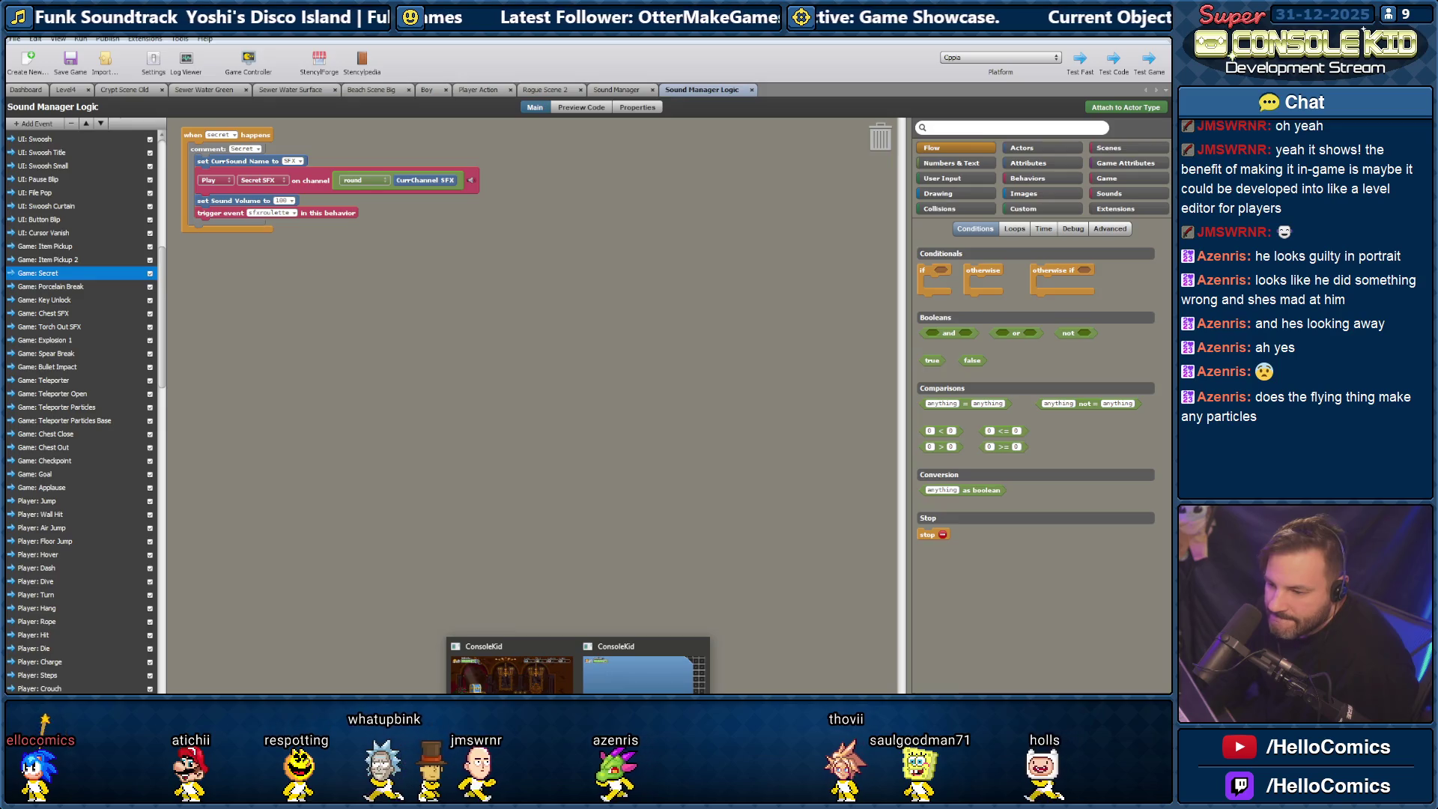
pyautogui.click(539, 715)
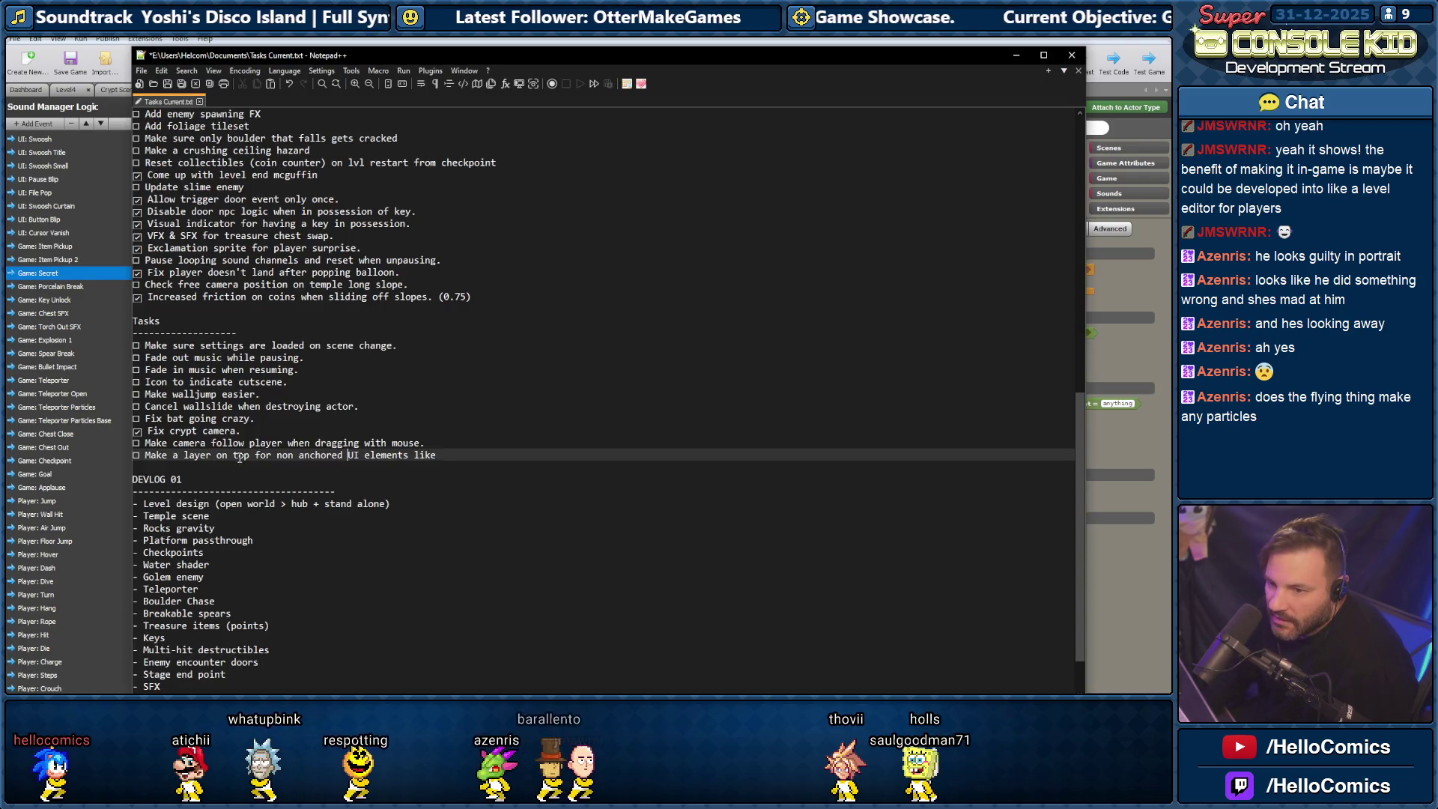
pyautogui.click(440, 455)
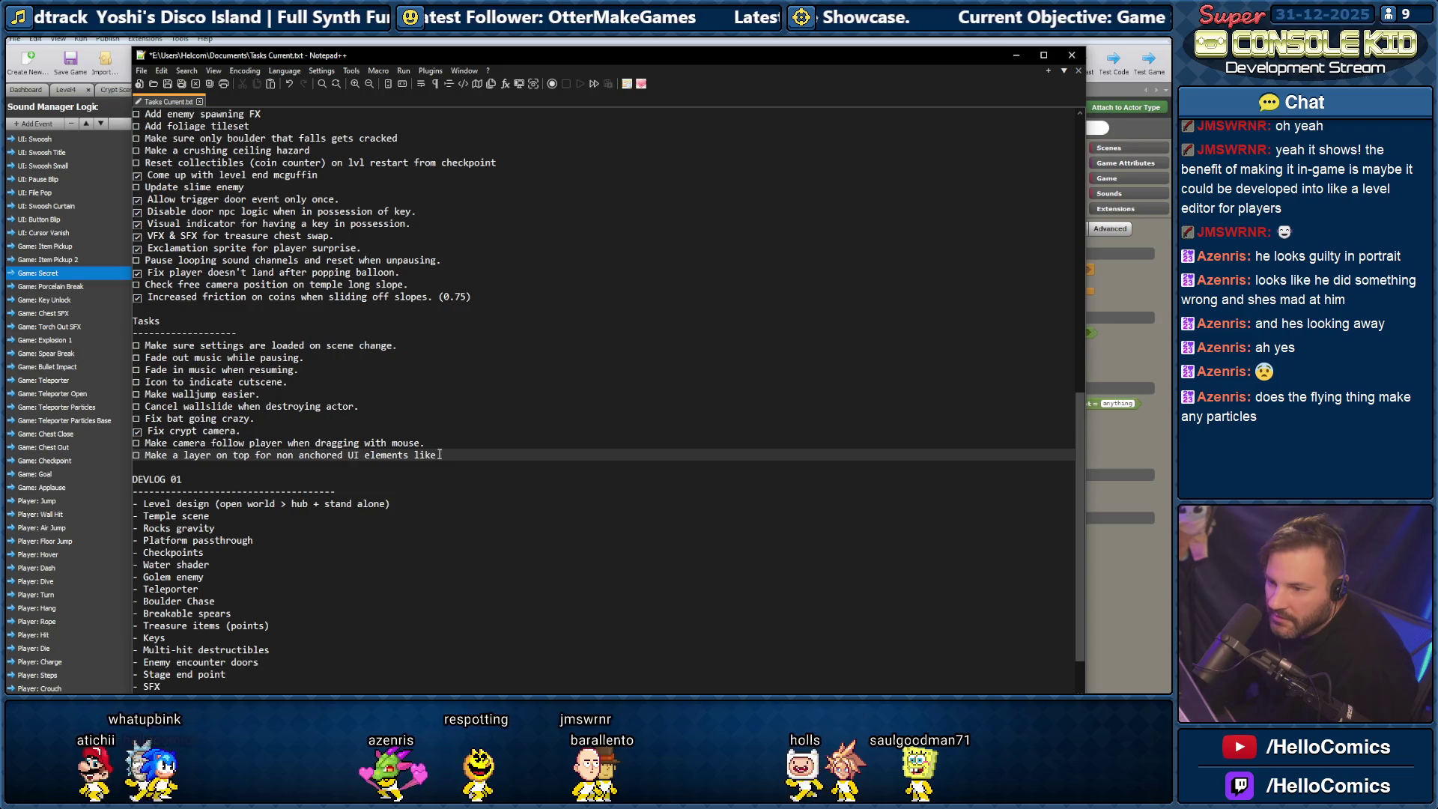
pyautogui.write('the enm')
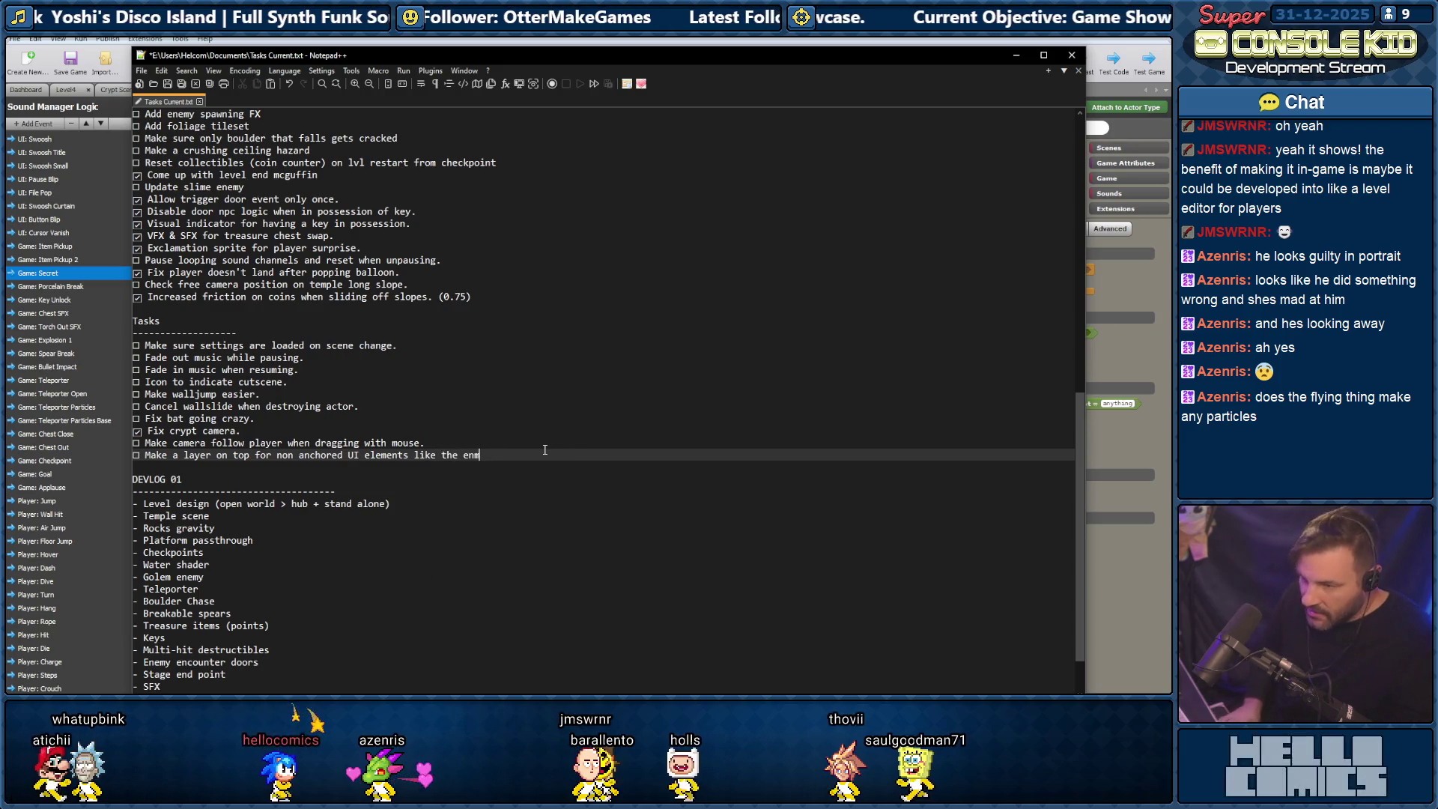
pyautogui.press('BackSpace')
pyautogui.write('emy indicators.')
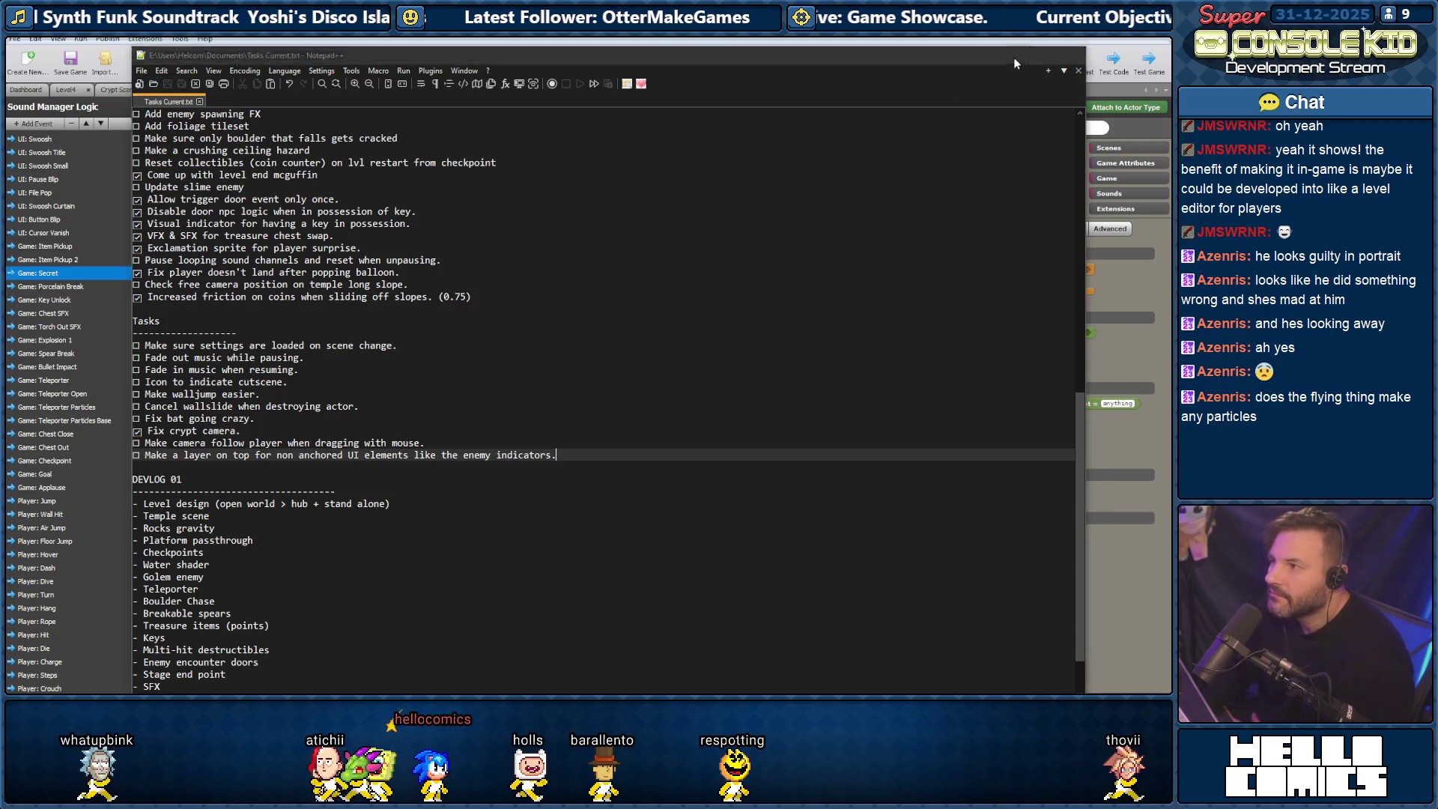
# Minimize Notepad++ and bring the running game test back up.
pyautogui.click(1015, 56)
pyautogui.moveTo(577, 707)
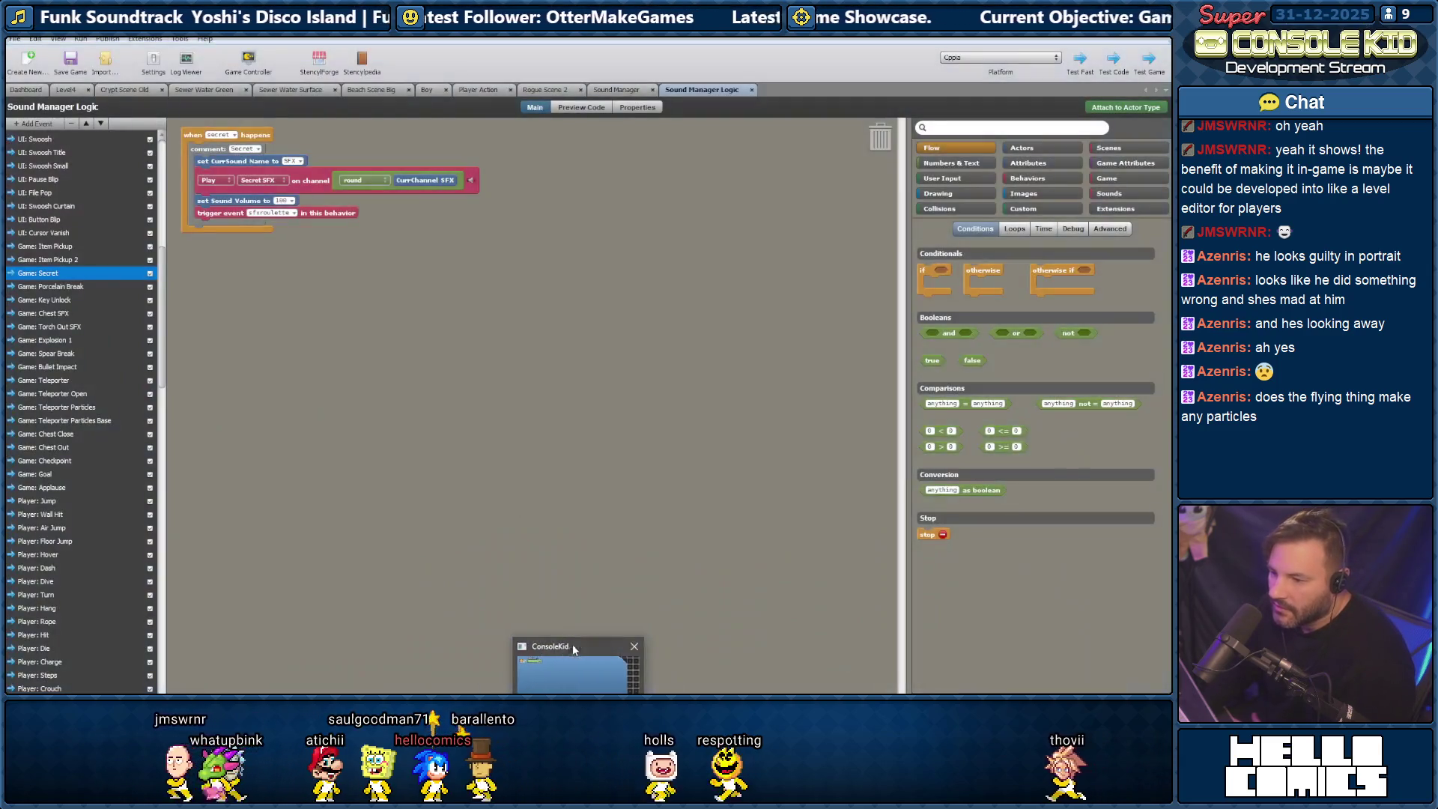
pyautogui.click(572, 644)
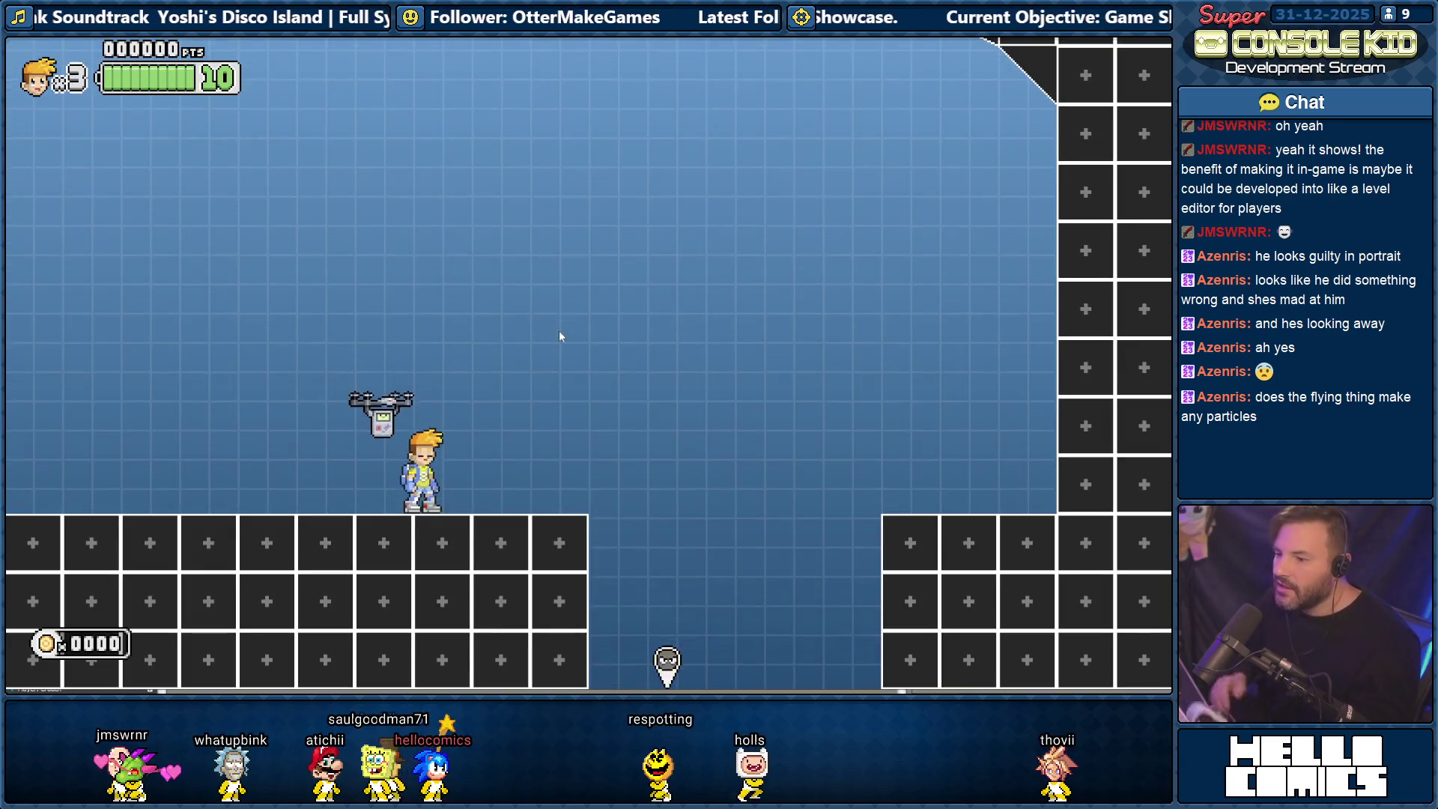
# Run the Kid into the pit, jump away from the crab, return to the starting platform, then switch to the notes.
pyautogui.press('Right')
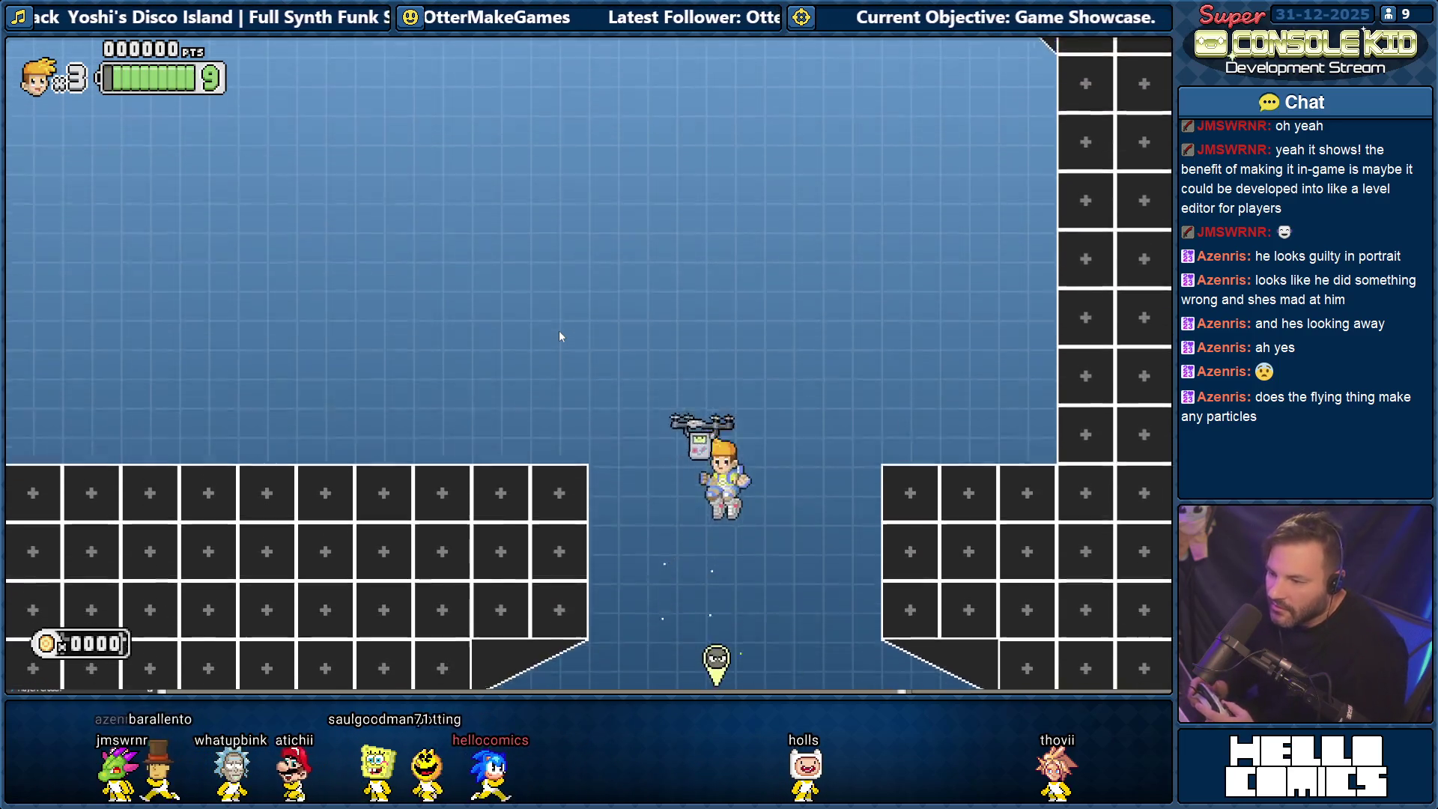
pyautogui.press('Left')
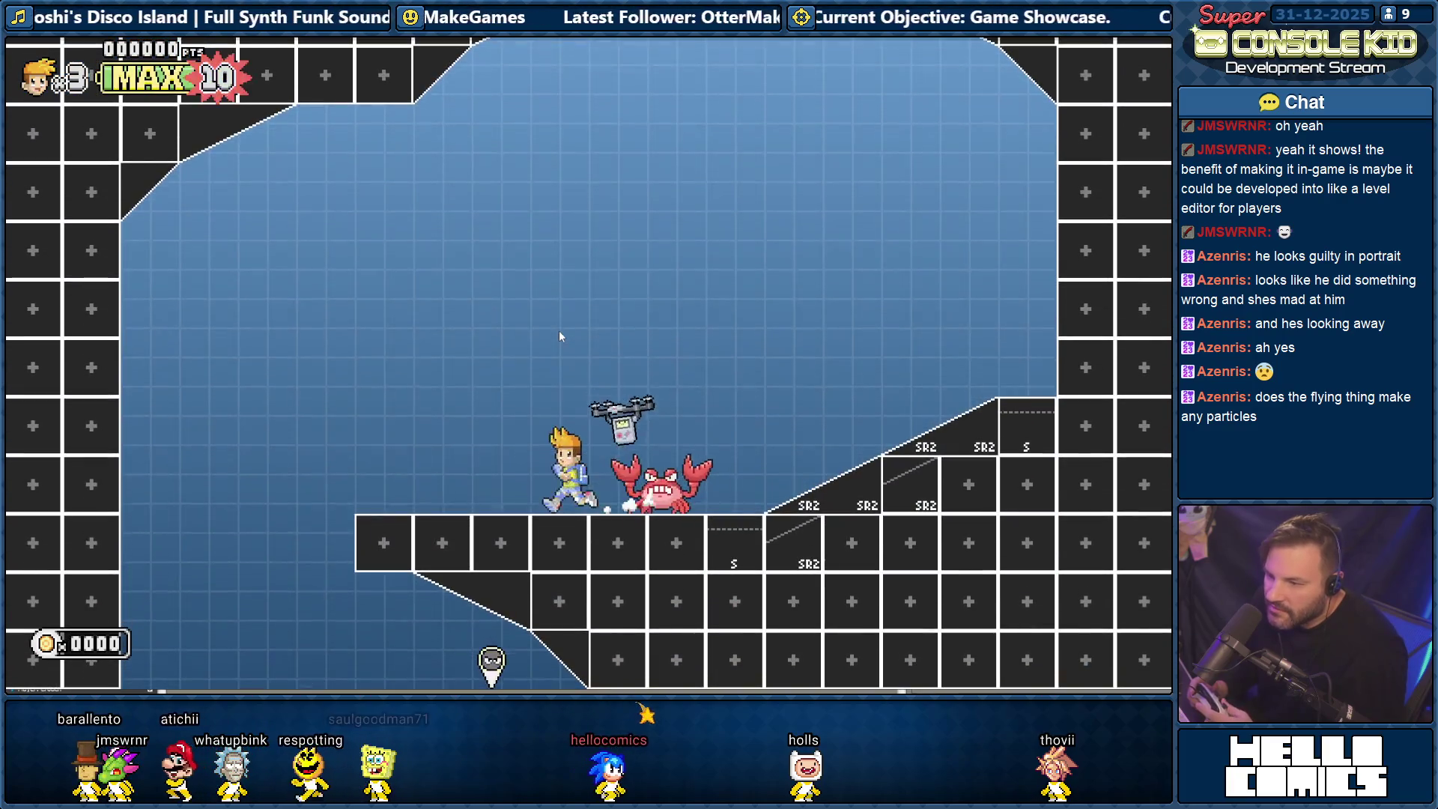
pyautogui.press('space')
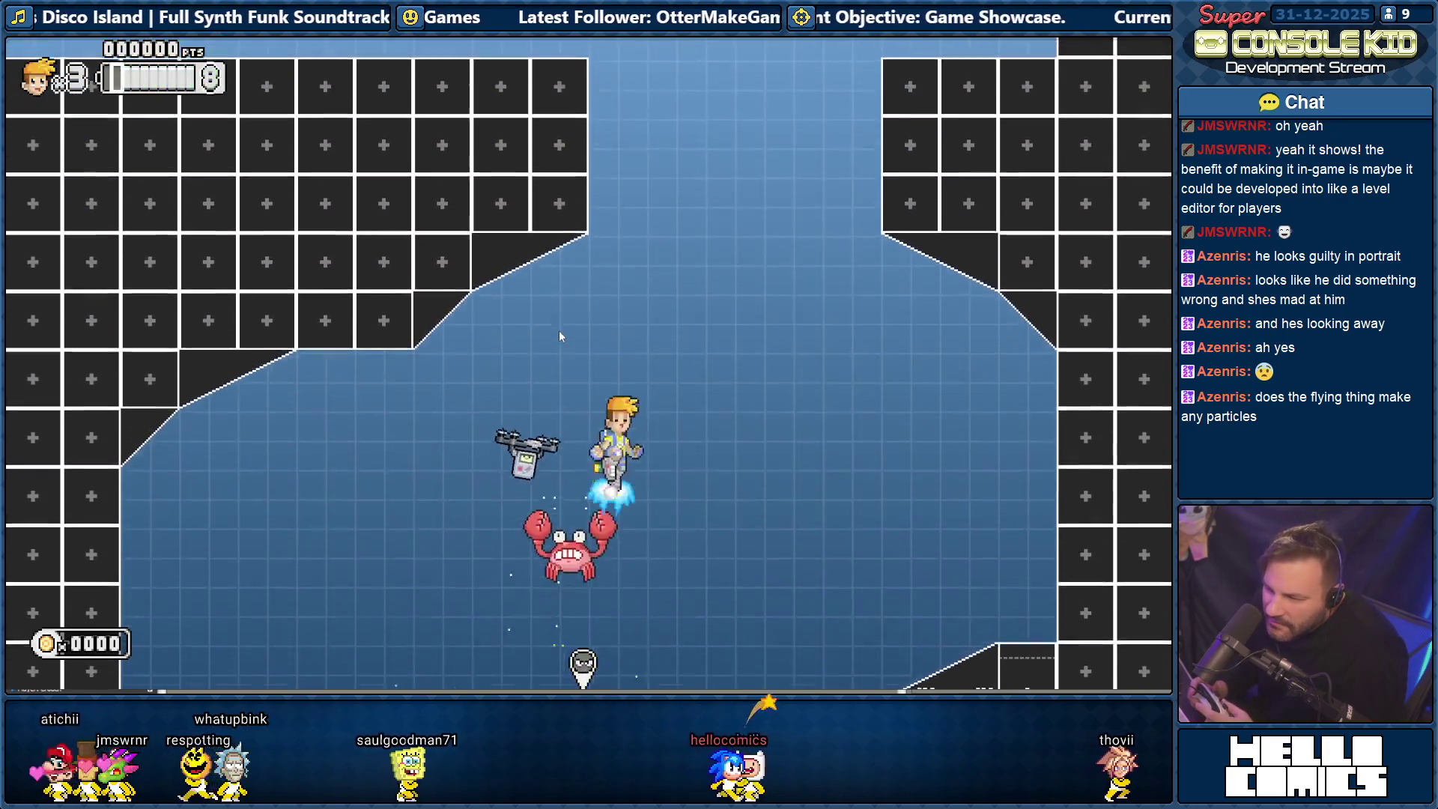
pyautogui.press('Left')
pyautogui.press('Right')
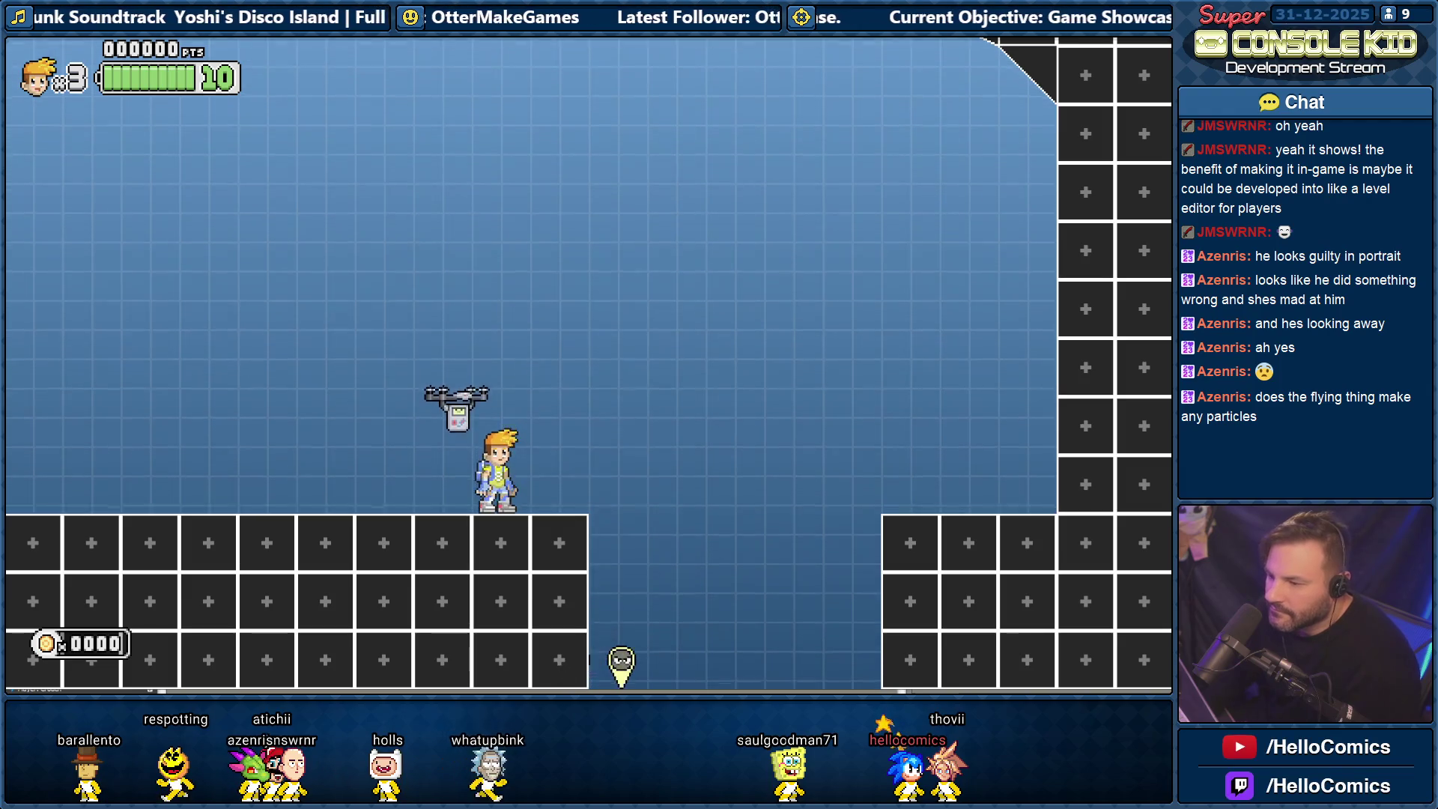
pyautogui.hotkey('alt', 'Tab')
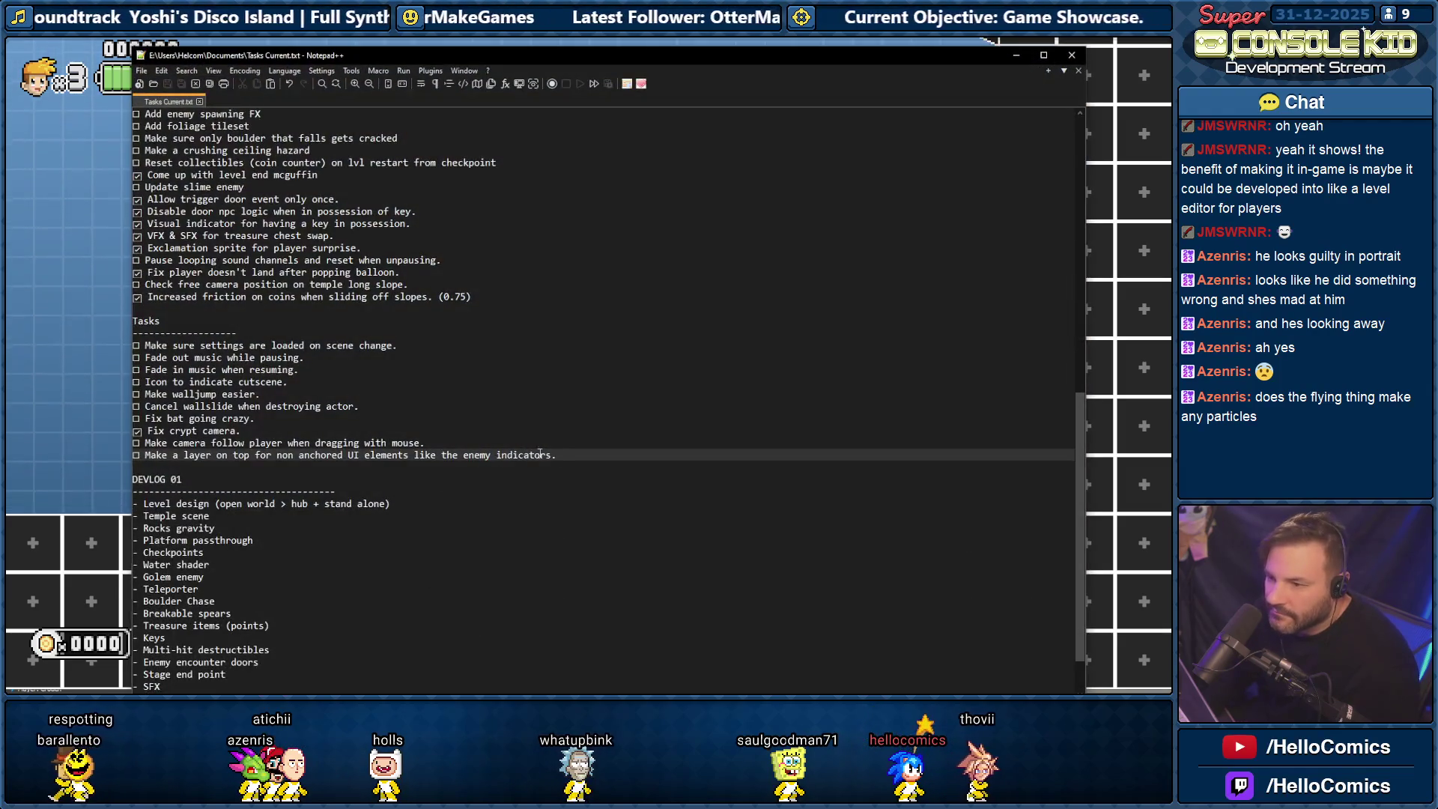
# Add a task line below the enemy indicators entry about a 1 screen height indicator limit.
pyautogui.moveTo(556, 458)
pyautogui.mouseDown()
pyautogui.moveTo(344, 468)
pyautogui.moveTo(140, 454)
pyautogui.mouseUp()
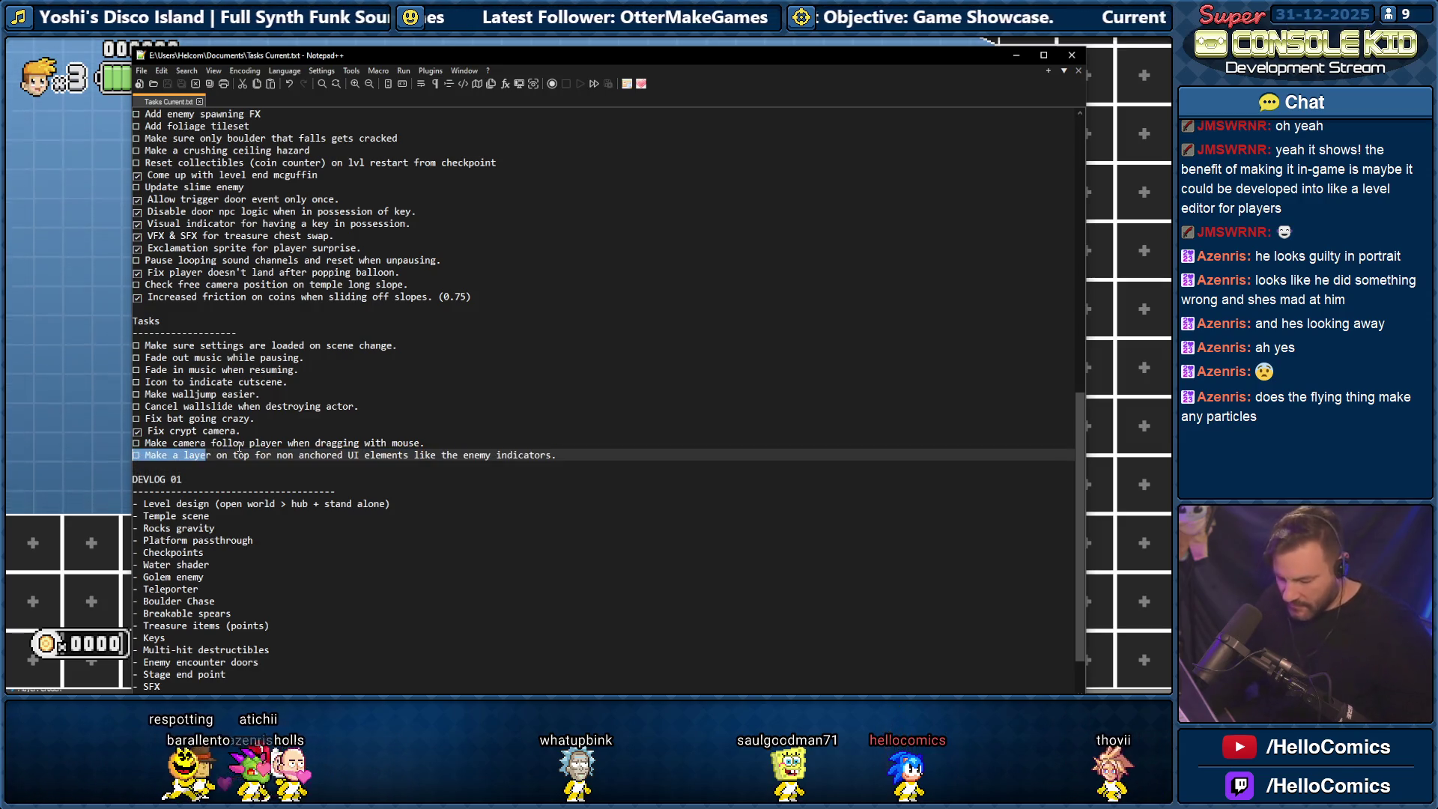
pyautogui.press('Return')
pyautogui.write('☐ Make a laye')
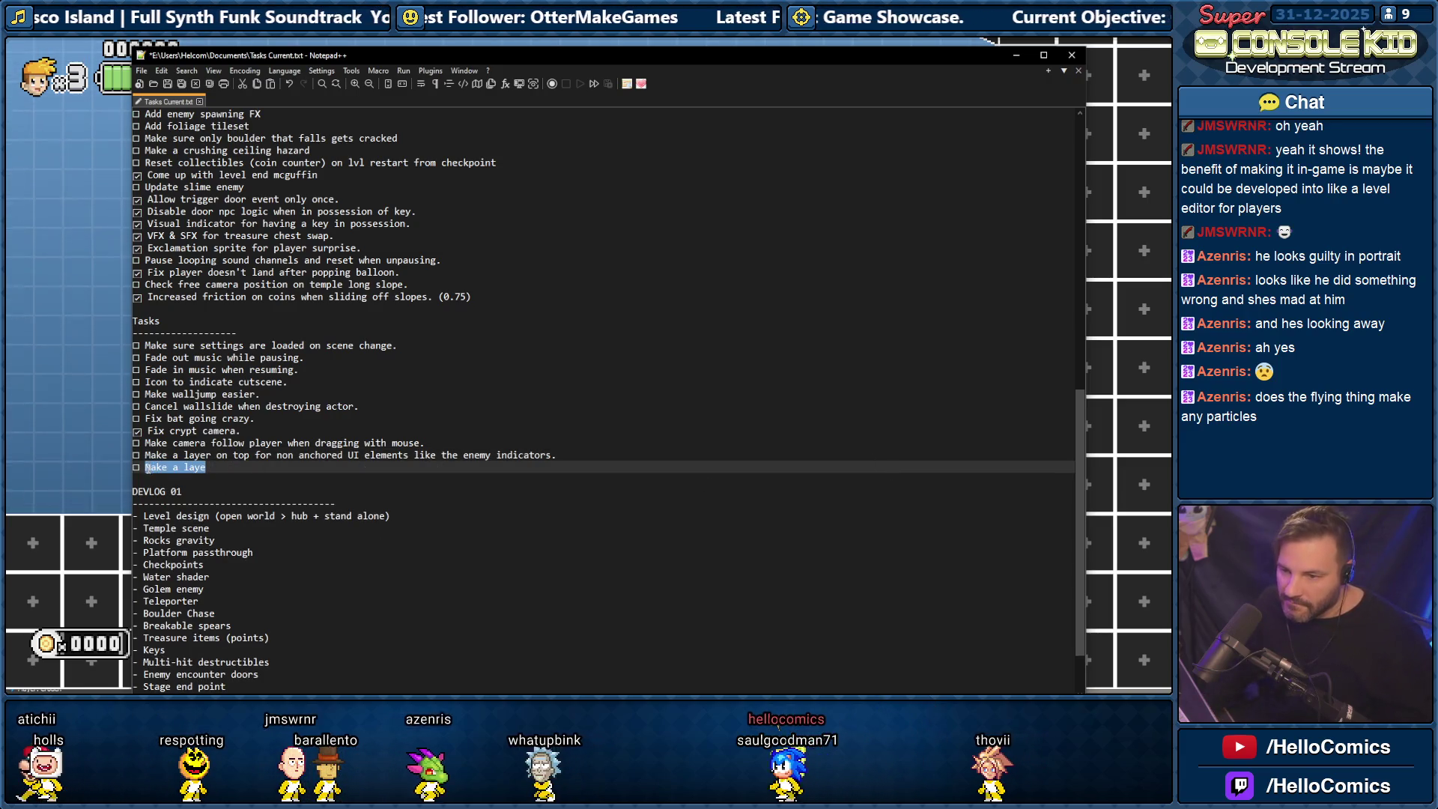
pyautogui.write('ve the enemy ind')
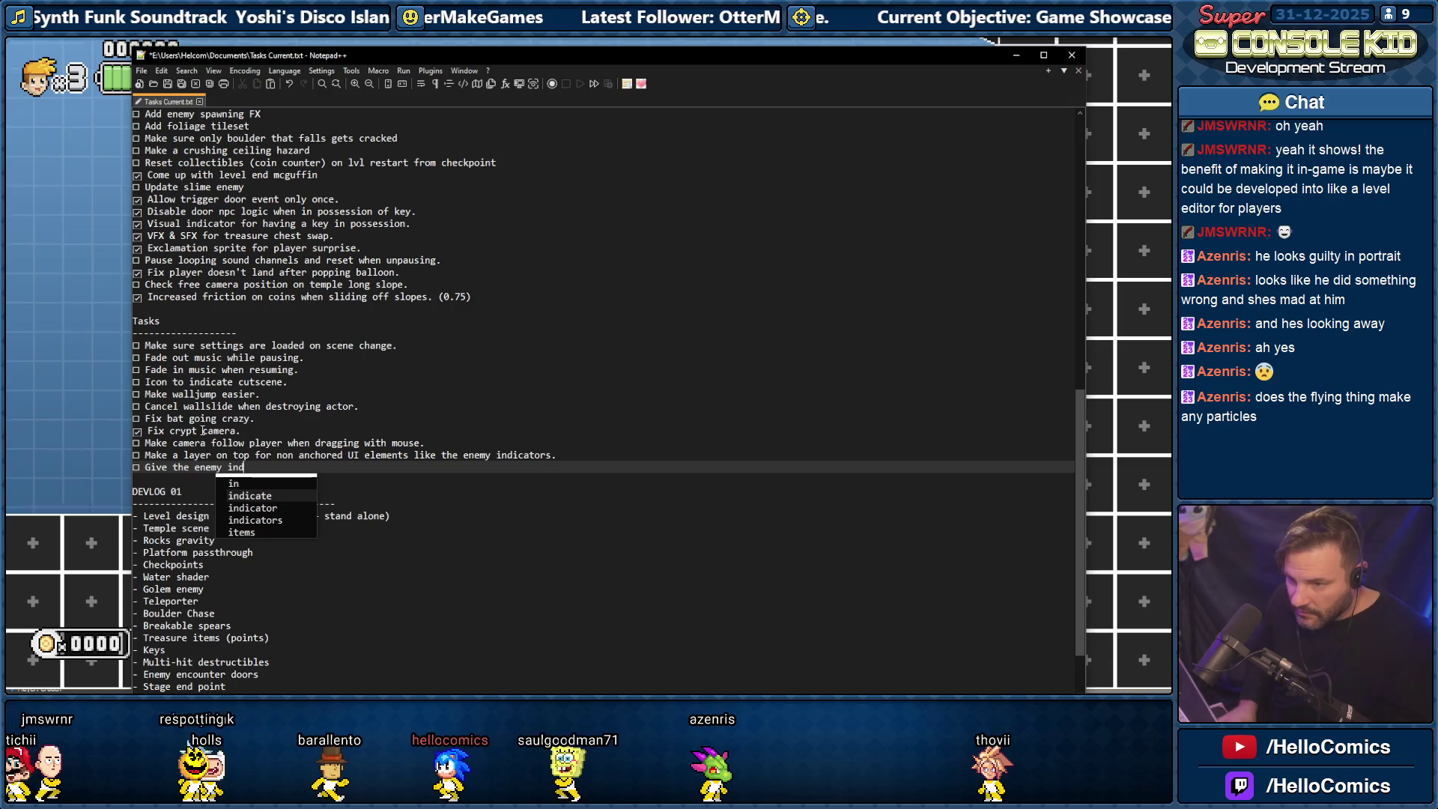
pyautogui.write('icator ')
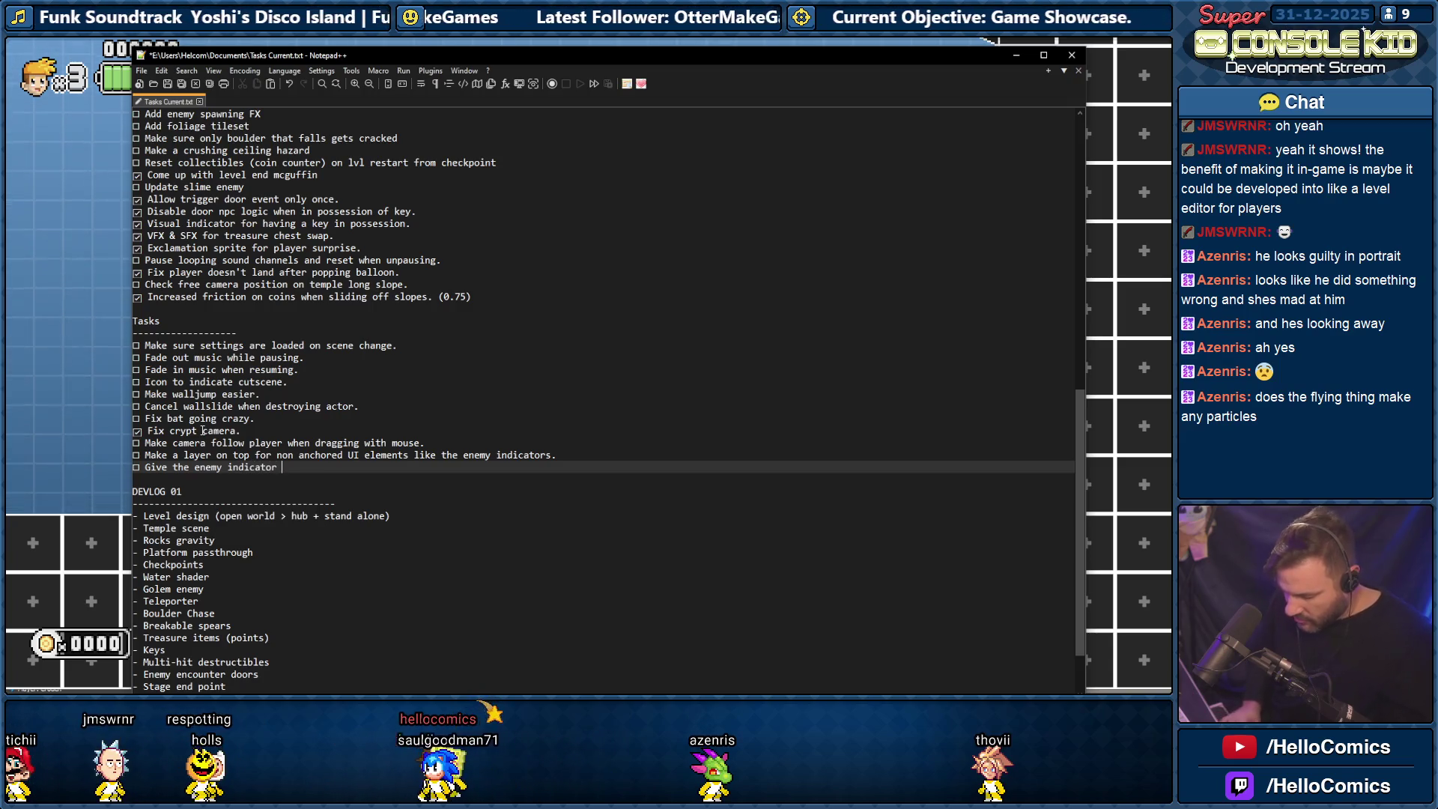
pyautogui.write('a 1 screen h')
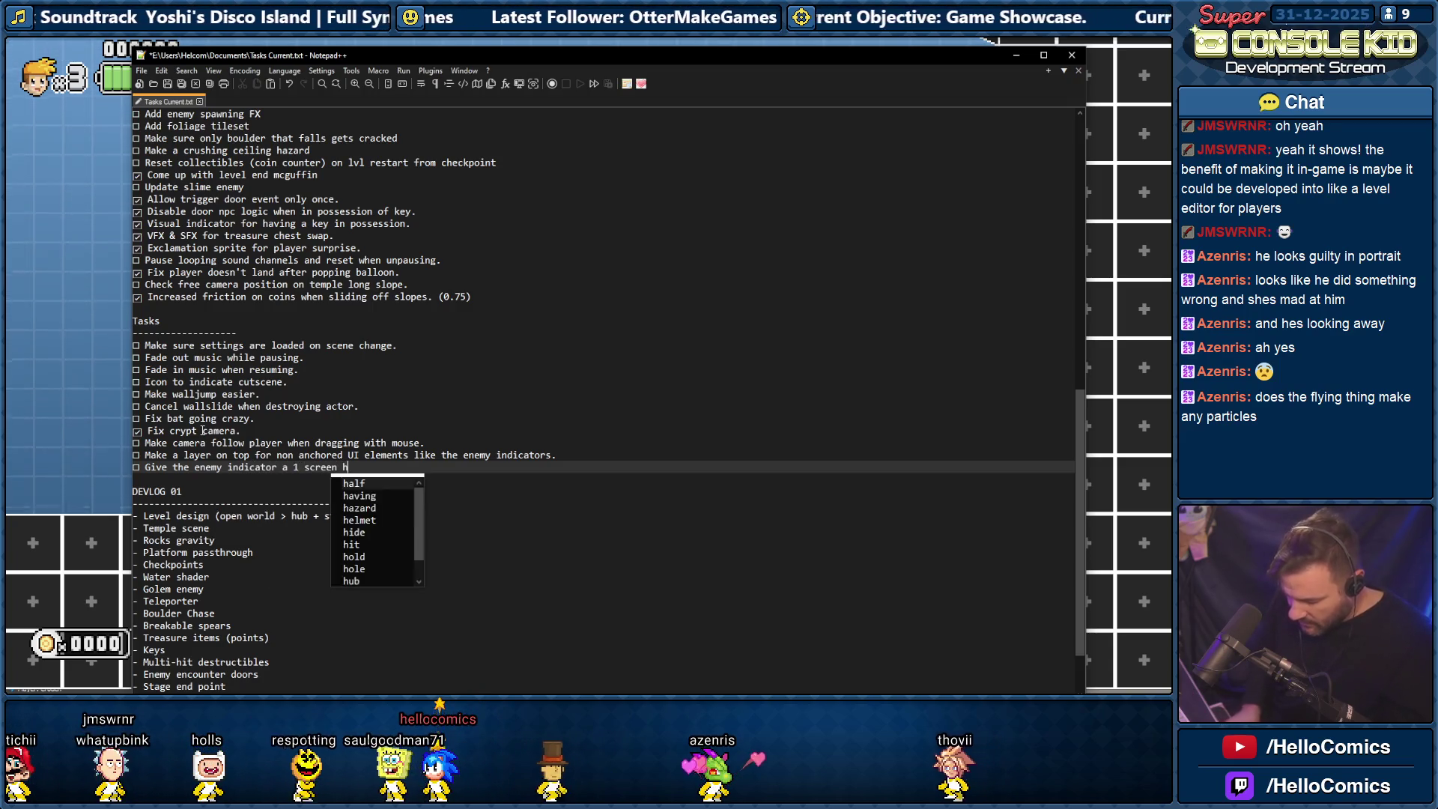
pyautogui.write('ei limit.')
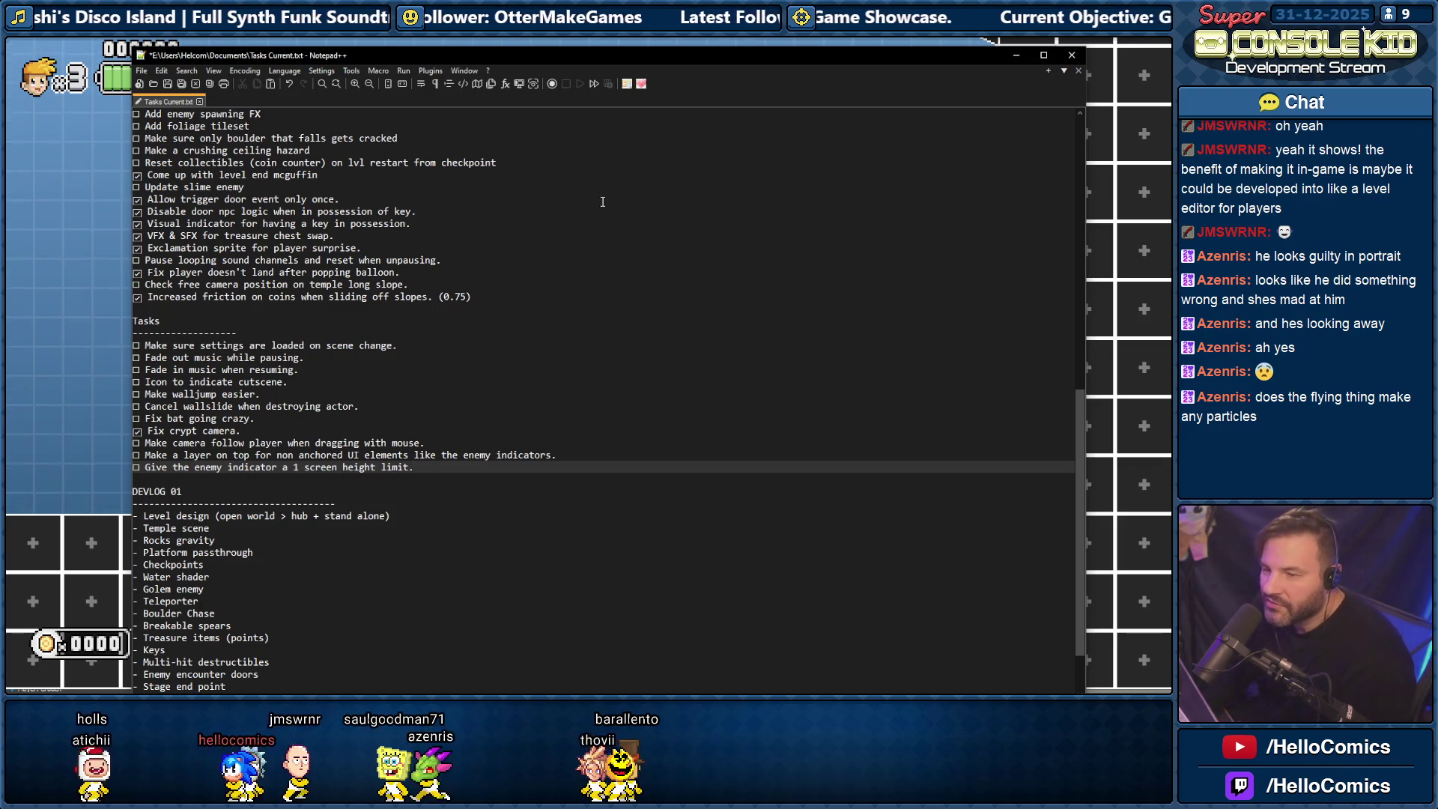
# Jetpack around the pit and crab room, then exit the test to the Sound Manager Logic editor.
pyautogui.click(1015, 57)
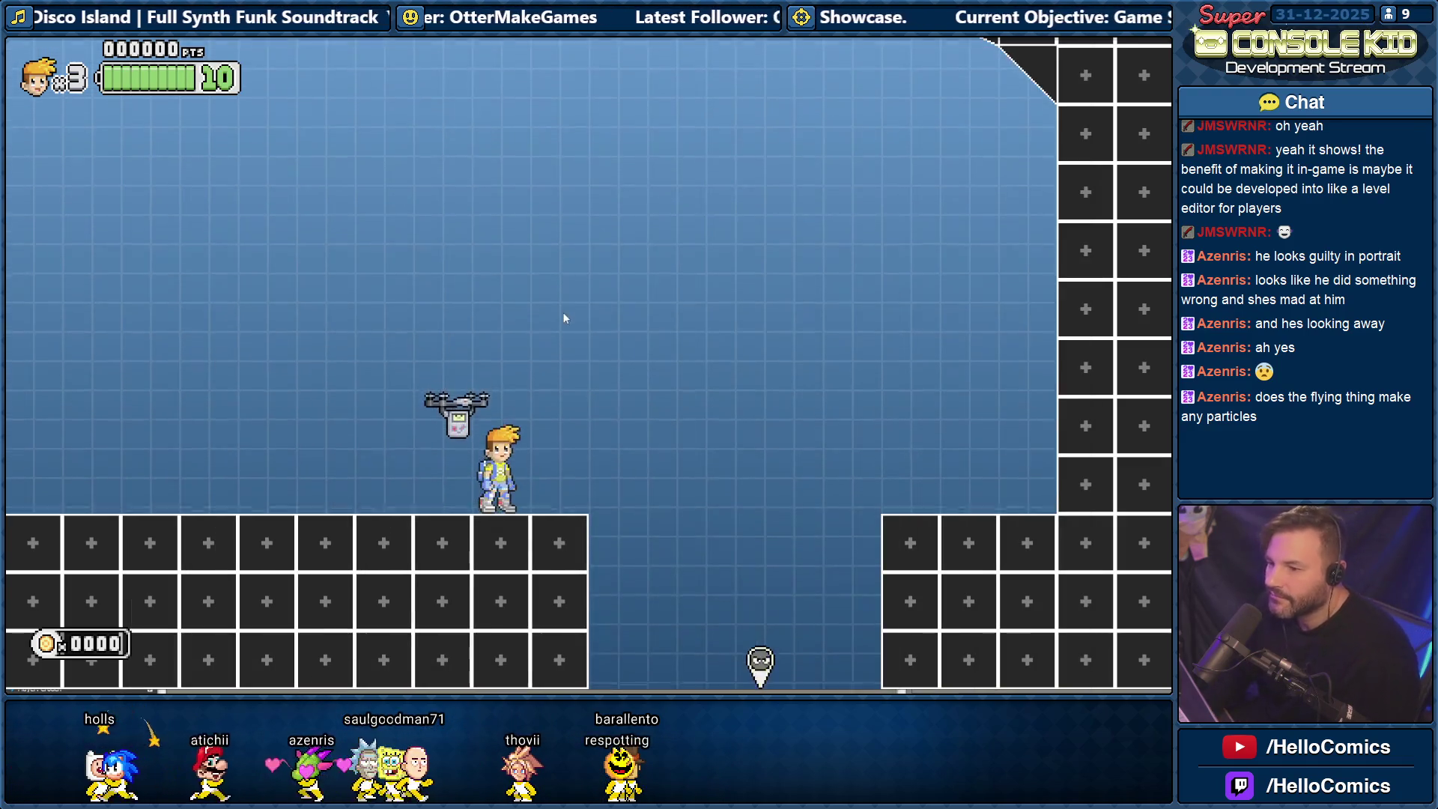
pyautogui.press('Right')
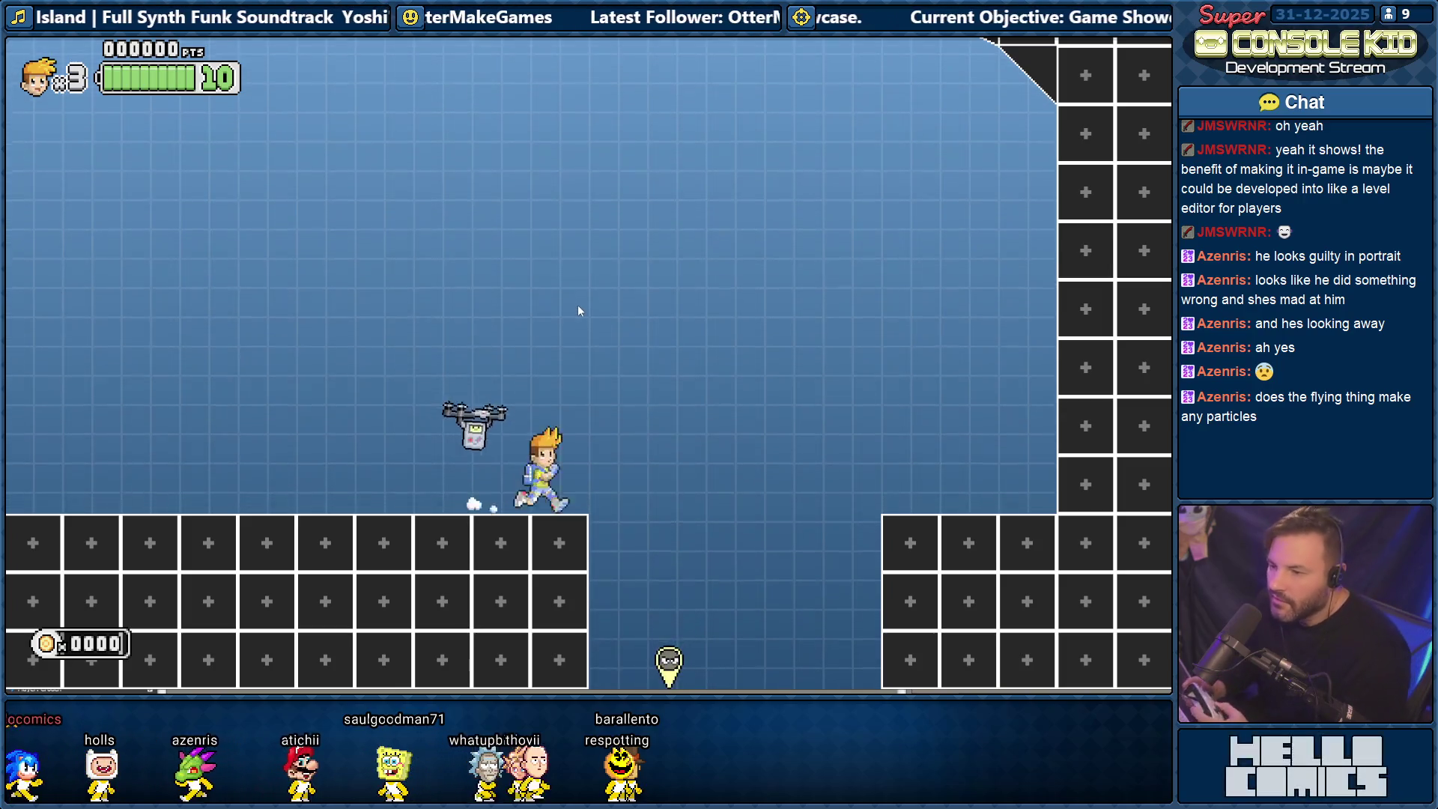
pyautogui.press('space')
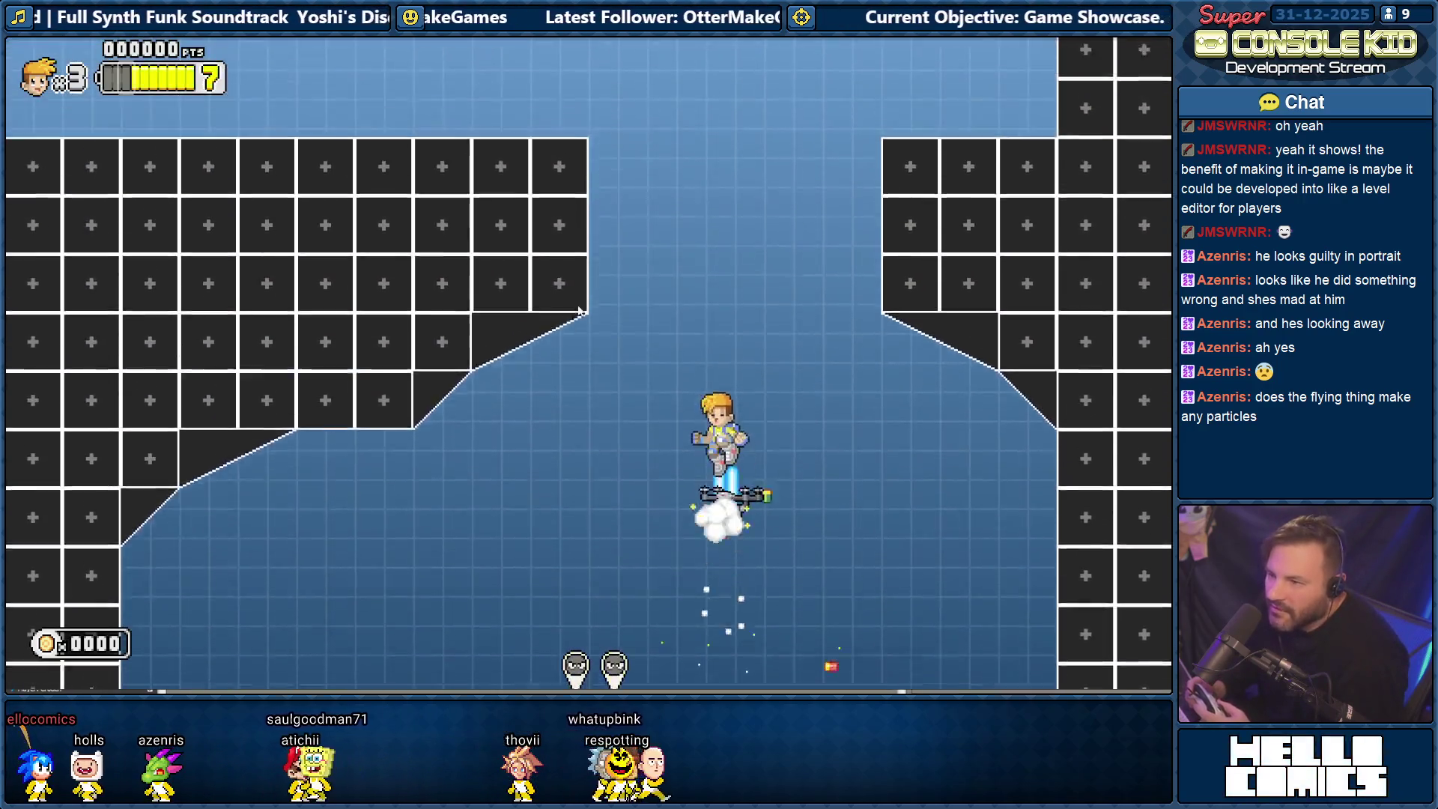
pyautogui.press('Left')
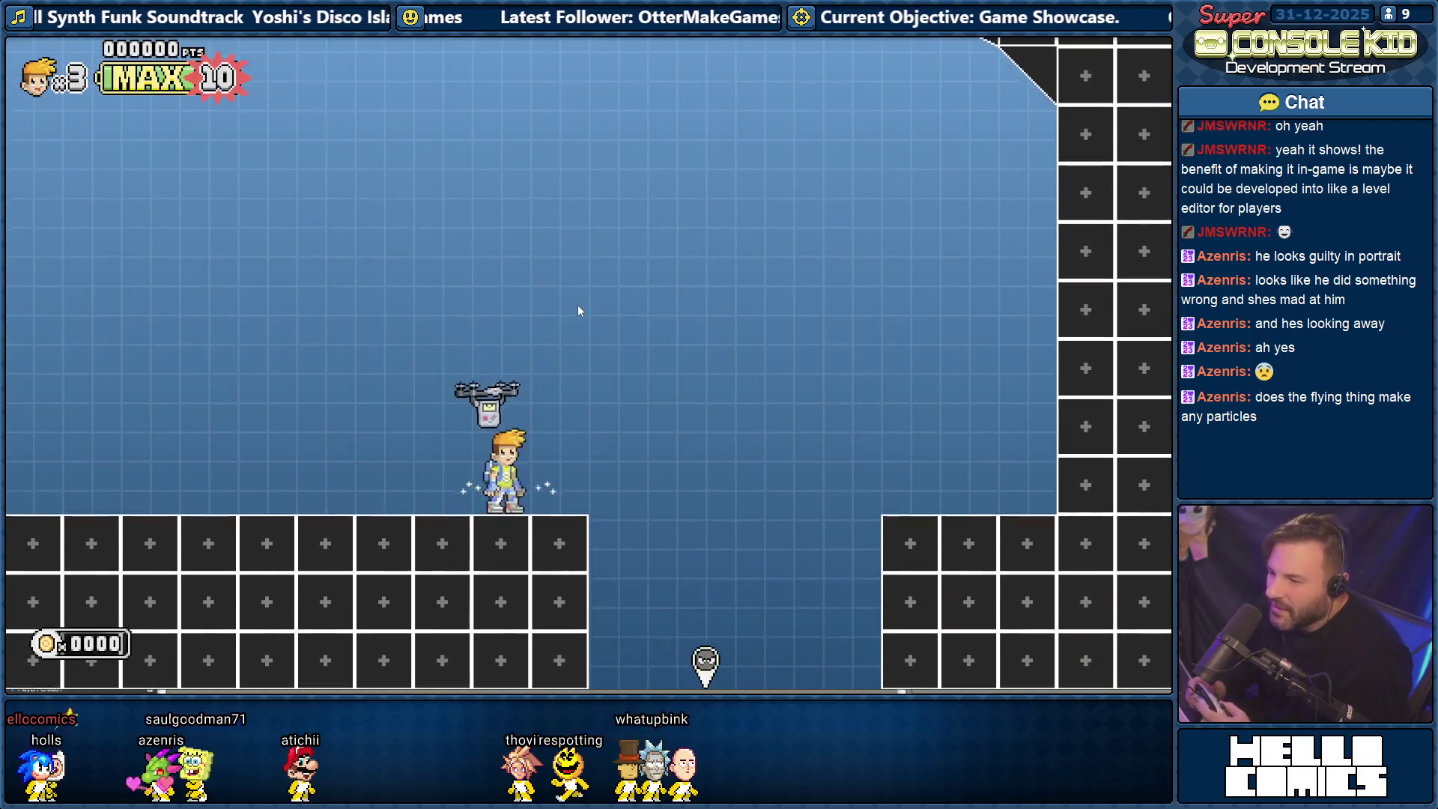
pyautogui.press('Right')
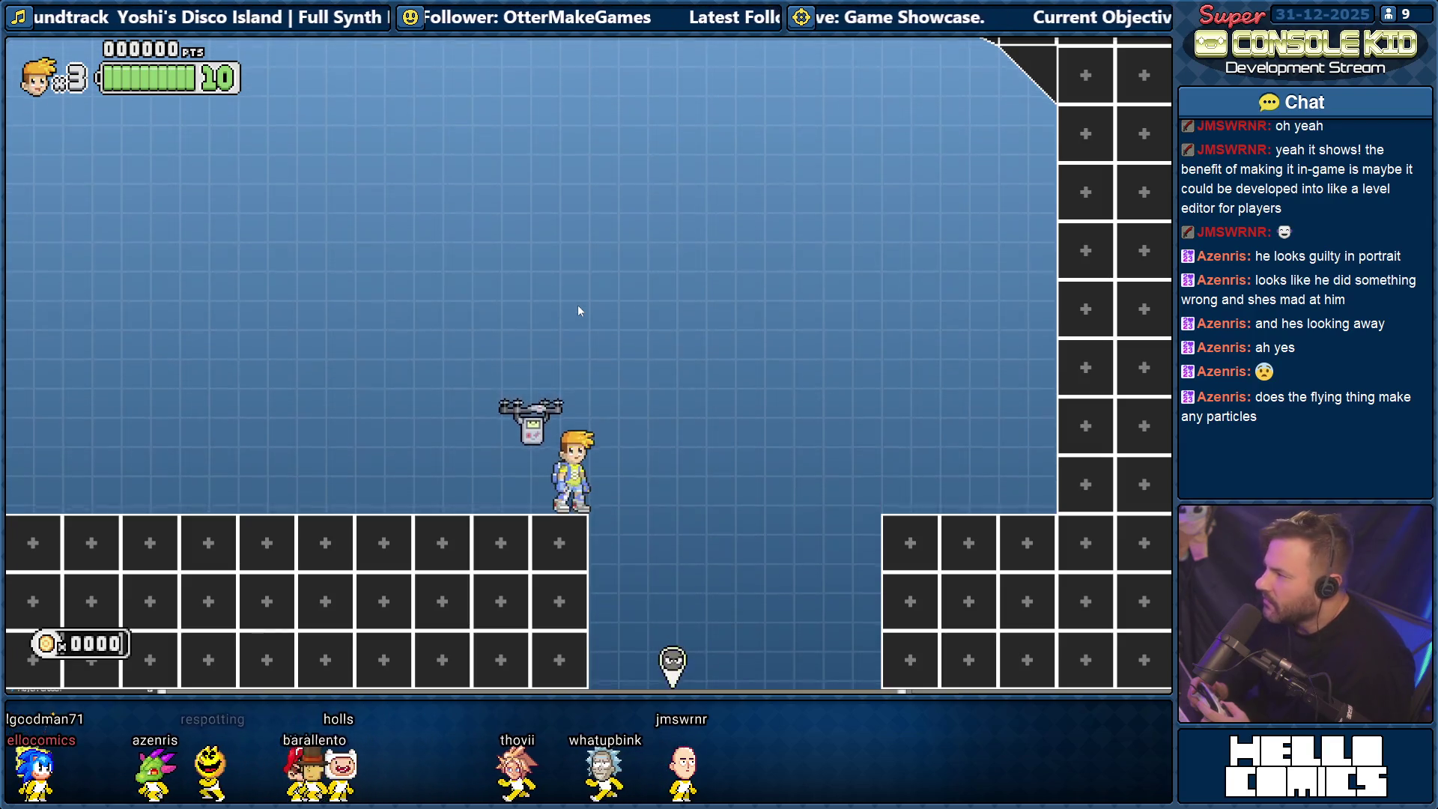
pyautogui.press('Right')
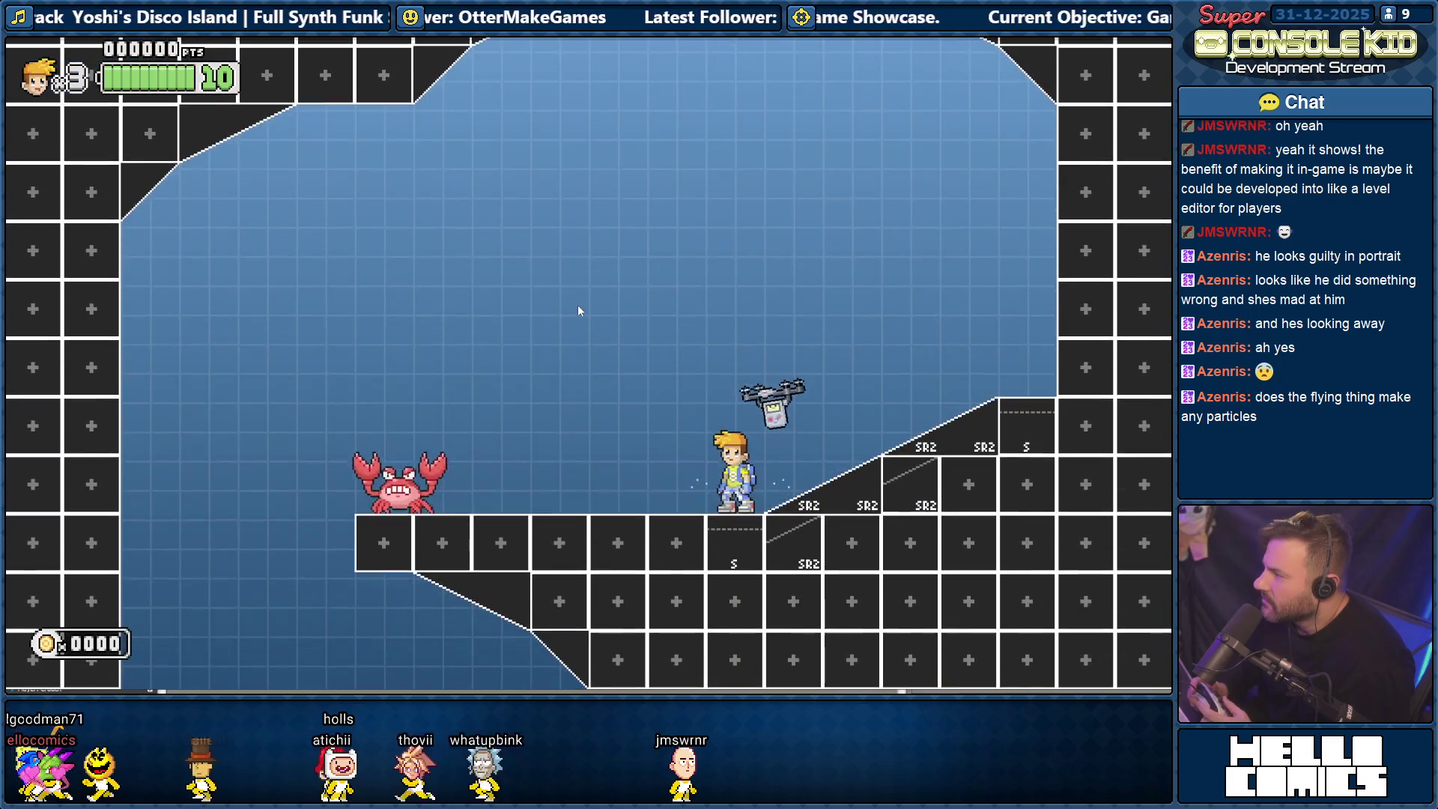
pyautogui.press('space')
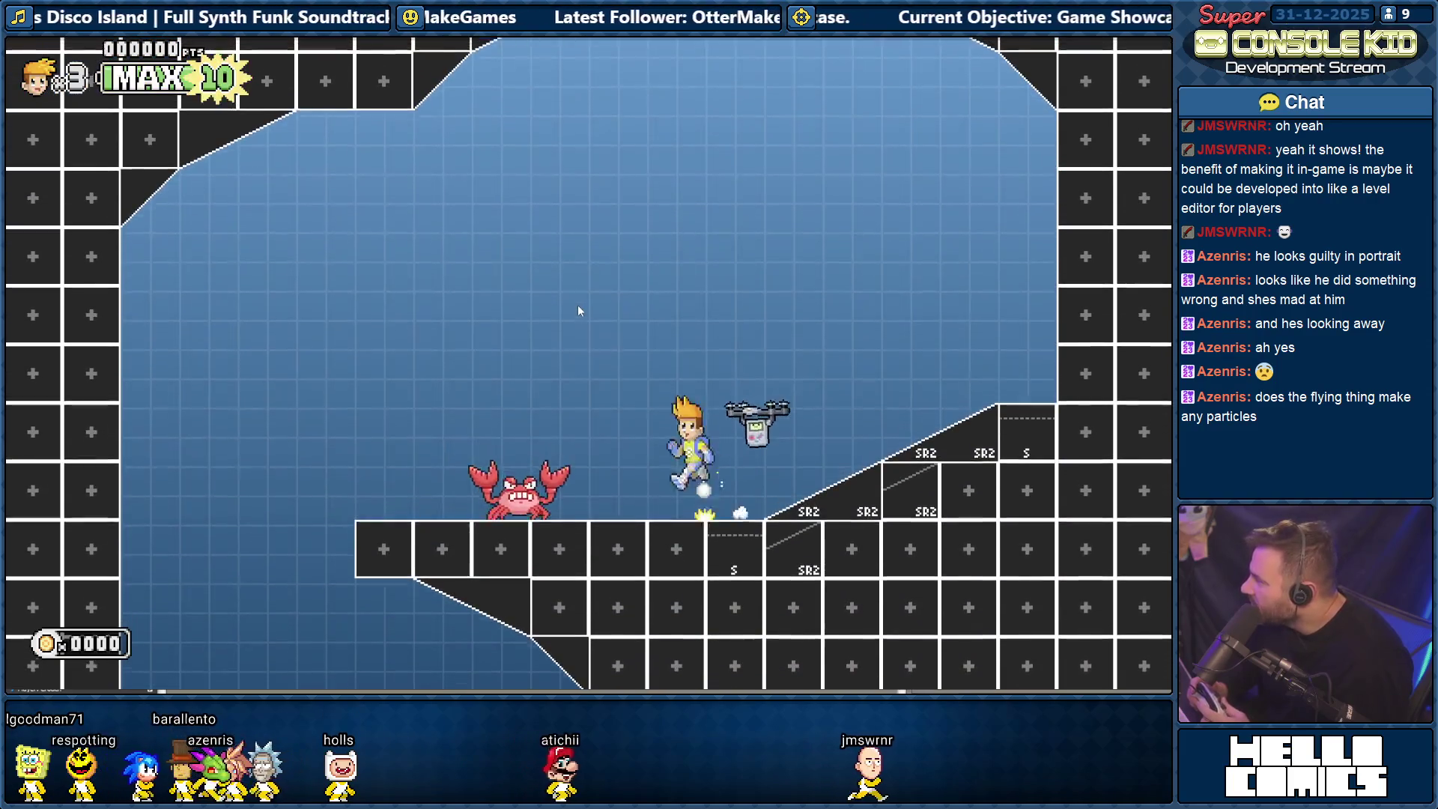
pyautogui.press('space')
pyautogui.press('space')
pyautogui.press('space')
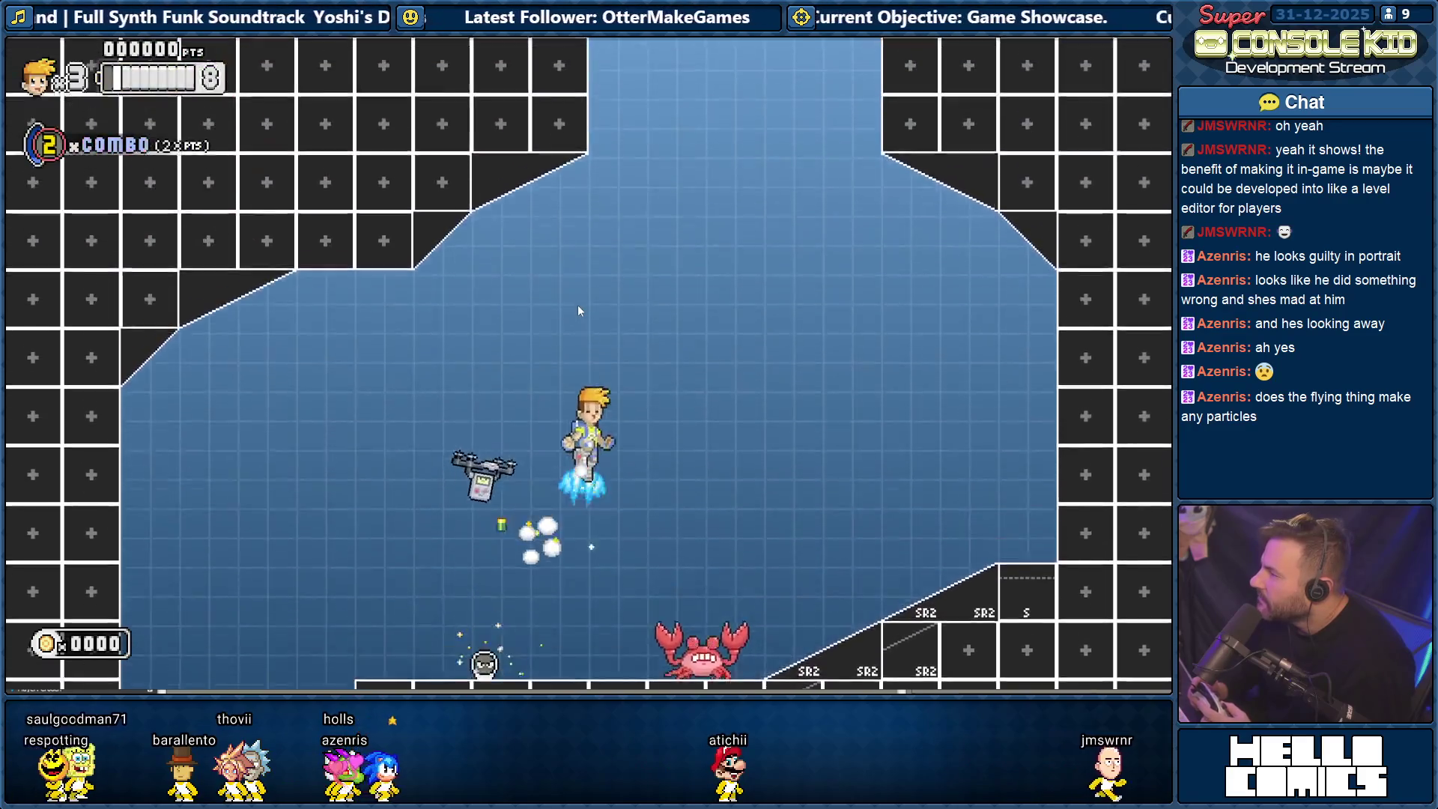
pyautogui.press('Left')
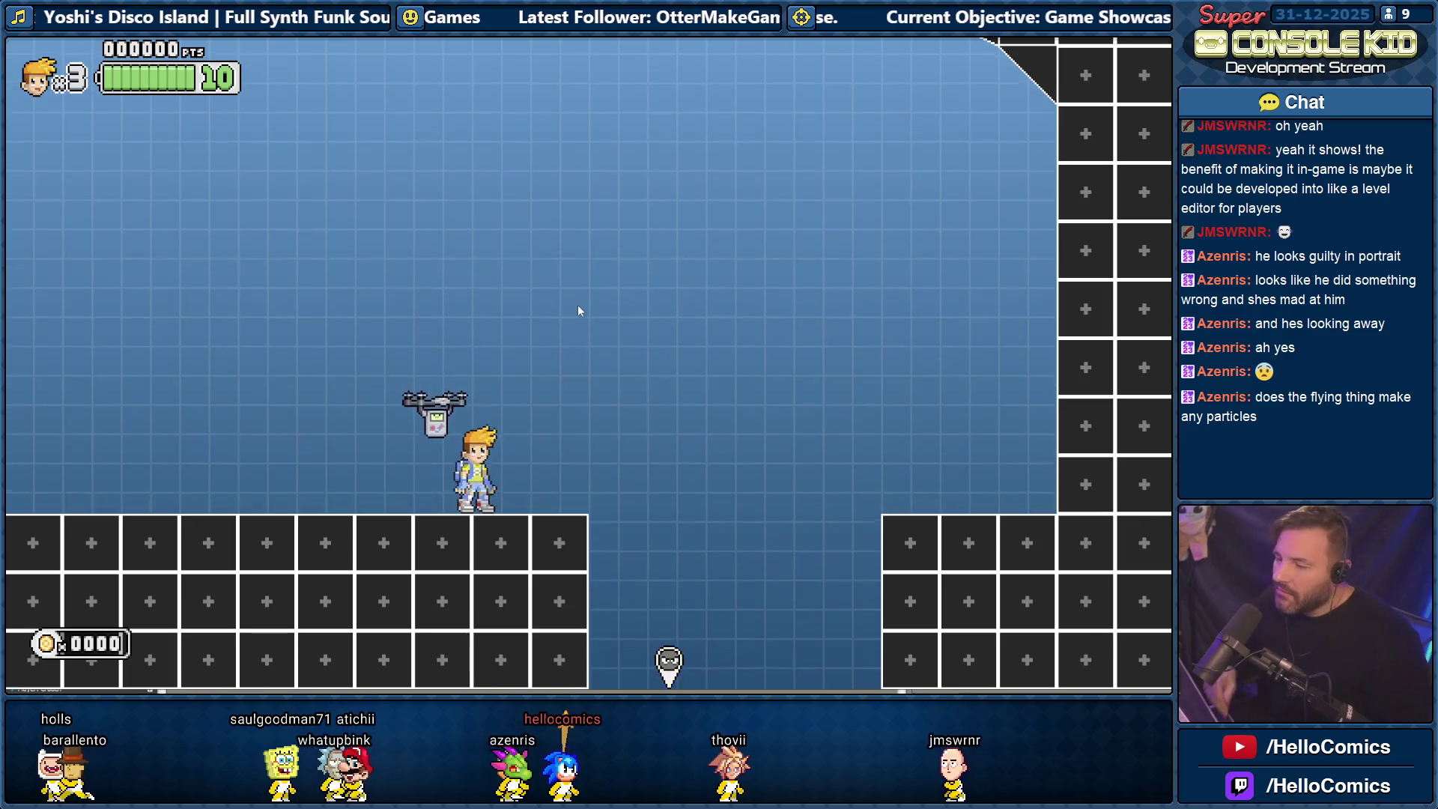
pyautogui.hotkey('alt', 'Tab')
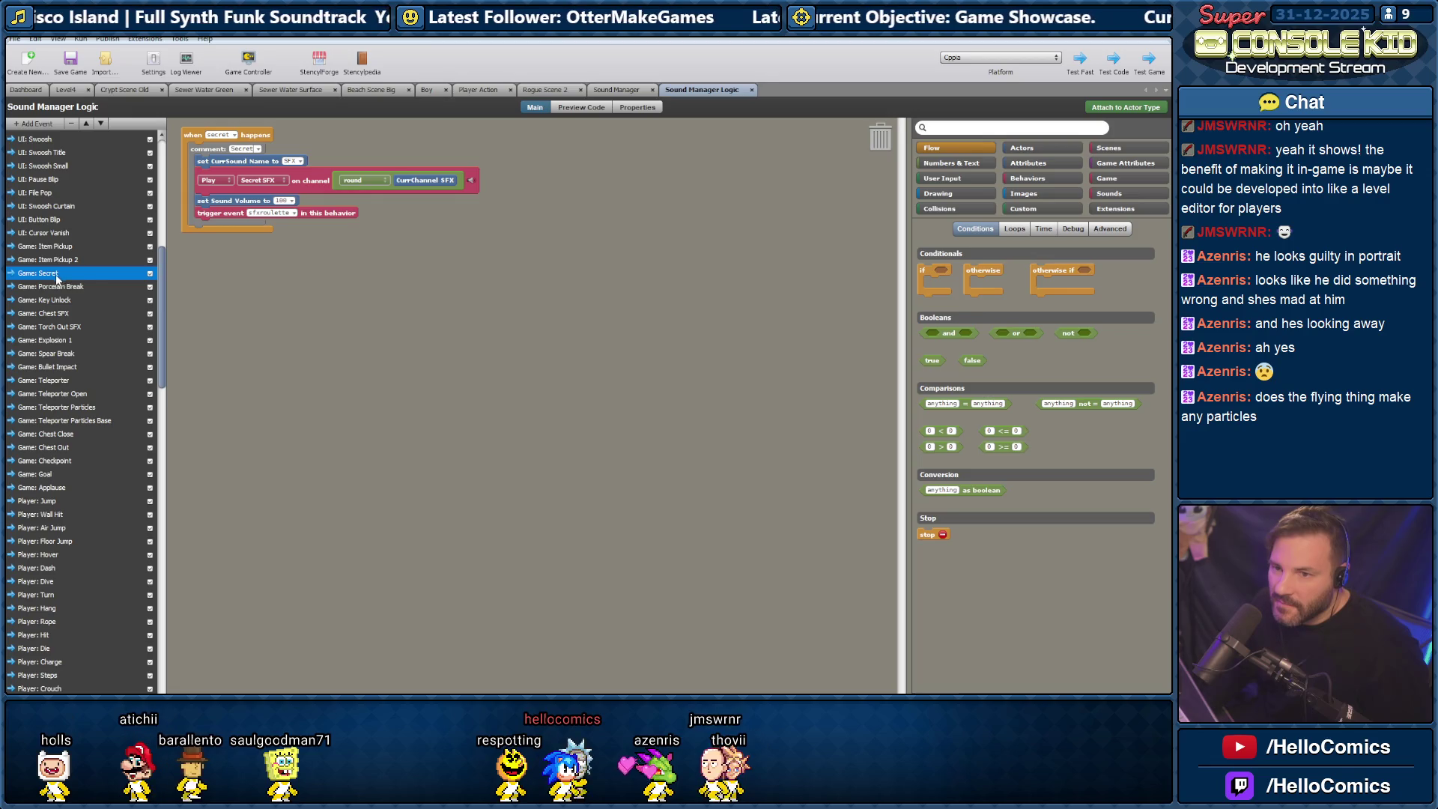
# Change the last task's 1/2 screen height limit to 1.5 and minimize the notes.
pyautogui.hotkey('alt', 'Tab')
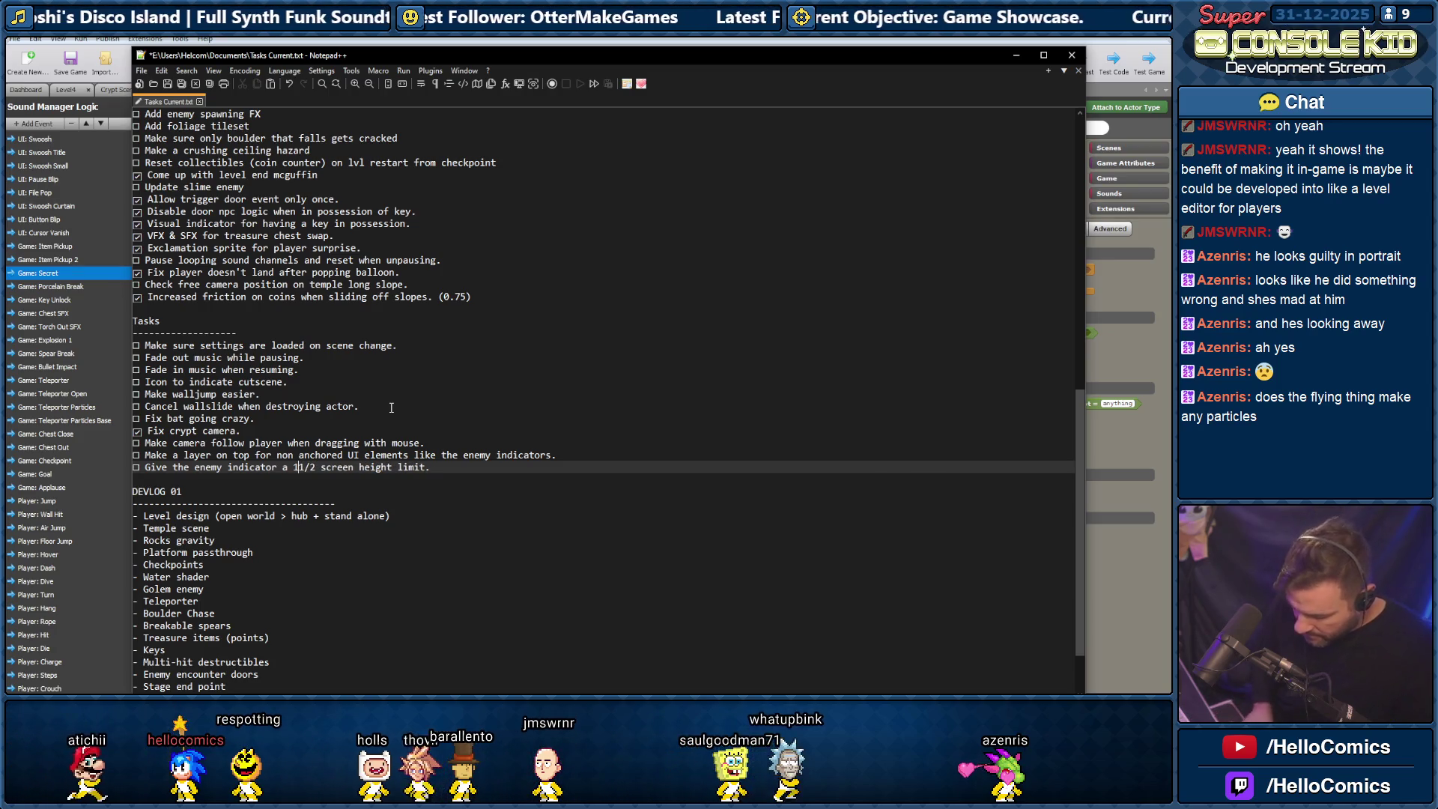
pyautogui.write('.1')
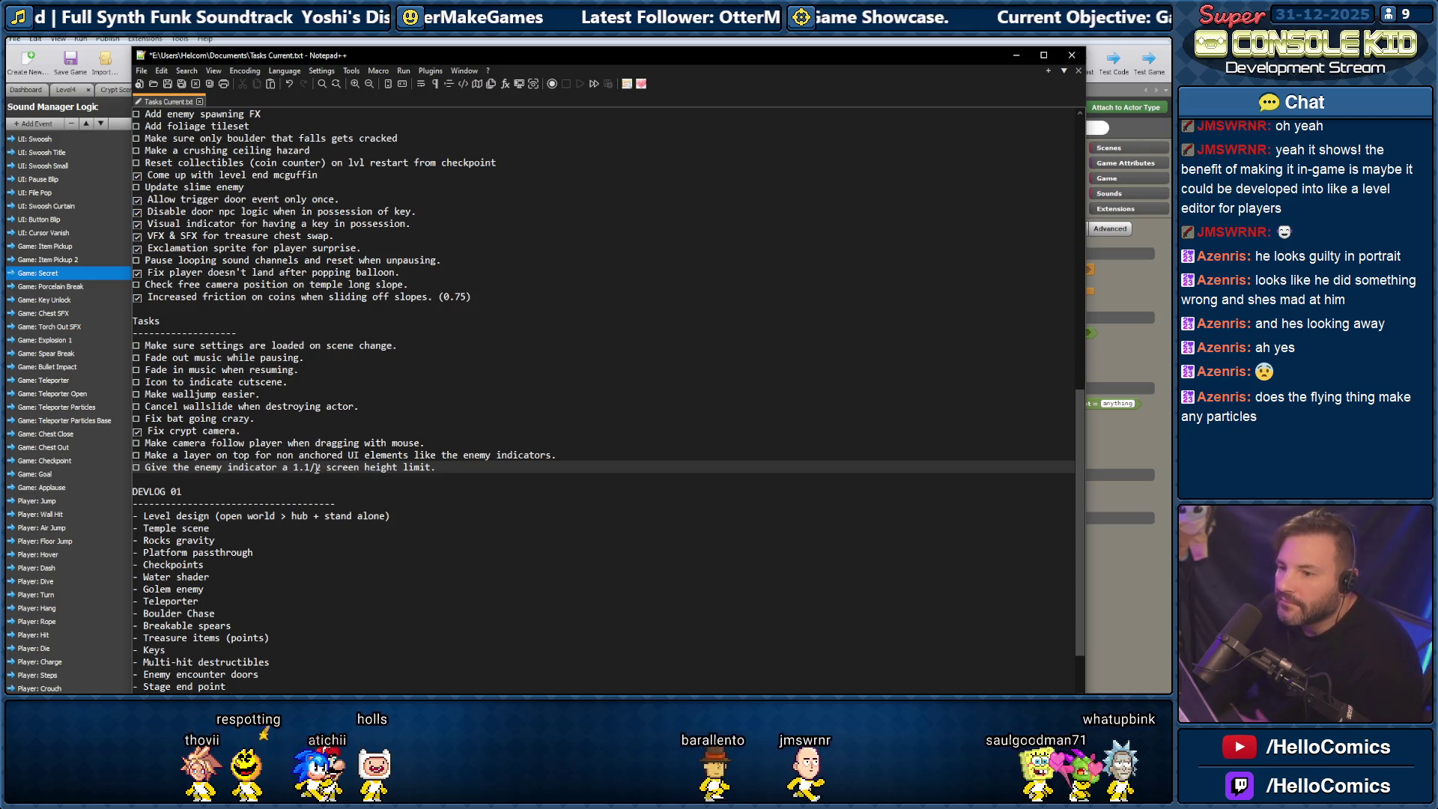
pyautogui.press('Delete')
pyautogui.press('Delete')
pyautogui.press('Delete')
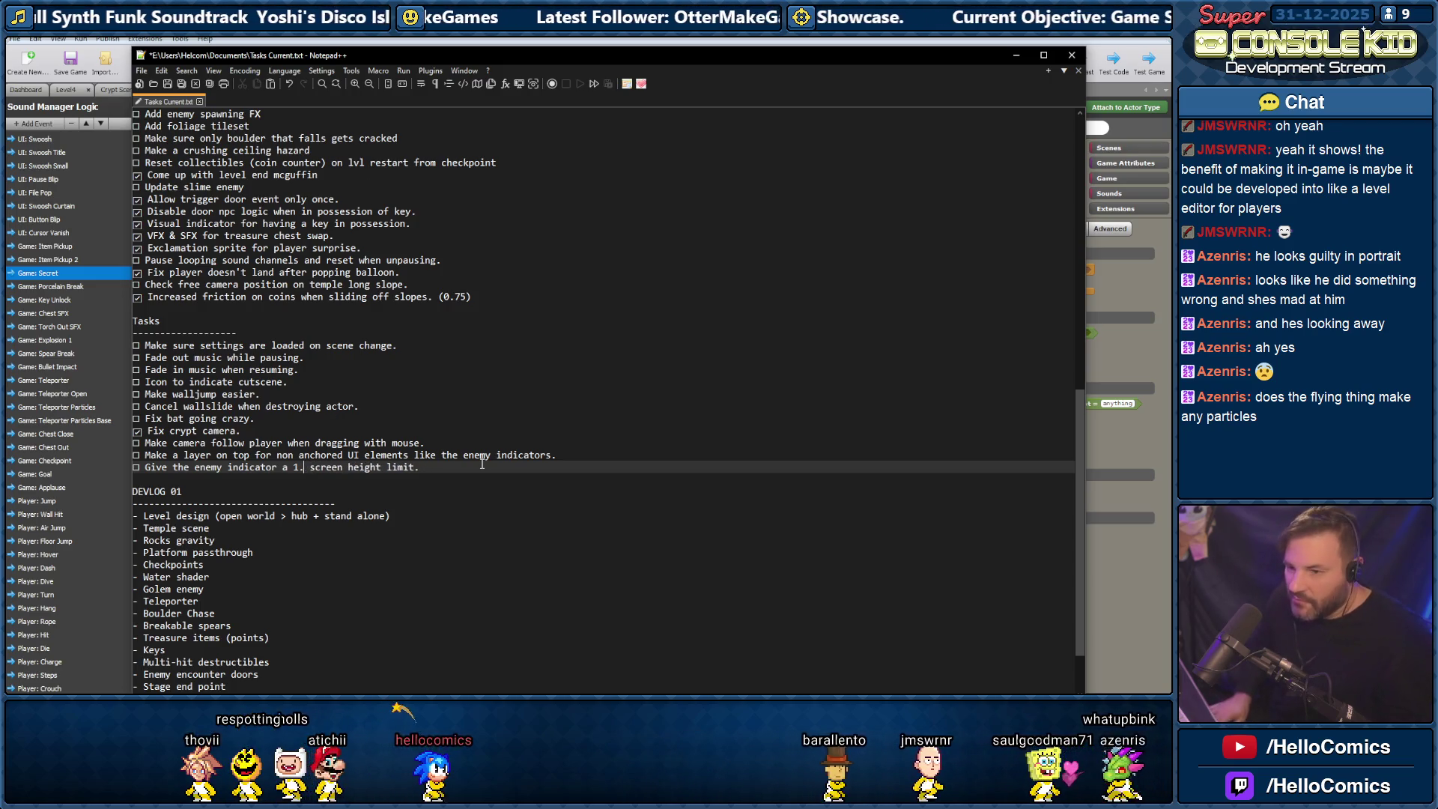
pyautogui.write('5')
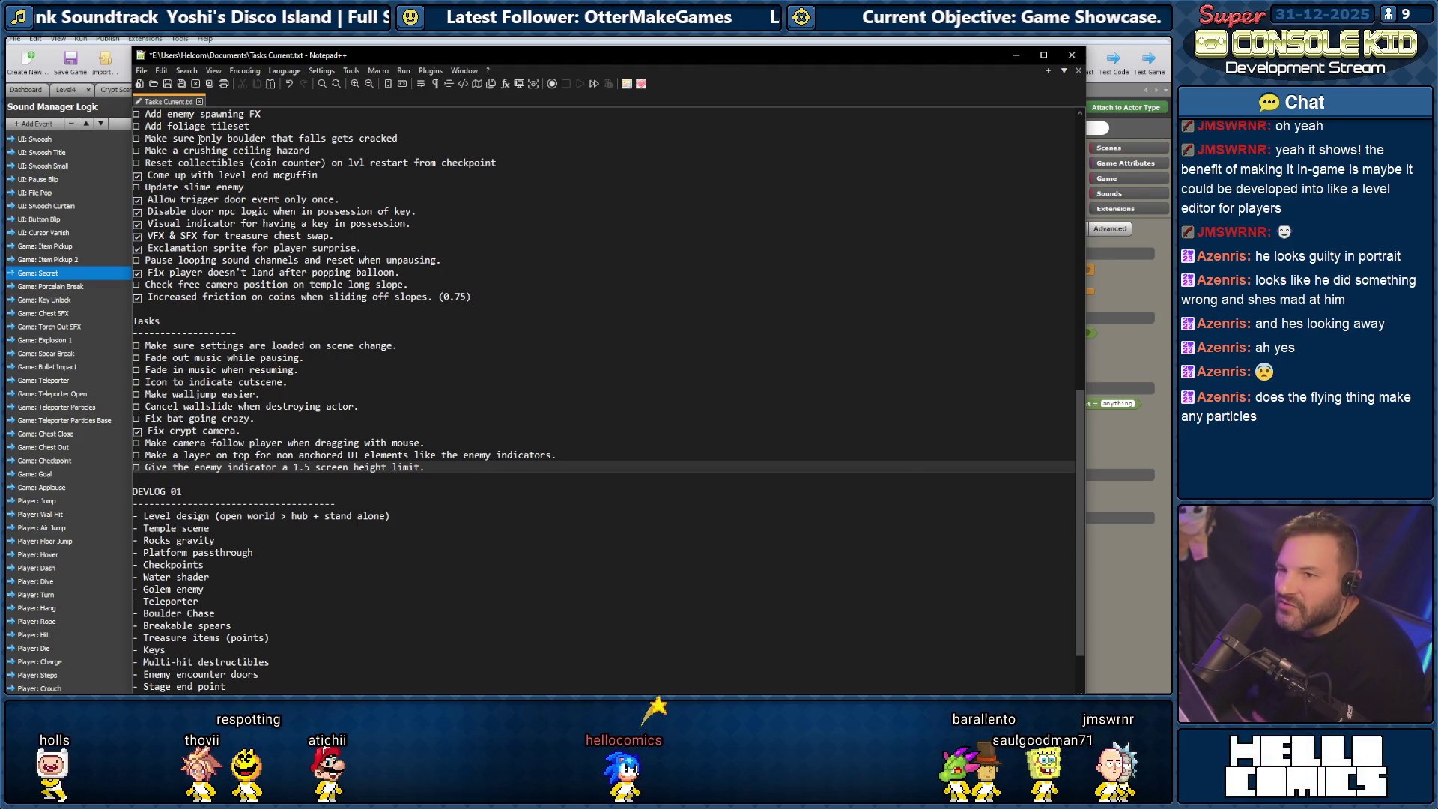
pyautogui.click(1015, 56)
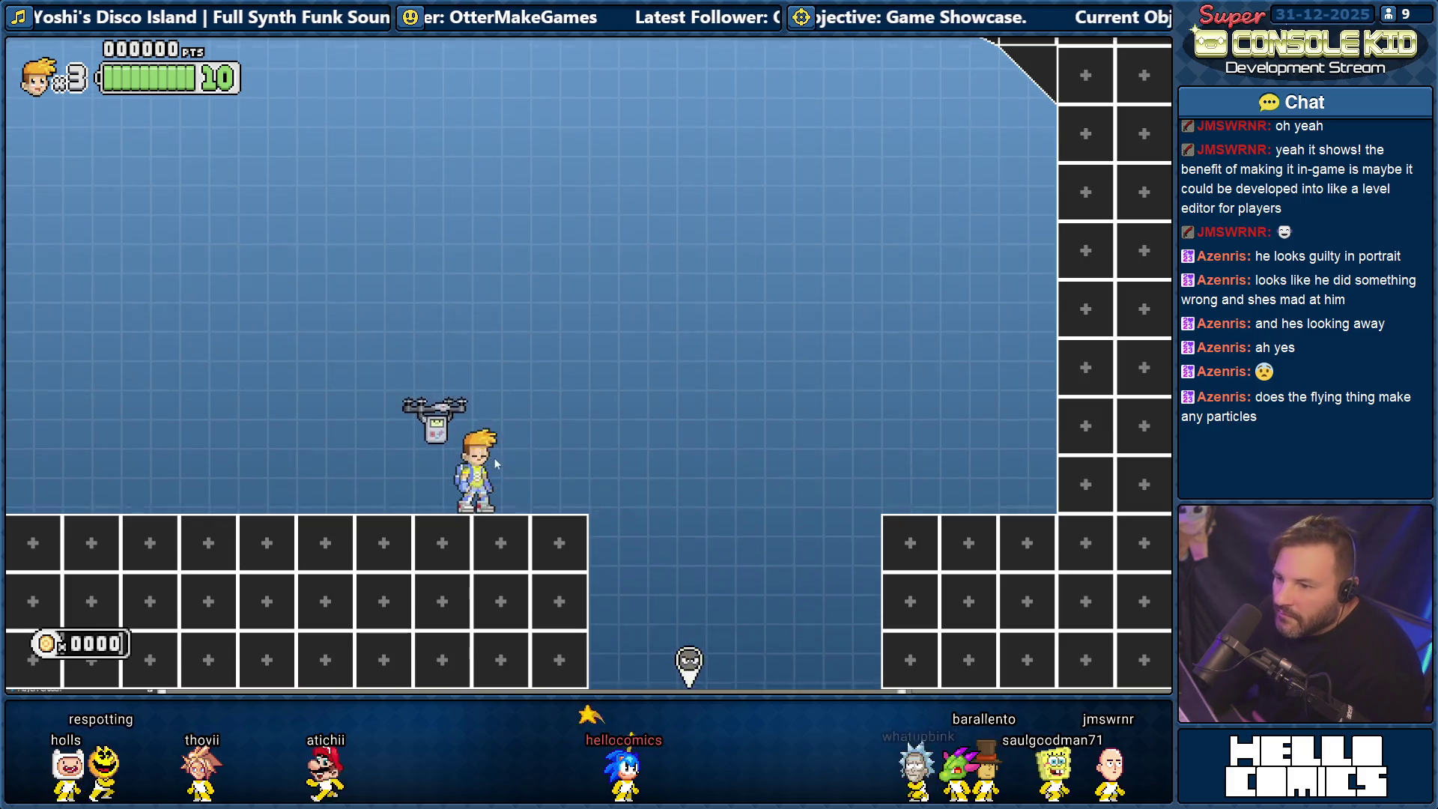
# Ride the drone, jetpack upward onto the lower platform, then pause with Escape to show Pocket M8.
pyautogui.press('Right')
pyautogui.press('Up')
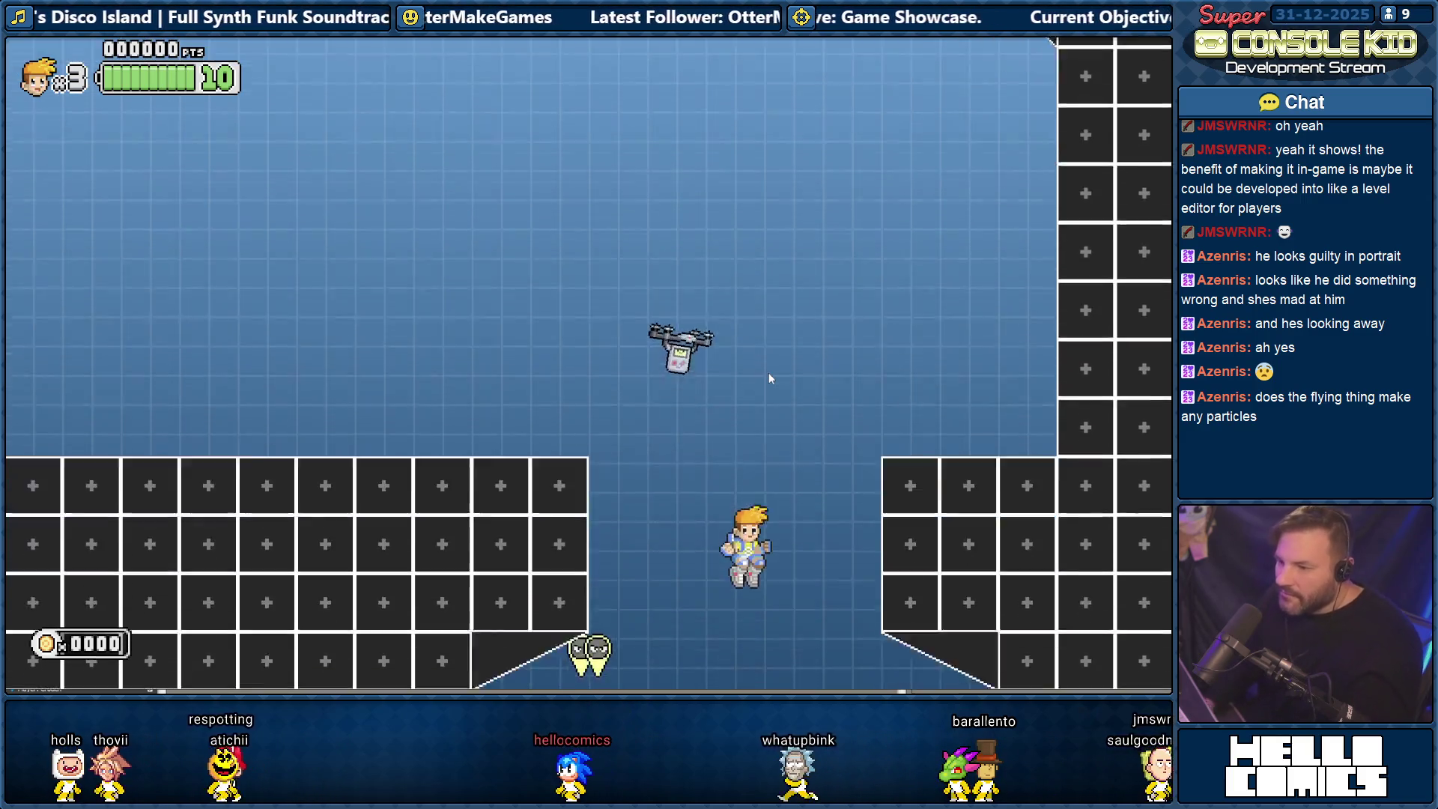
pyautogui.press('Left')
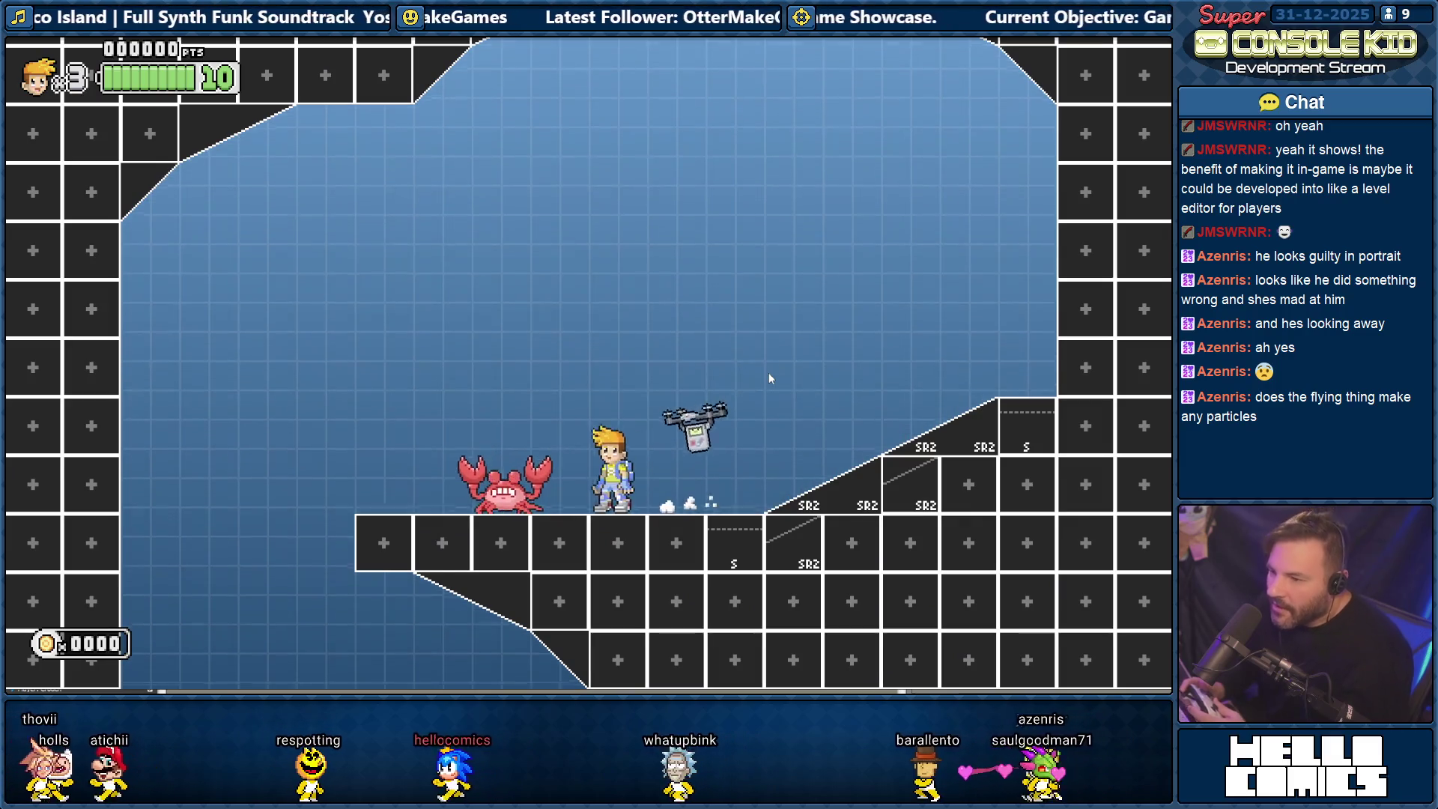
pyautogui.press('Up')
pyautogui.press('Down')
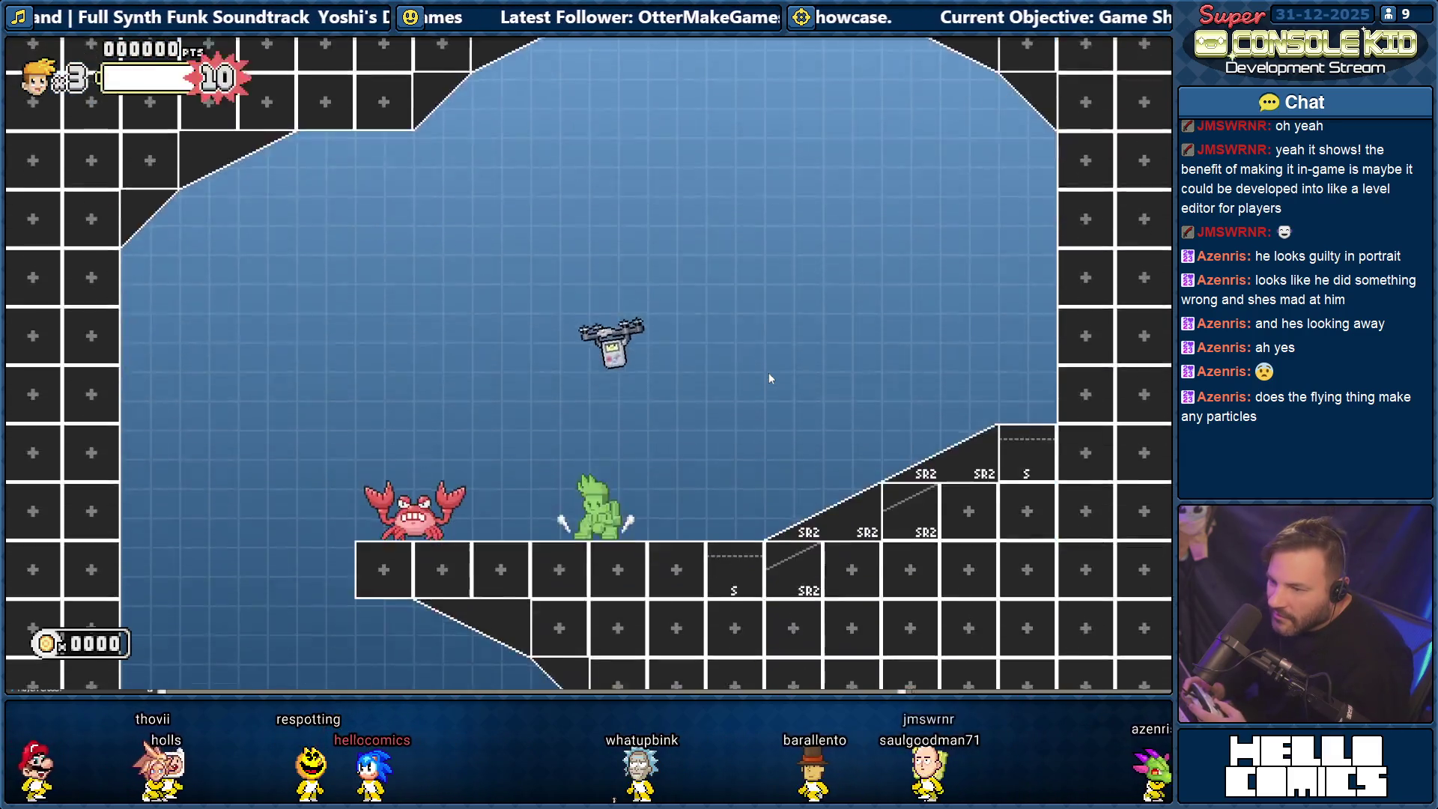
pyautogui.press('space')
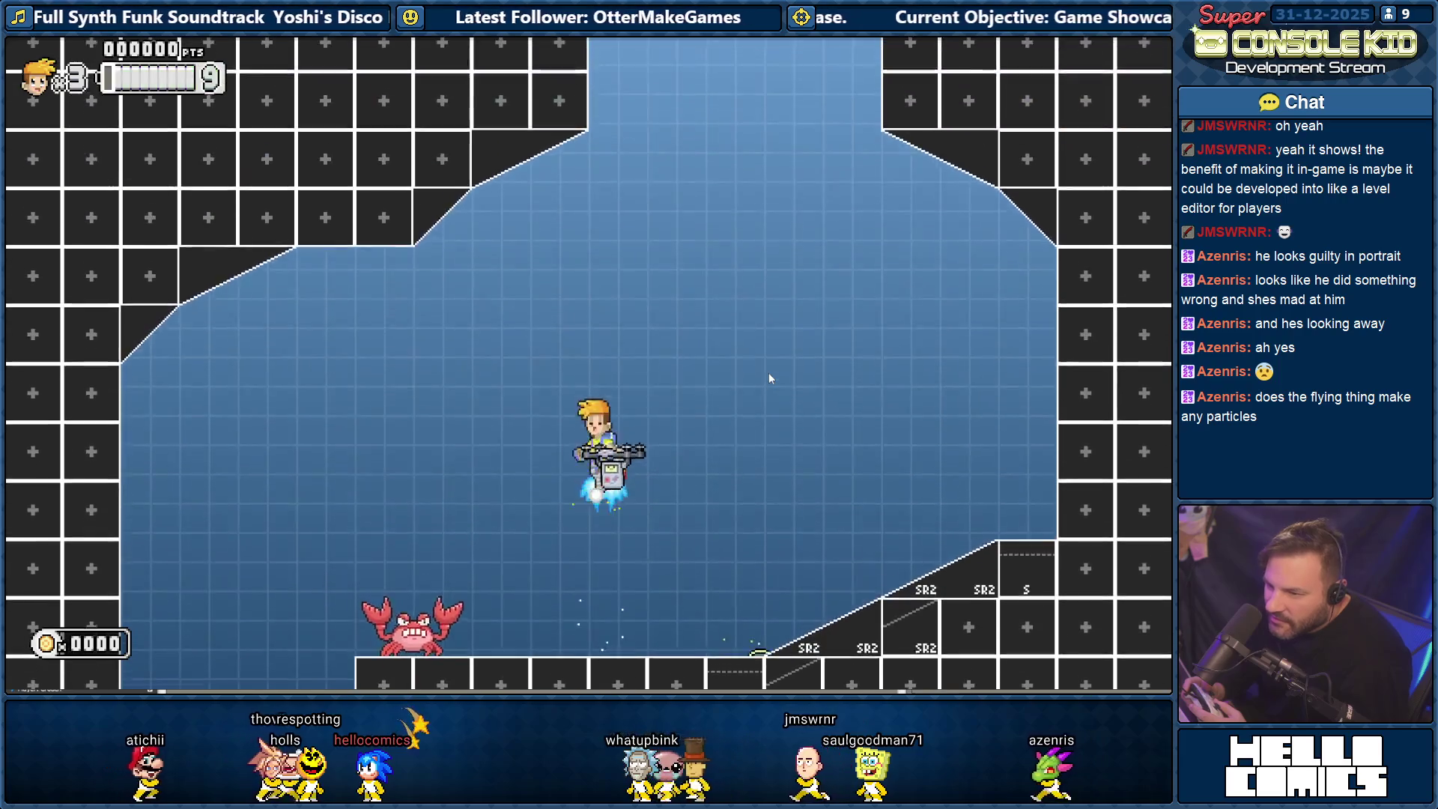
pyautogui.press('space')
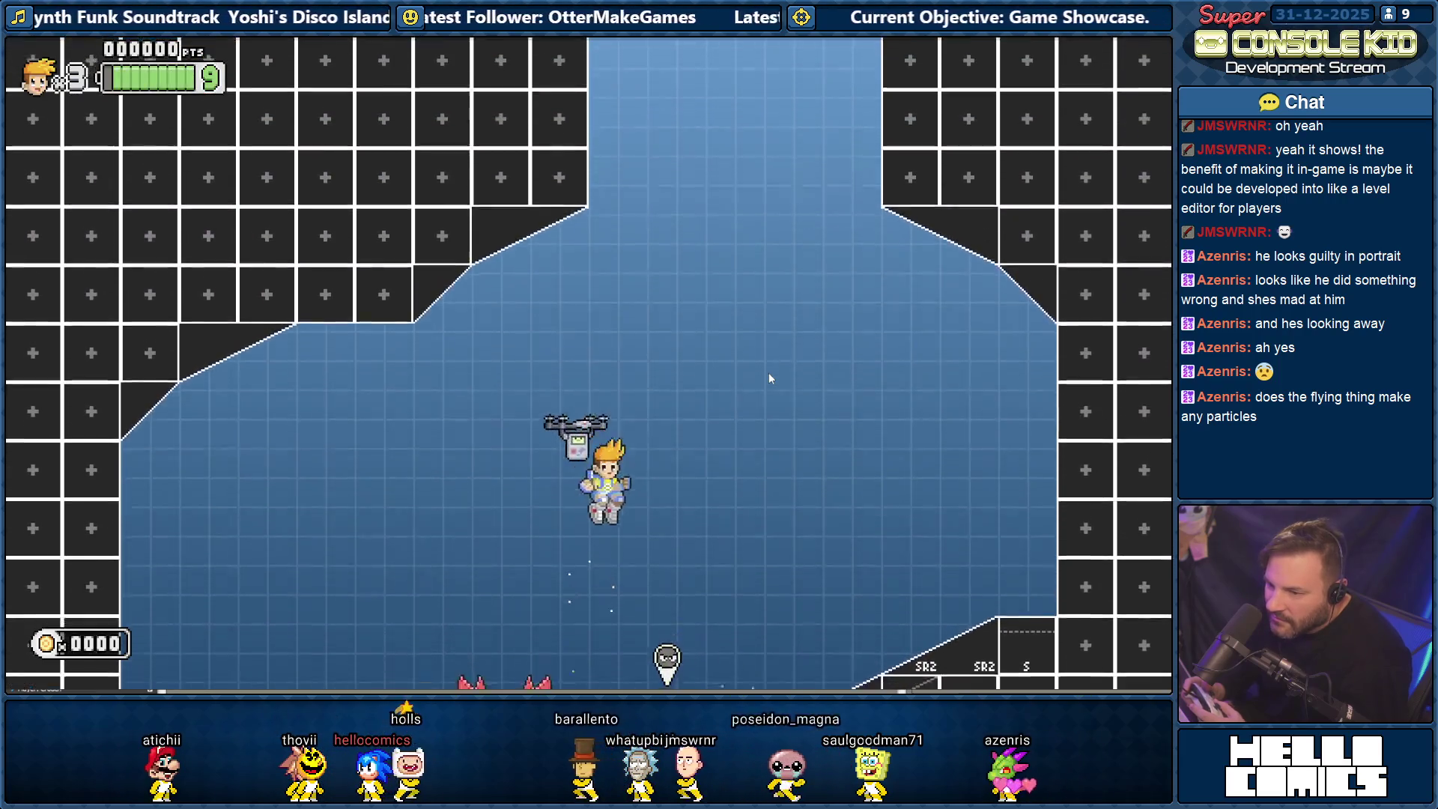
pyautogui.press('space')
pyautogui.press('Left')
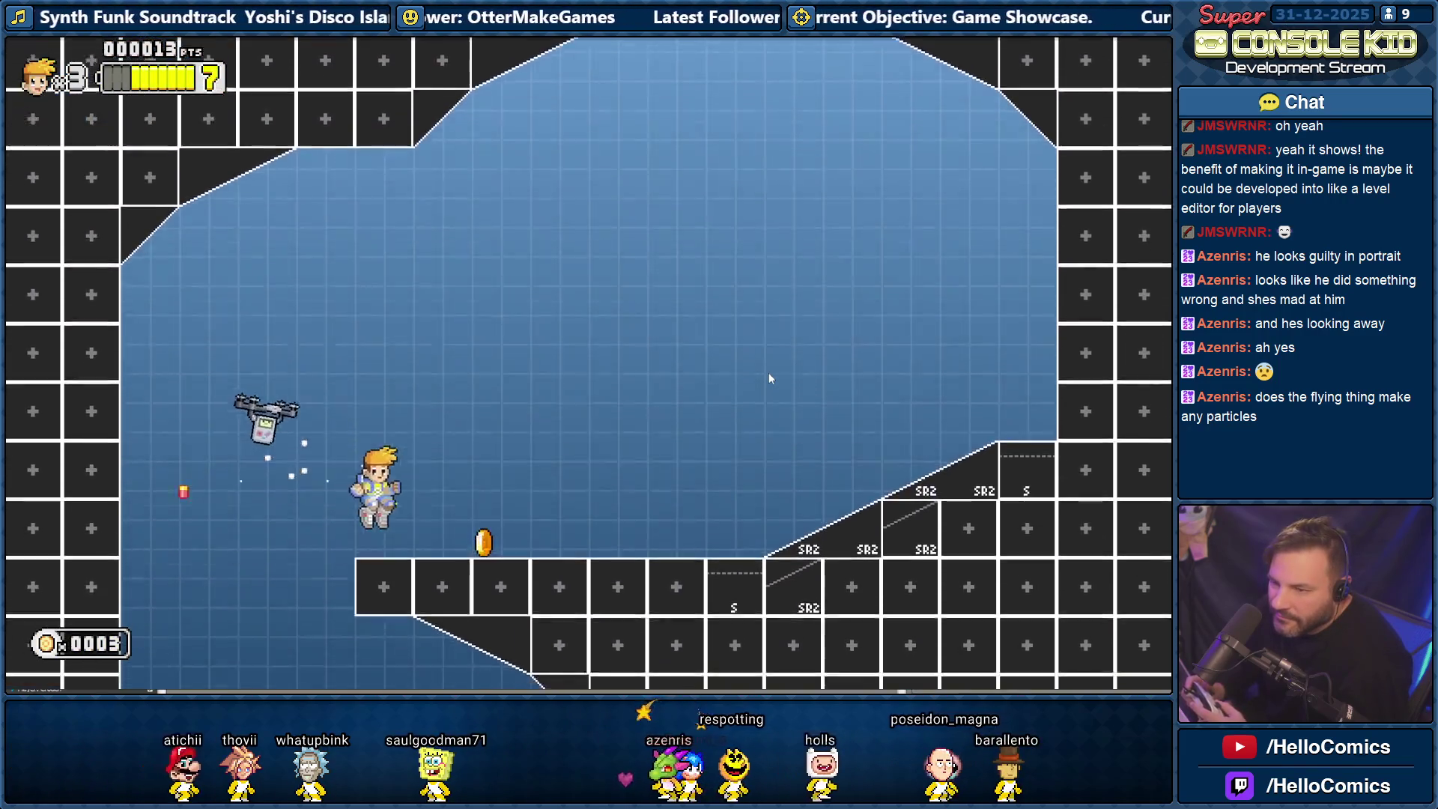
pyautogui.press('Escape')
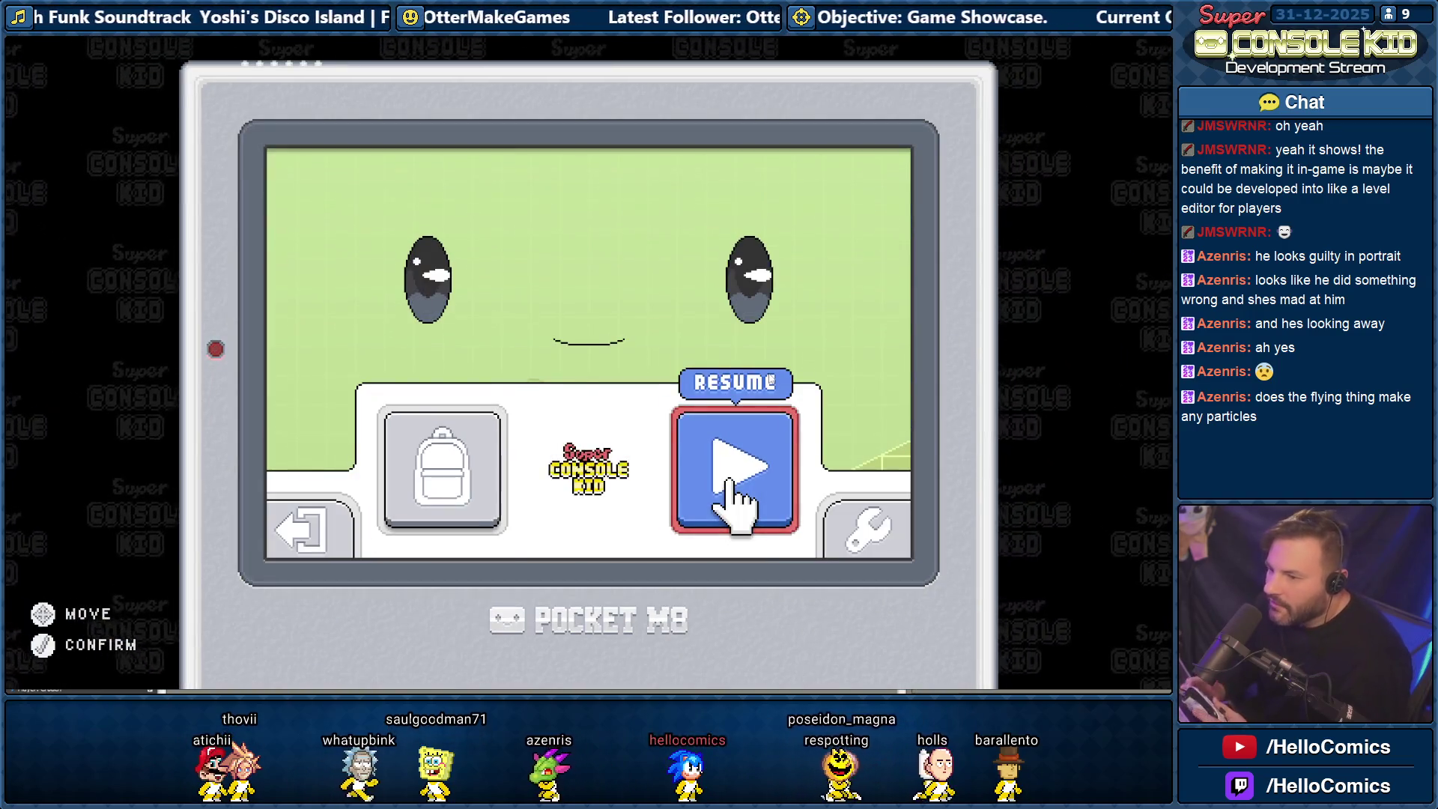
# Choose Quit from the pause menu, return to level select, and start level 1-1.
pyautogui.press('Left')
pyautogui.press('Left')
pyautogui.press('Return')
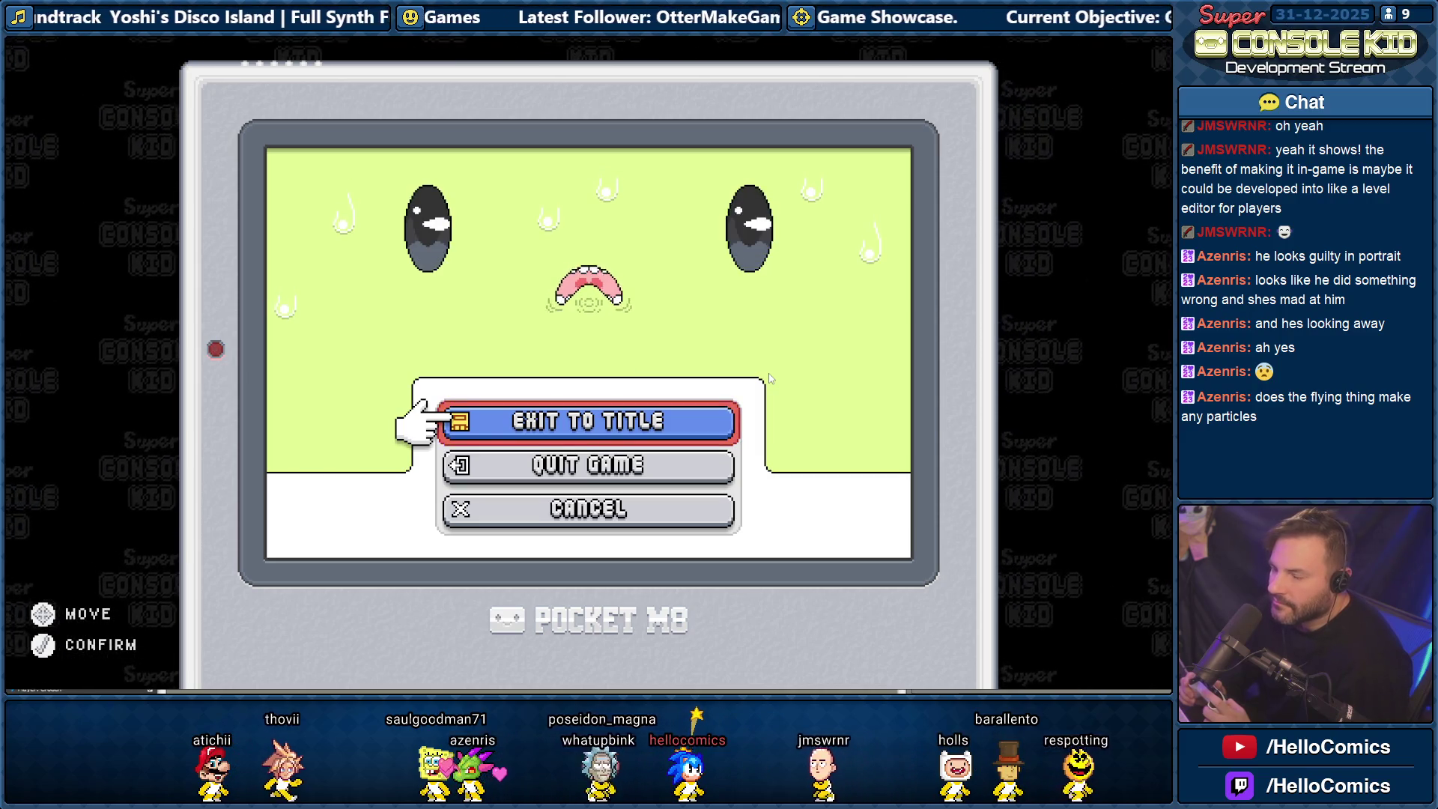
pyautogui.press('Down')
pyautogui.press('Down')
pyautogui.press('Return')
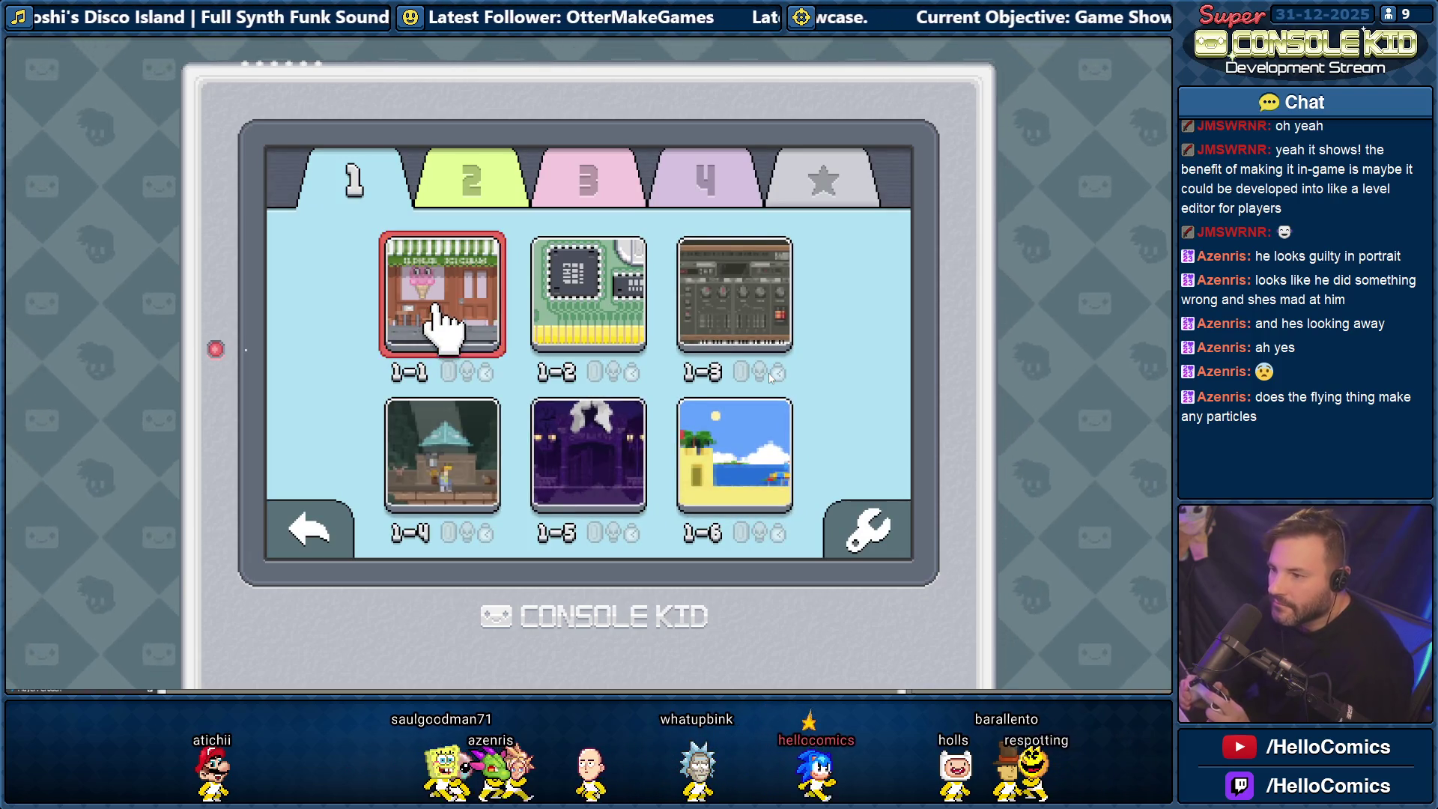
pyautogui.press('Return')
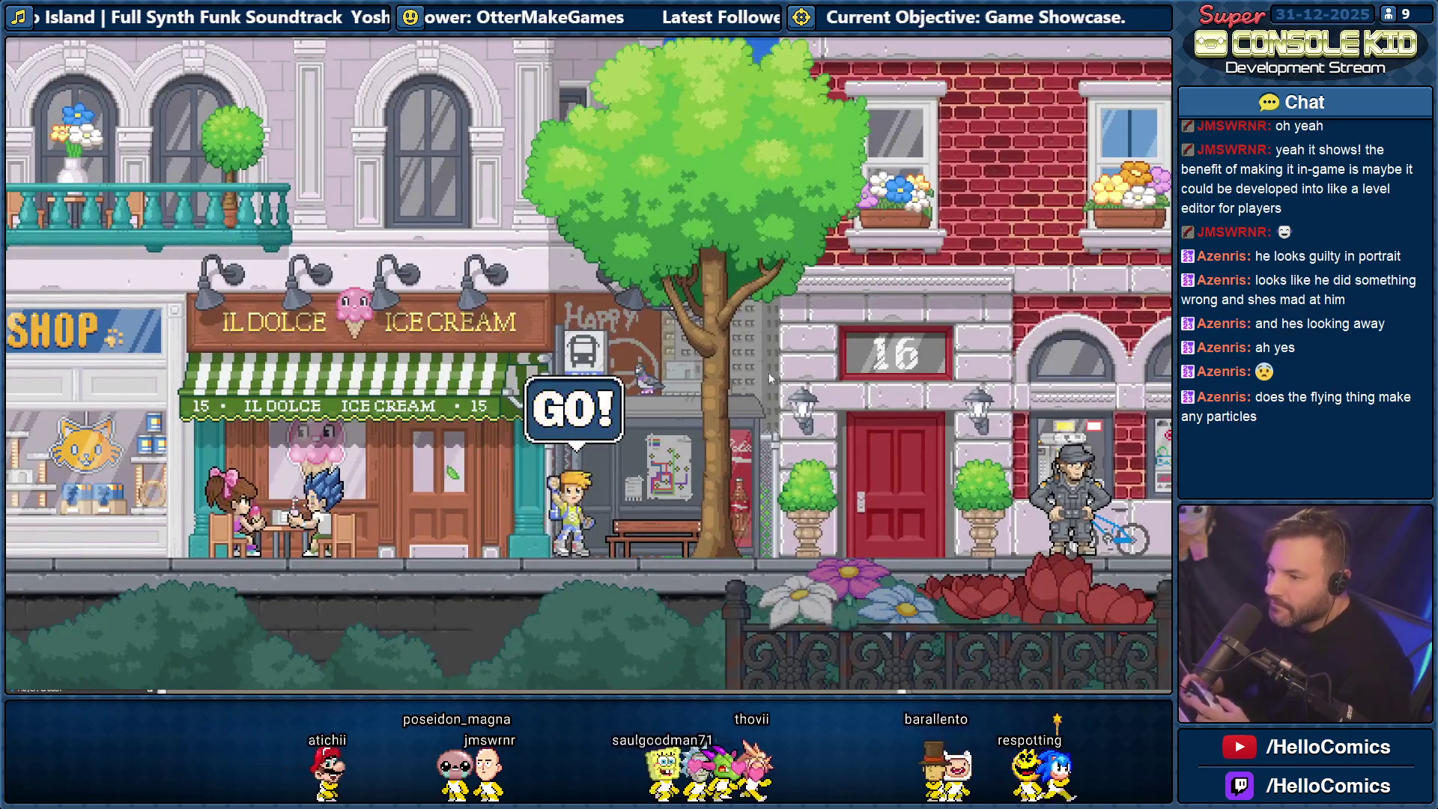
# Run the player left to the Turbo Garage and toggle the F1 debug readout.
pyautogui.press('Left')
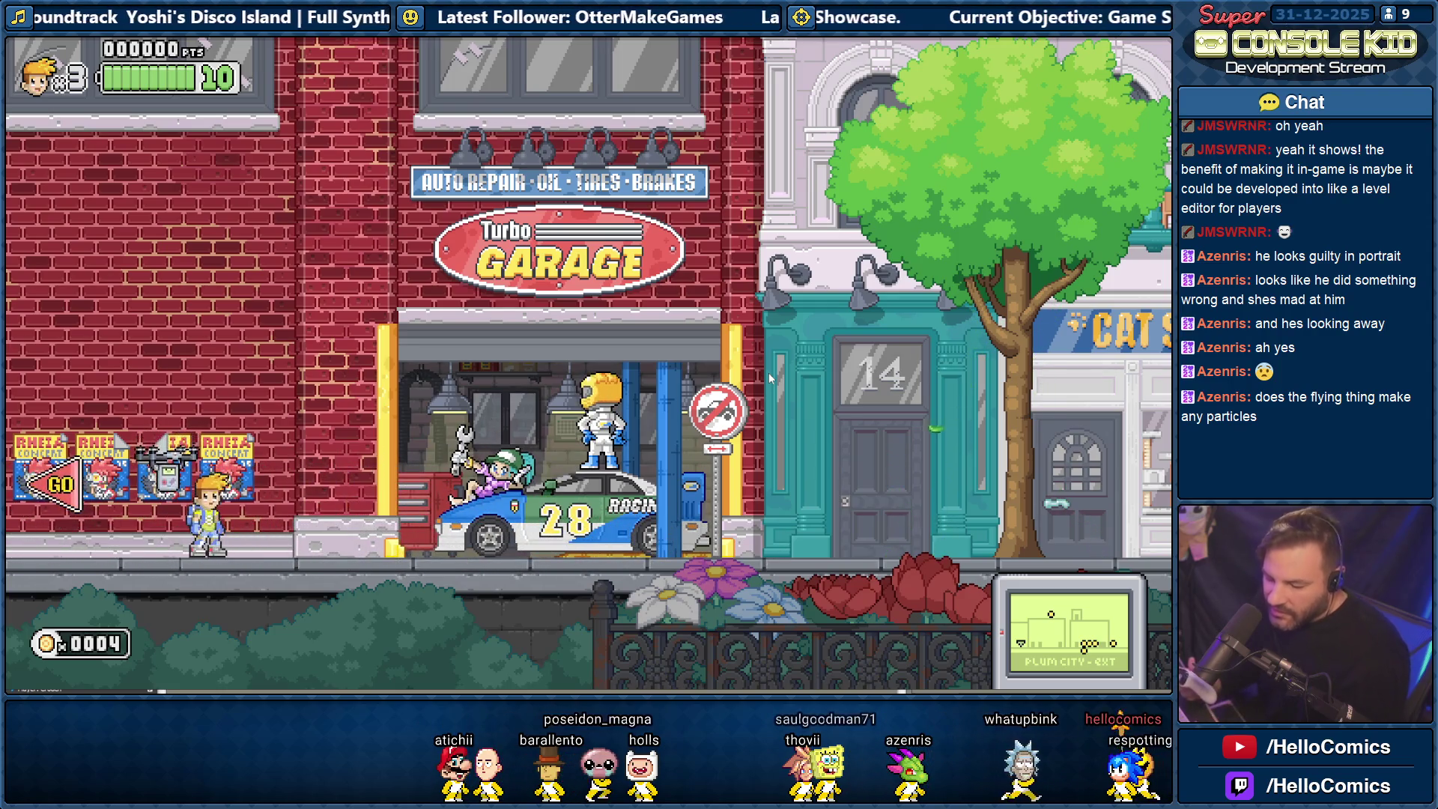
pyautogui.press('F1')
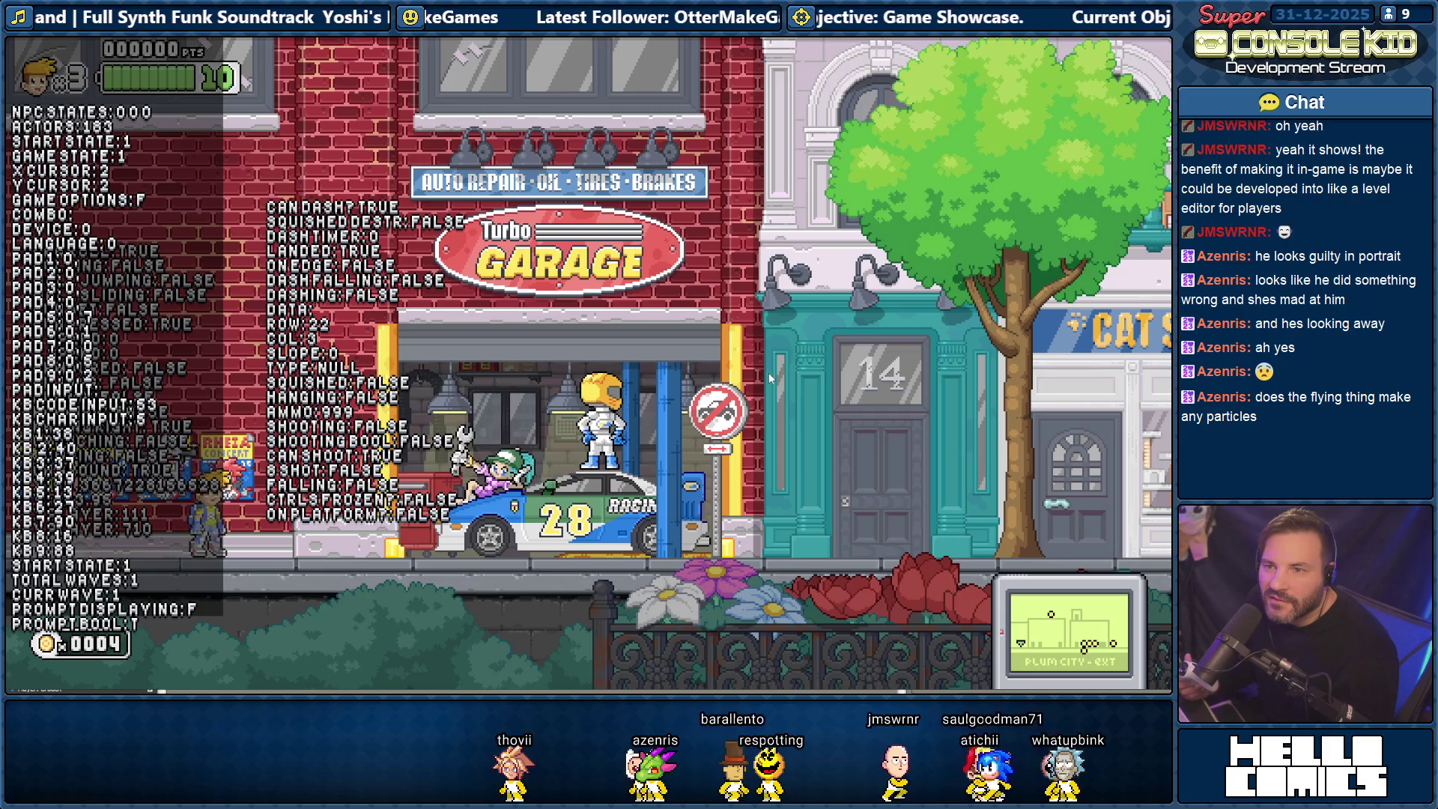
# Run the Kid right past the Cat Shop and building 16 to the bus stop, then toggle the debug overlay.
pyautogui.press('Right')
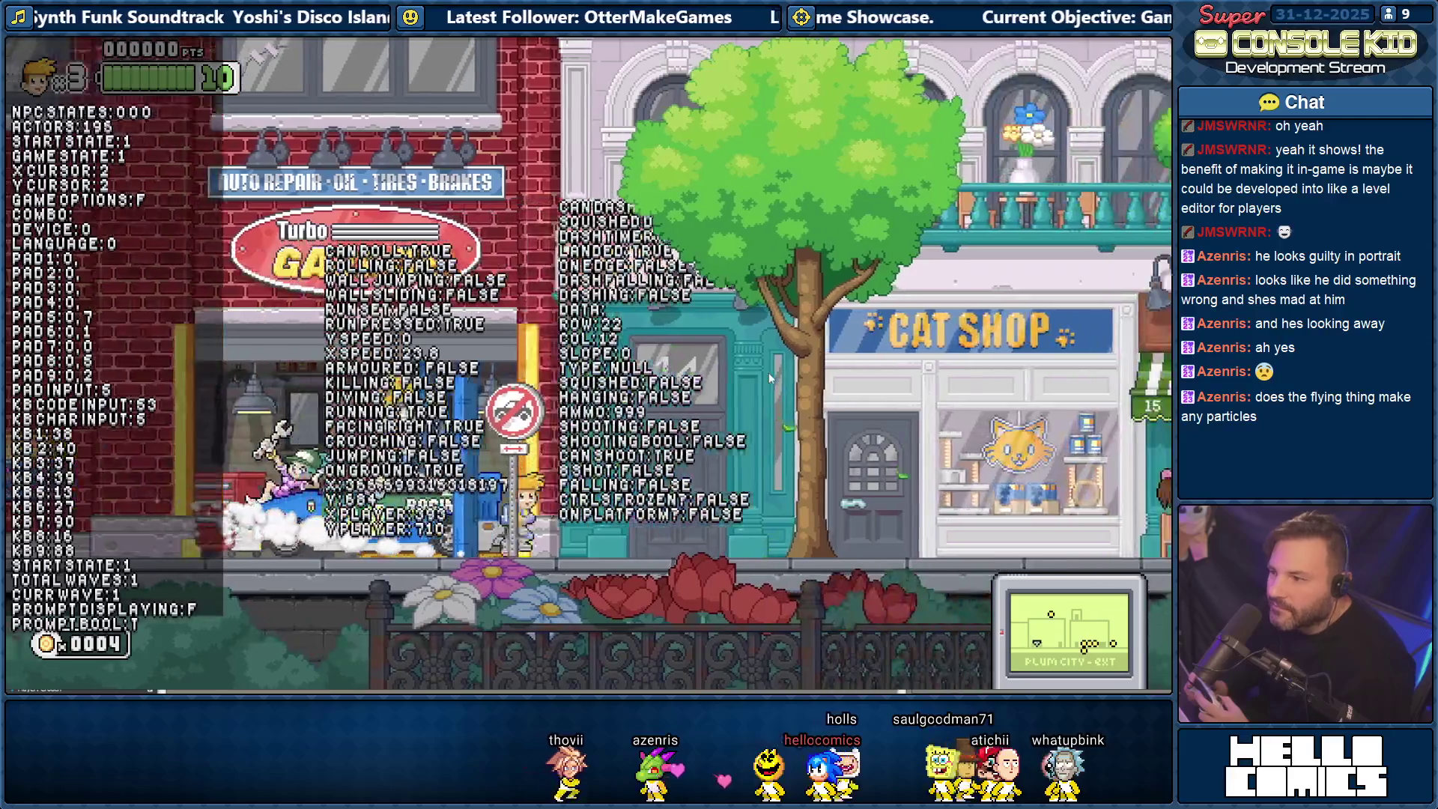
pyautogui.press('Right')
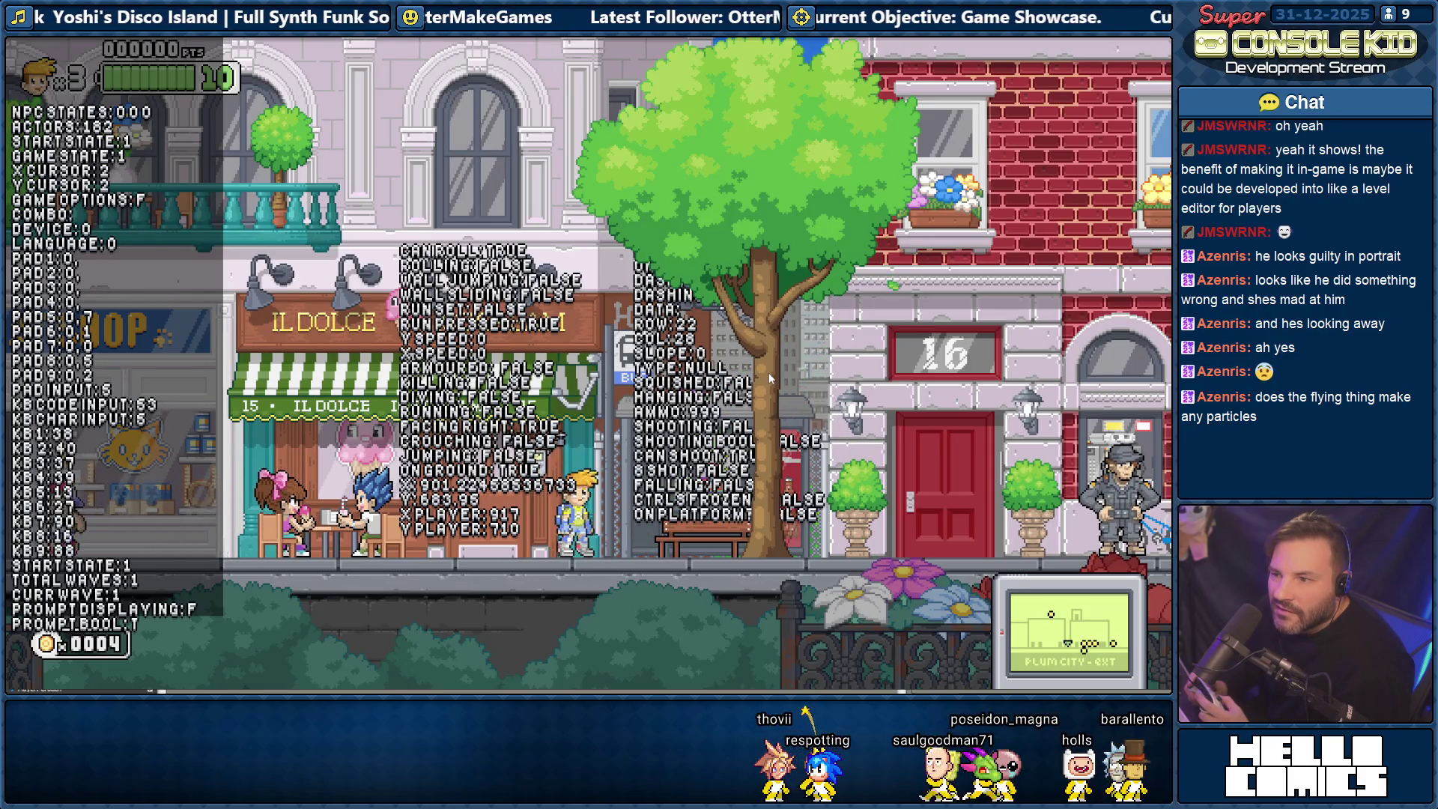
pyautogui.press('Right')
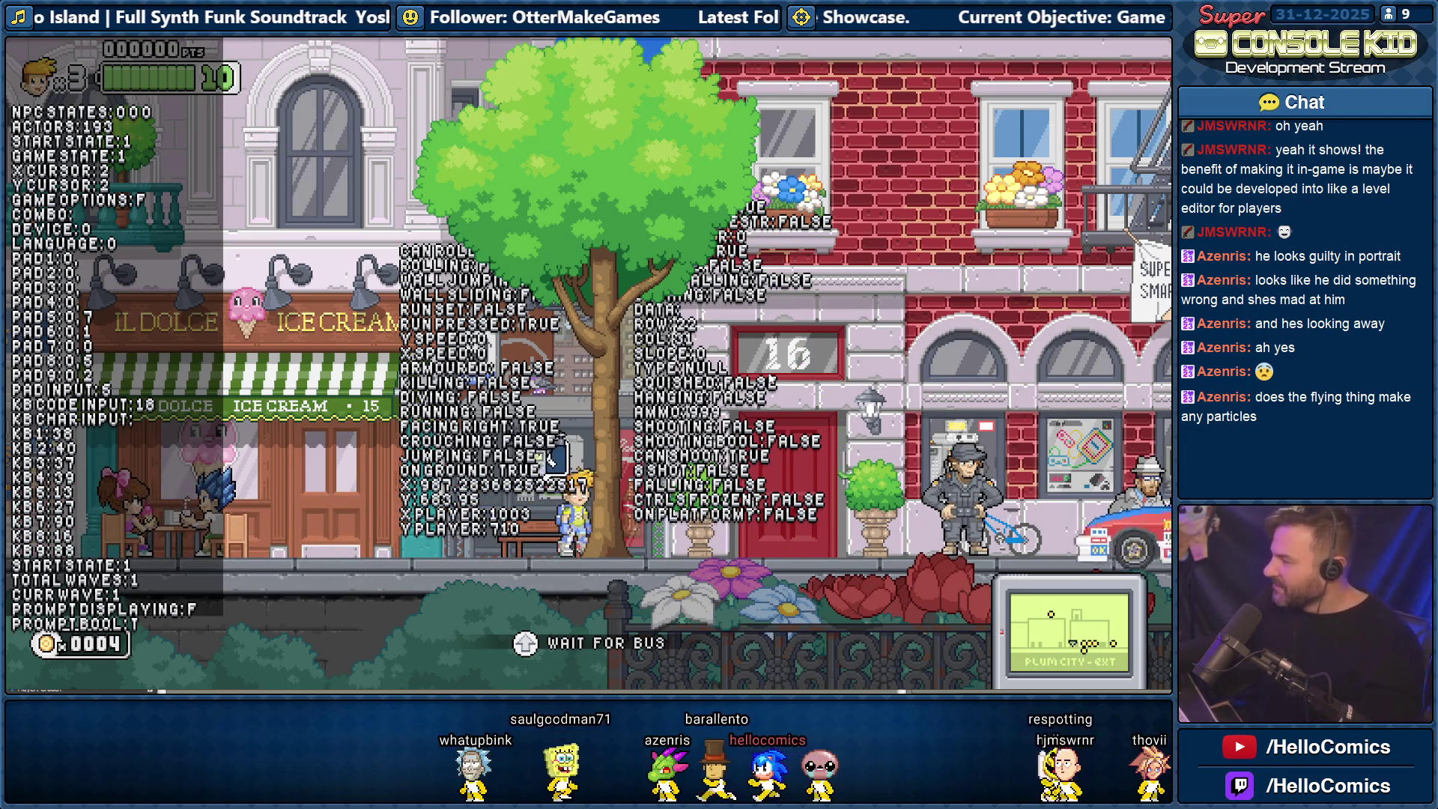
pyautogui.press('q')
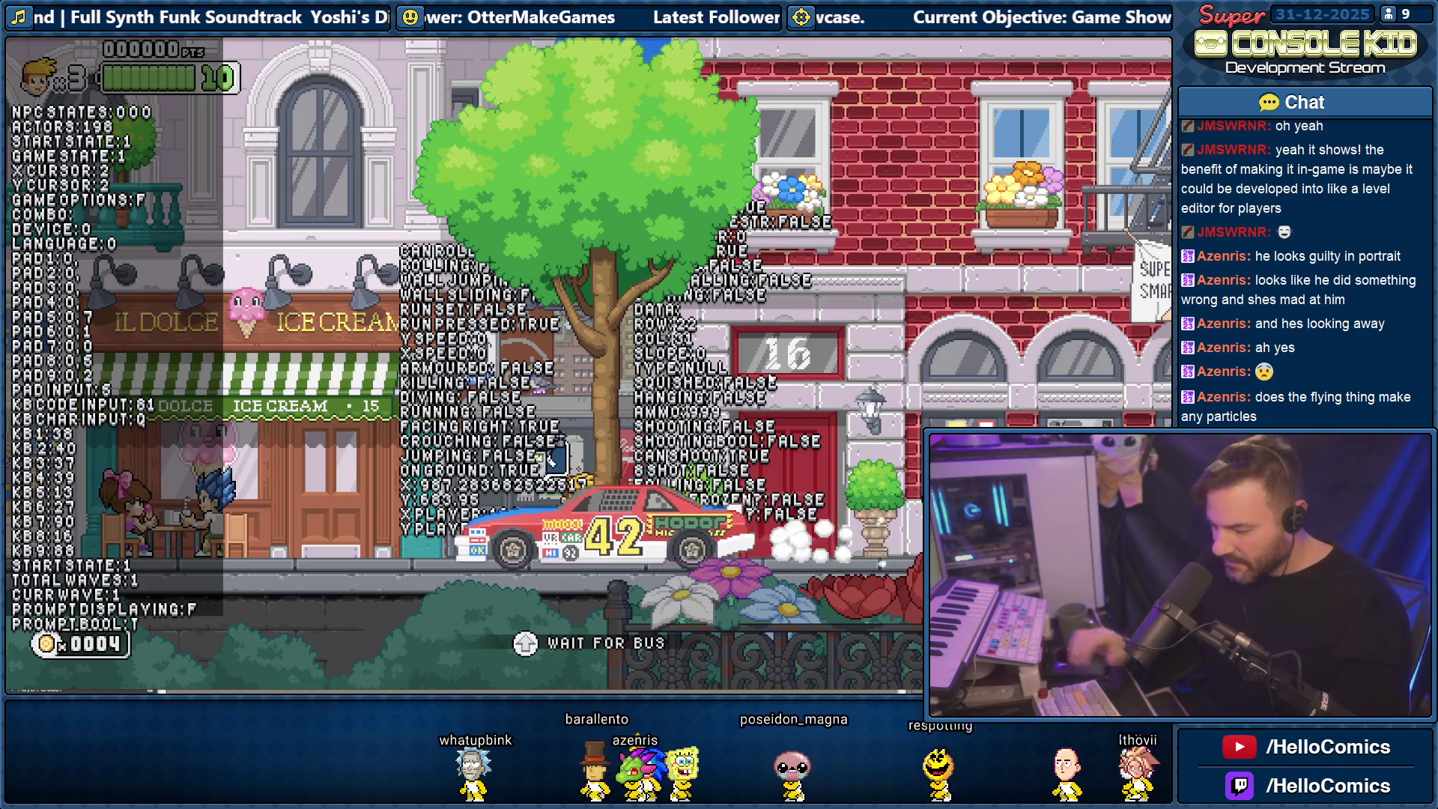
# Hide the debug readout, walk the Kid right to the Cola machine, decline the soda, then continue to the park.
pyautogui.press('q')
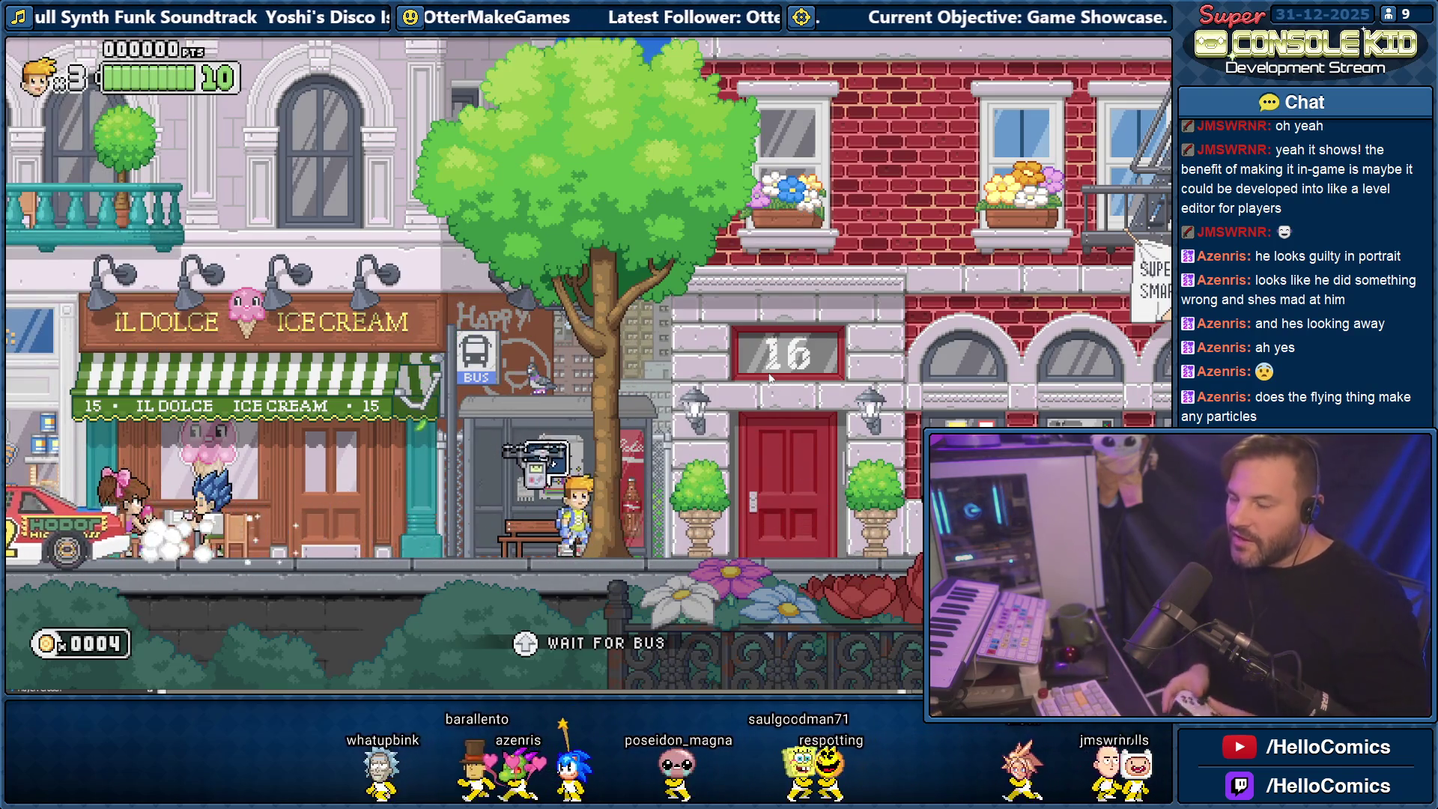
pyautogui.press('Right')
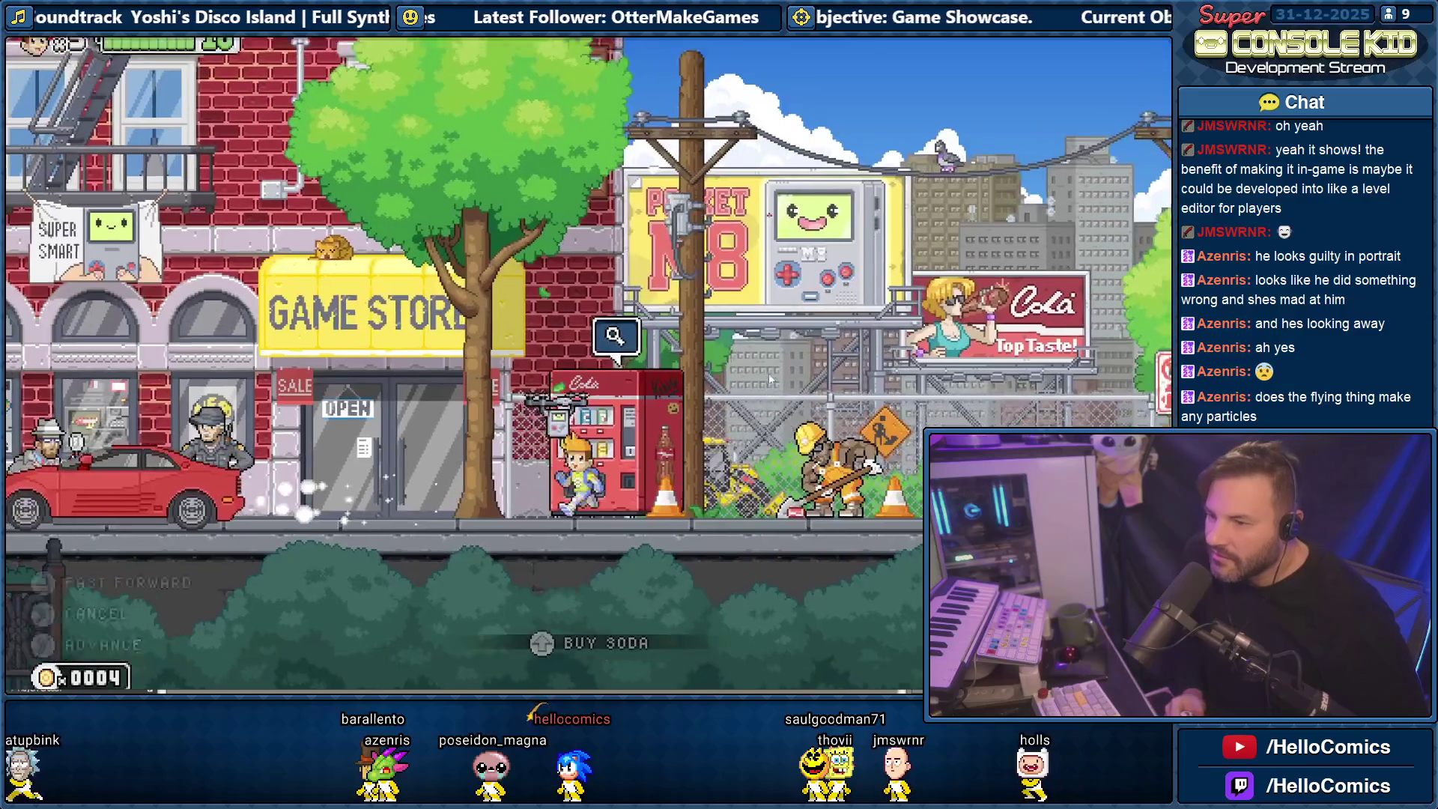
pyautogui.press('e')
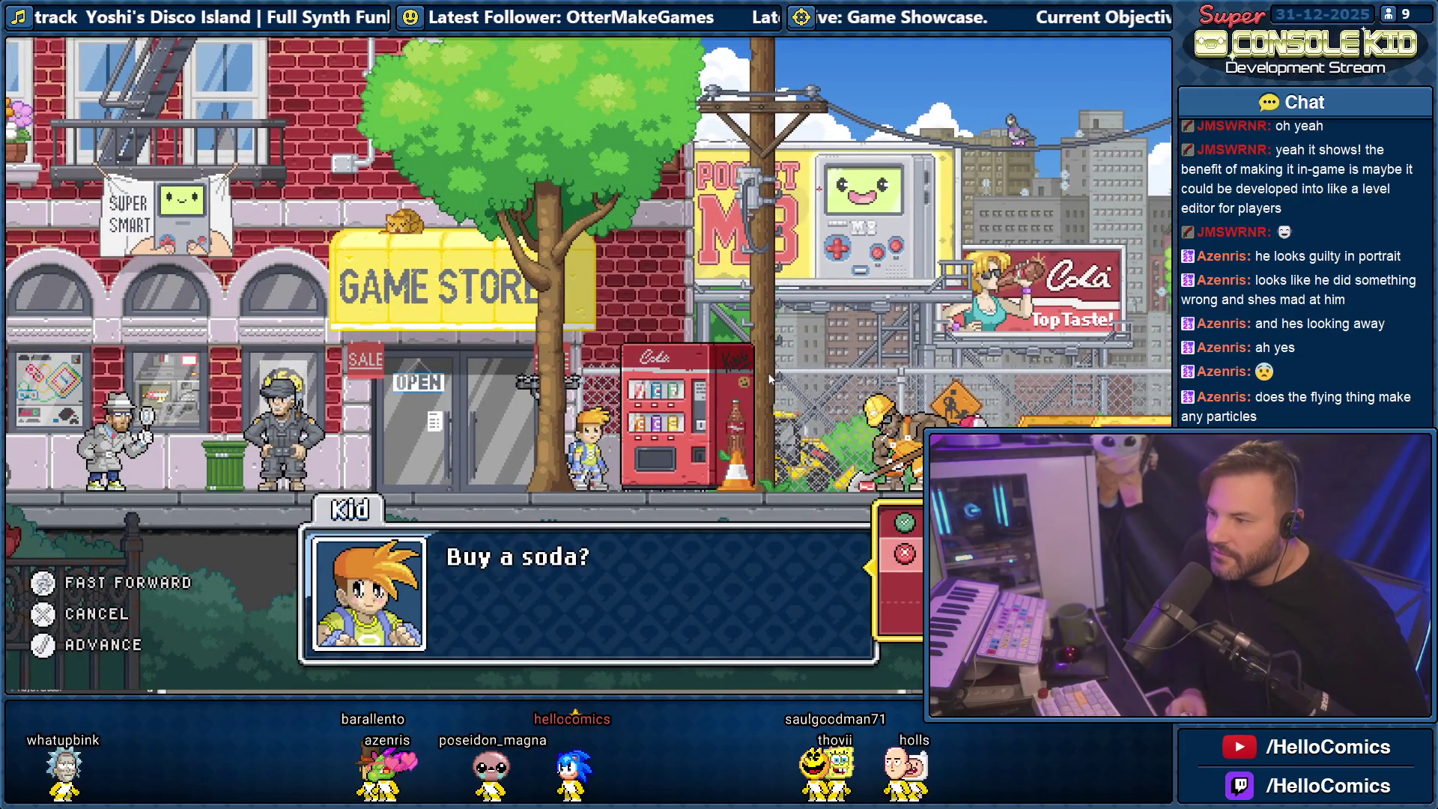
pyautogui.press('e')
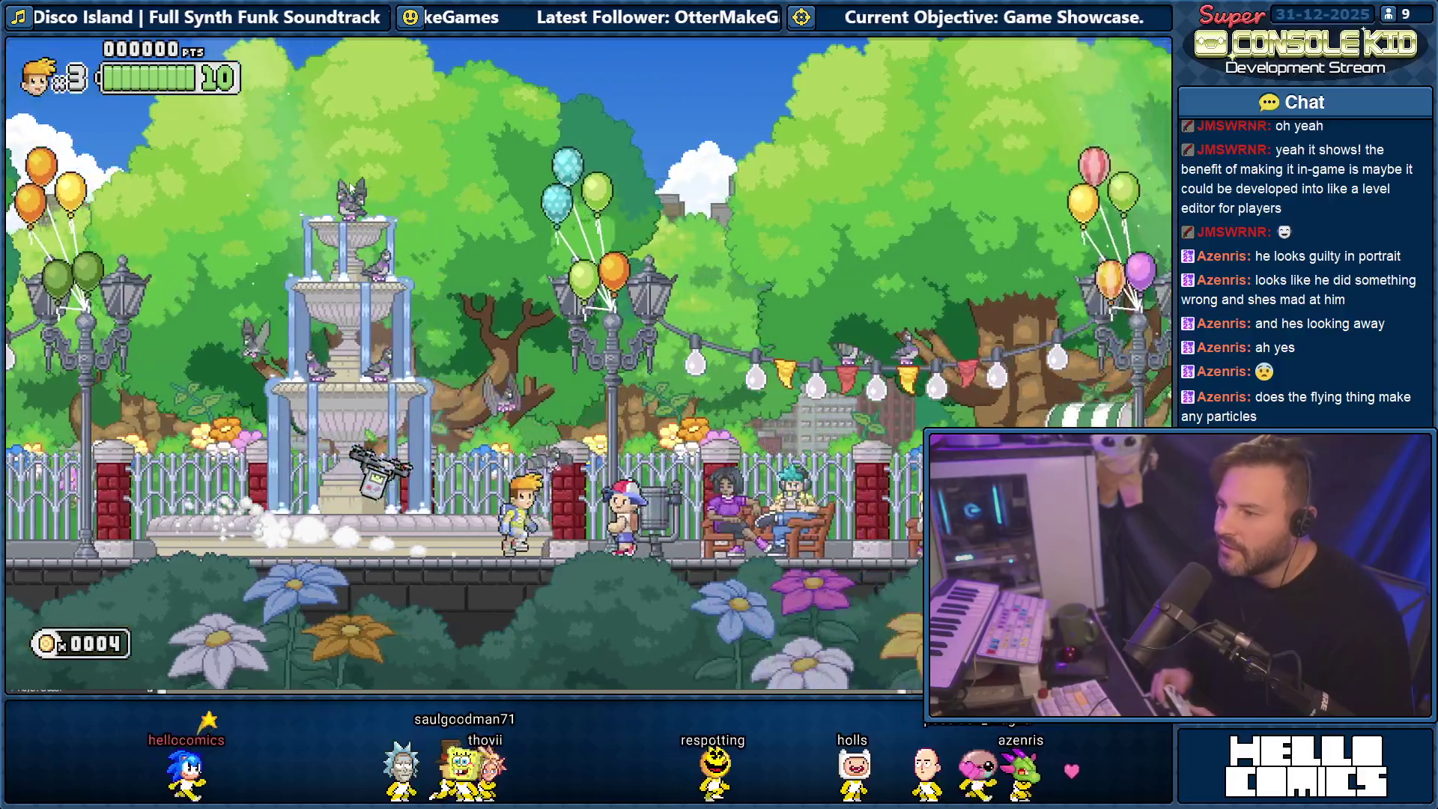
# Walk the Kid left through the park past the fountain, then back right off the park's edge.
pyautogui.press('a')
pyautogui.press('a')
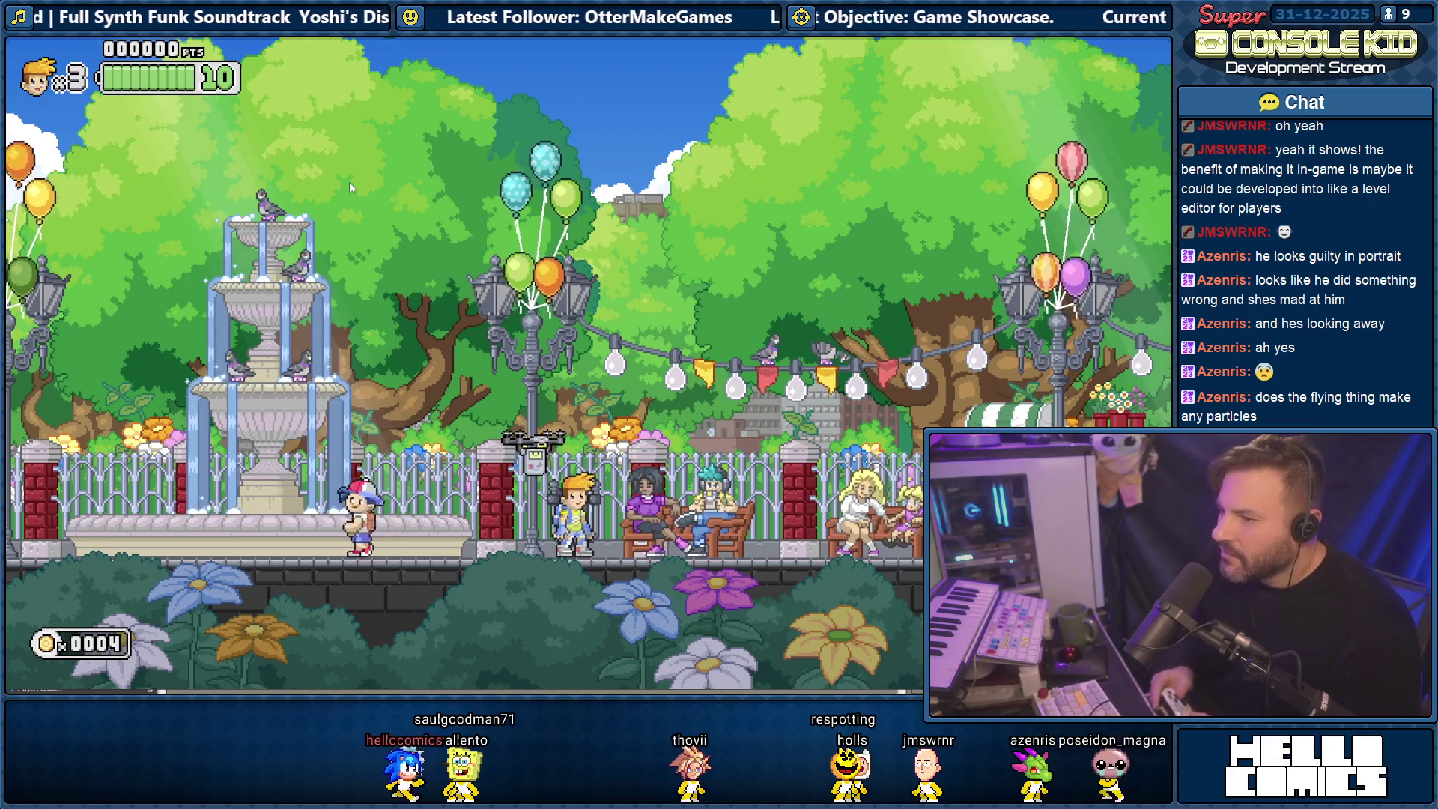
pyautogui.press('a')
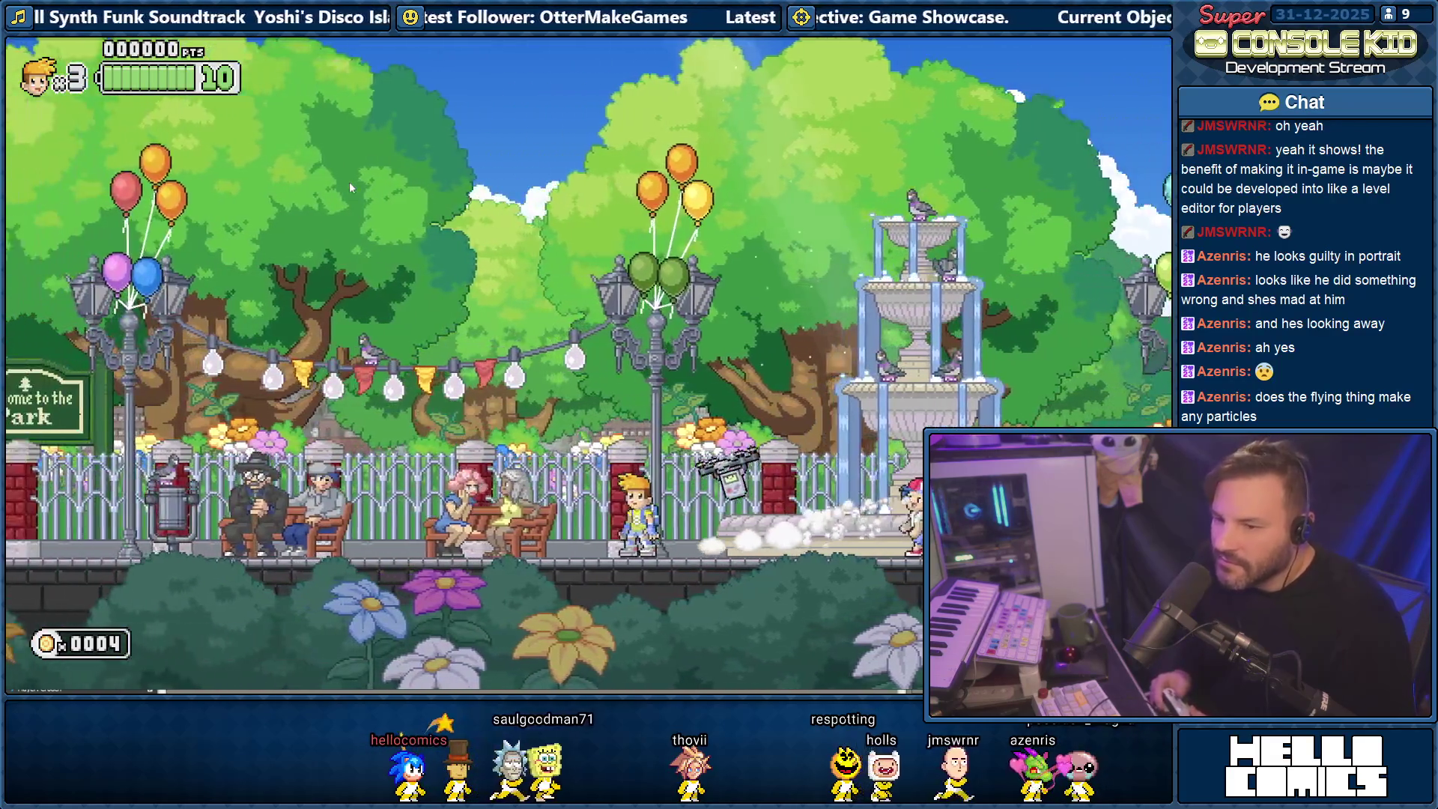
pyautogui.press('a')
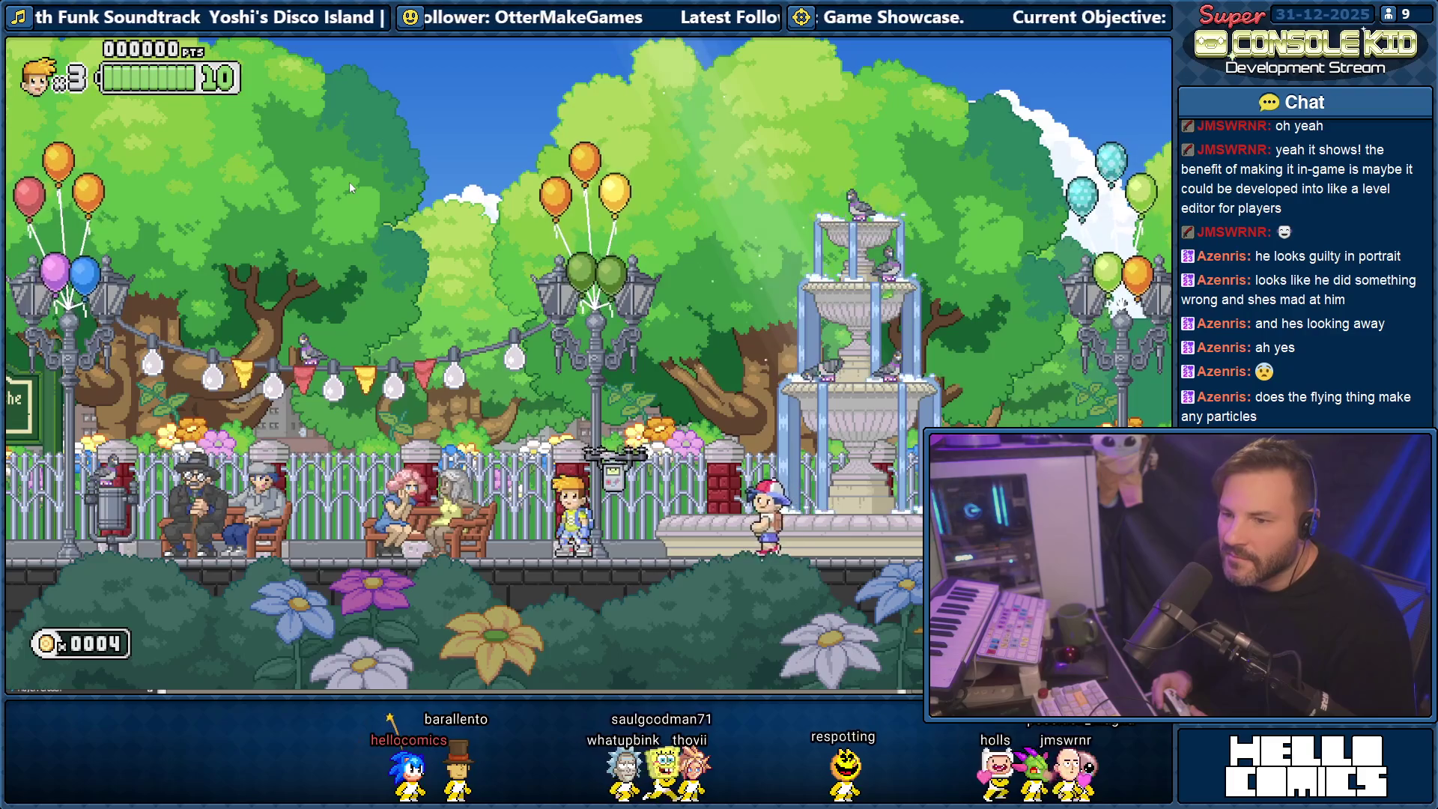
pyautogui.press('d')
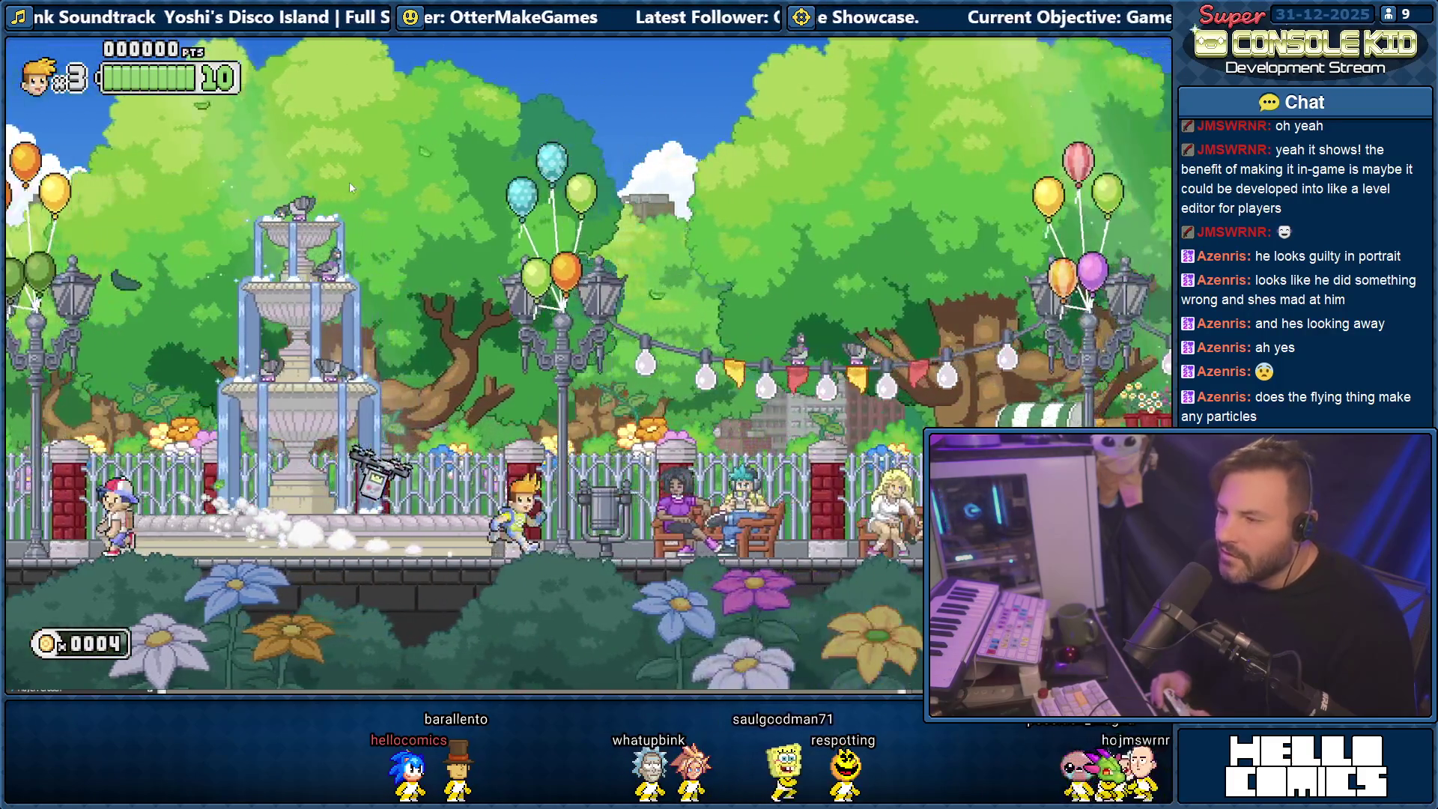
pyautogui.press('d')
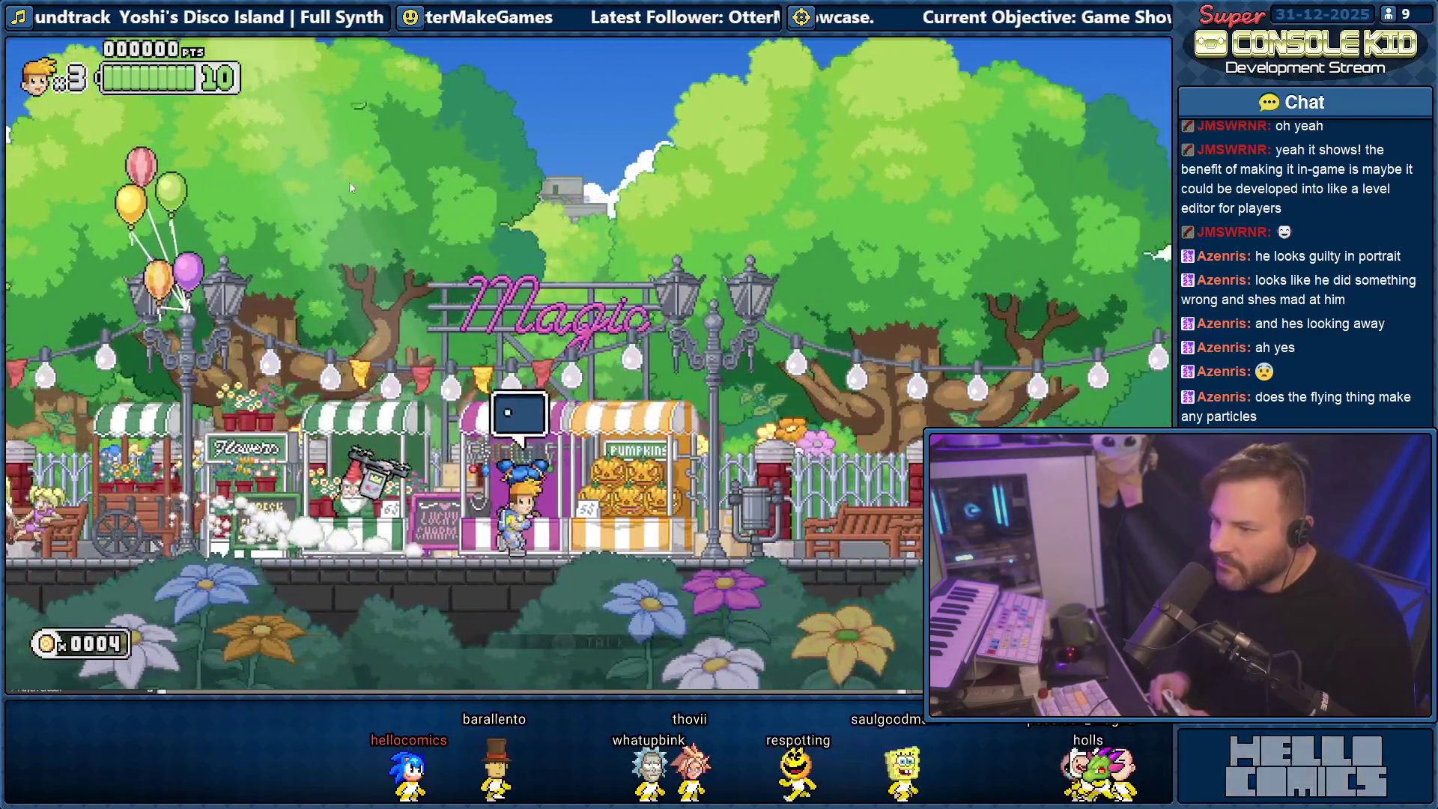
pyautogui.press('d')
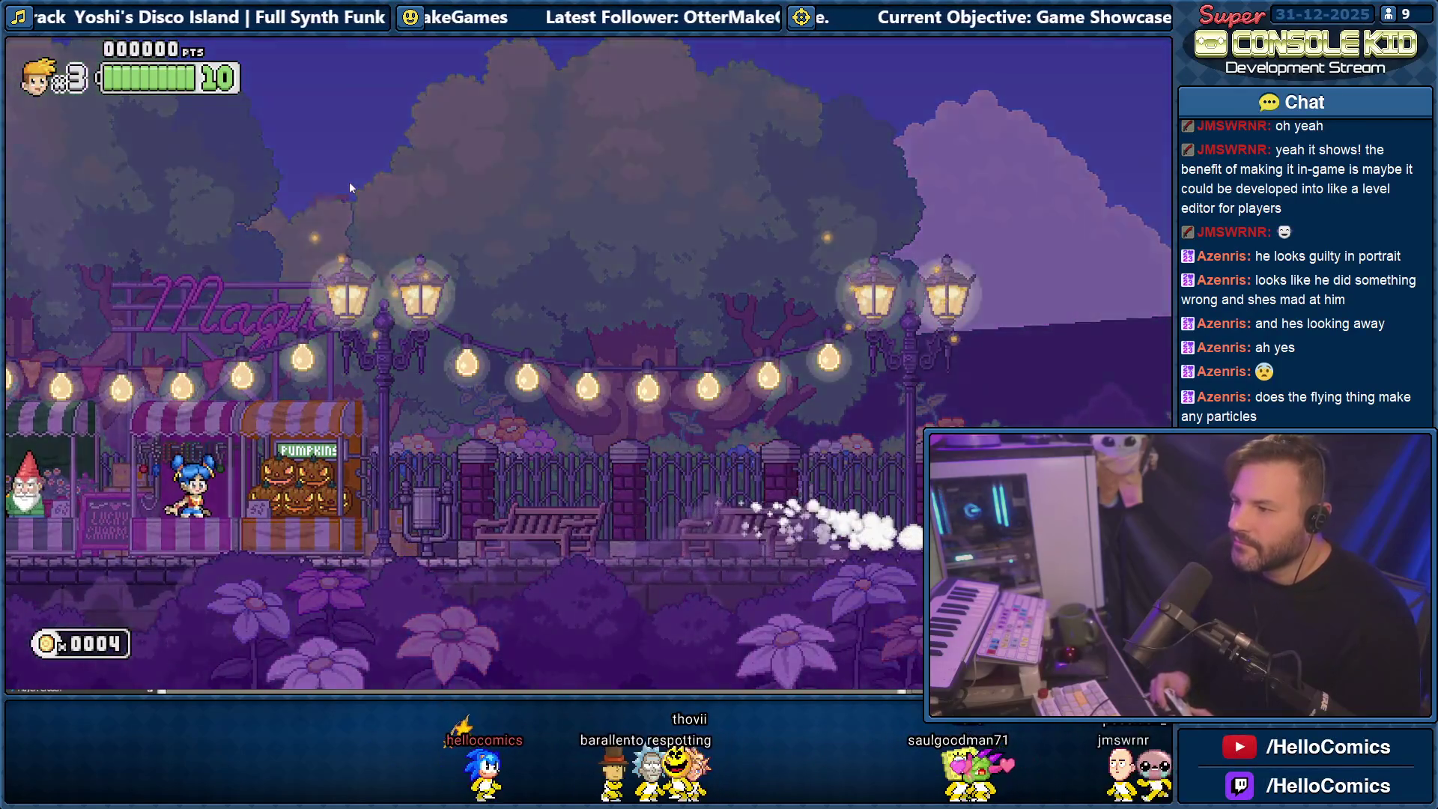
# Run the Kid right through the rainy Town Cemetery.
pyautogui.press('d')
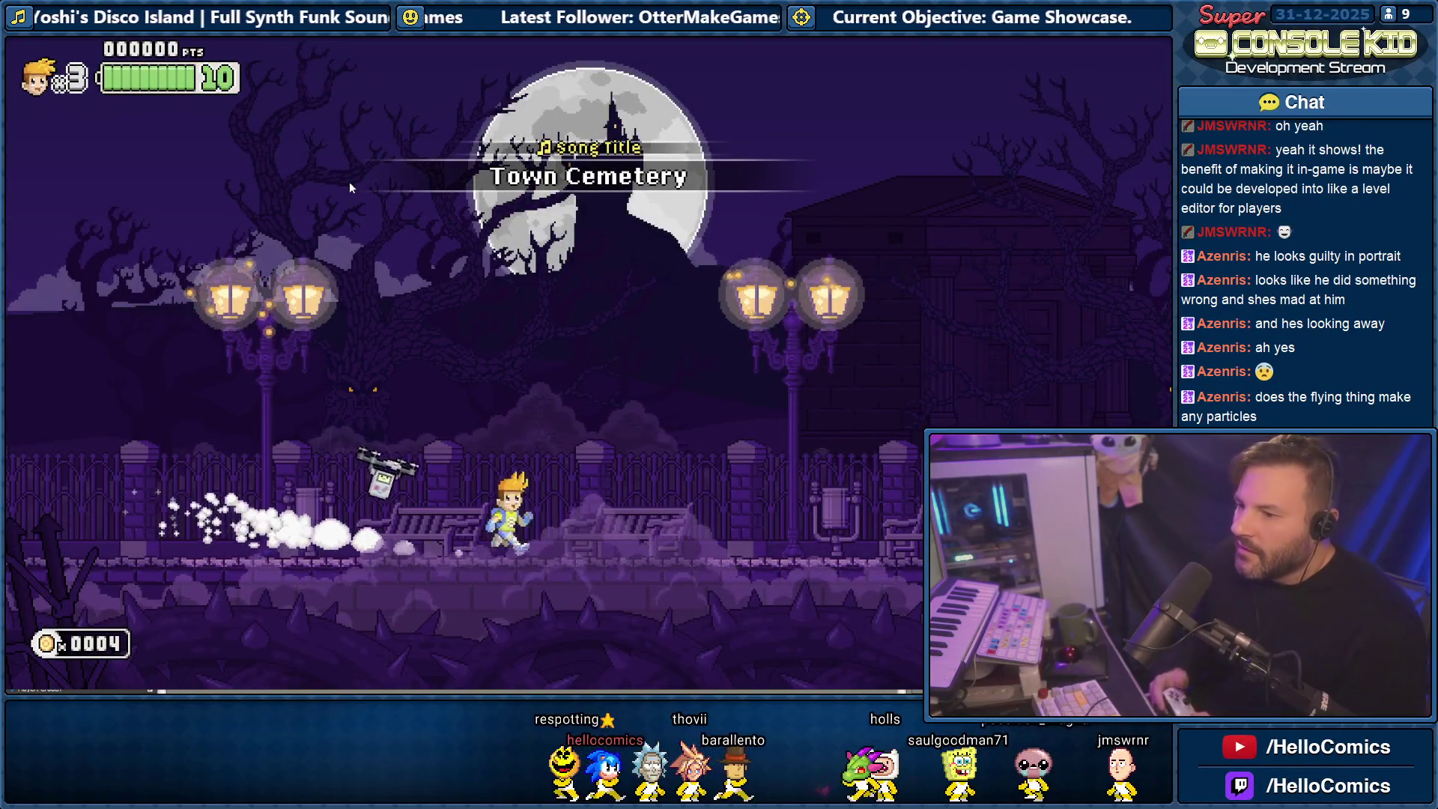
pyautogui.press('d')
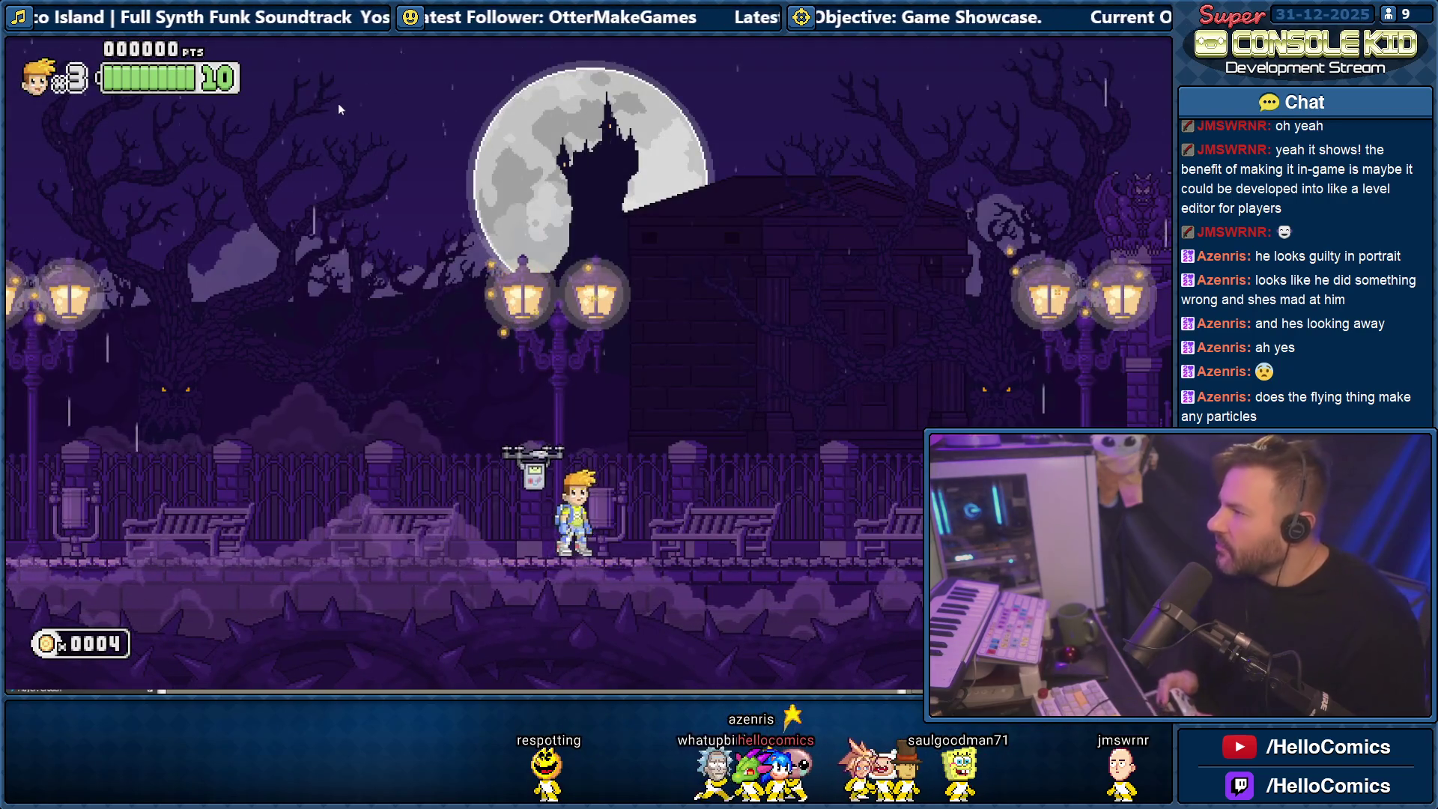
pyautogui.press('d')
pyautogui.press('d')
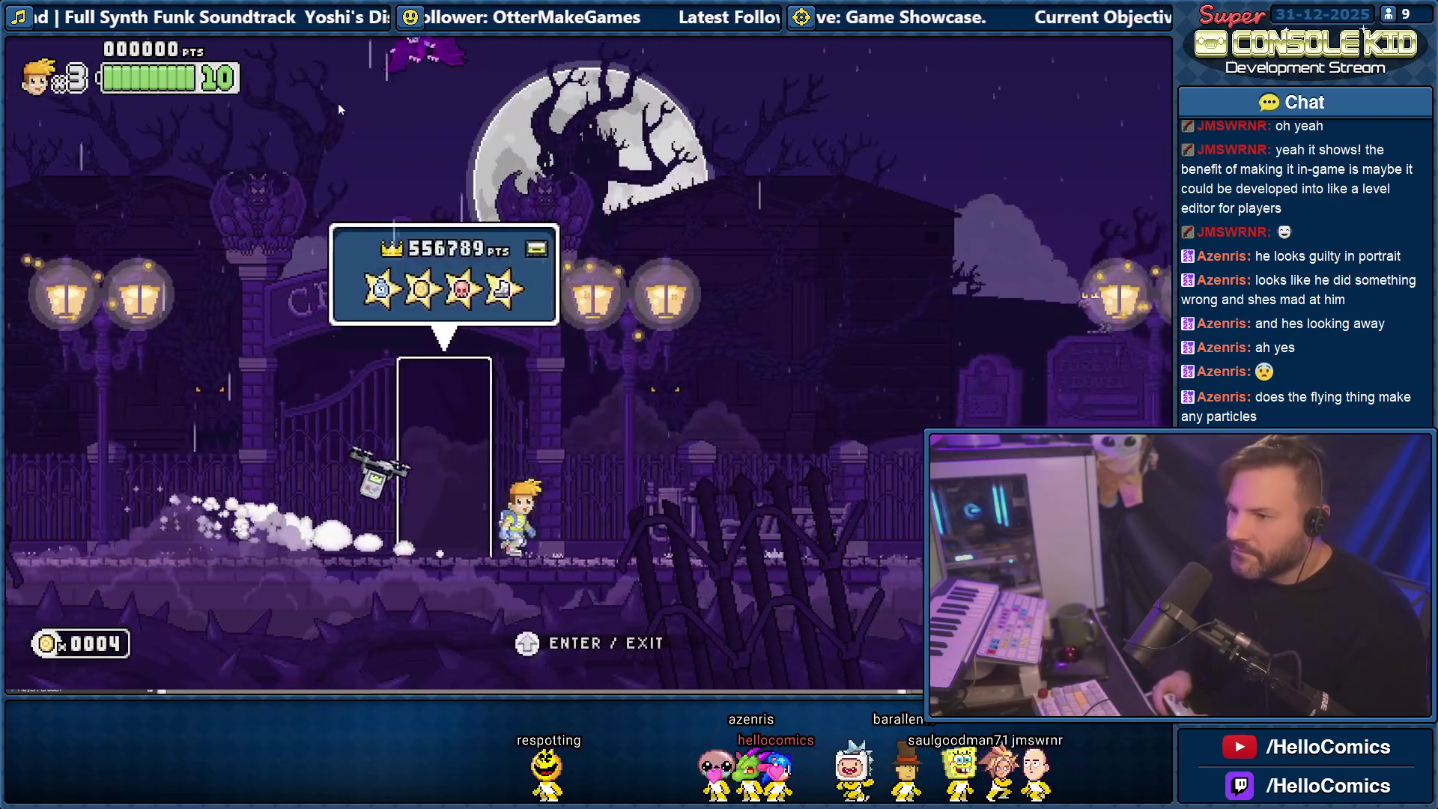
# Run into the Crypt of Heroes, defeat the skeleton knight and grab its dropped coins.
pyautogui.press('d')
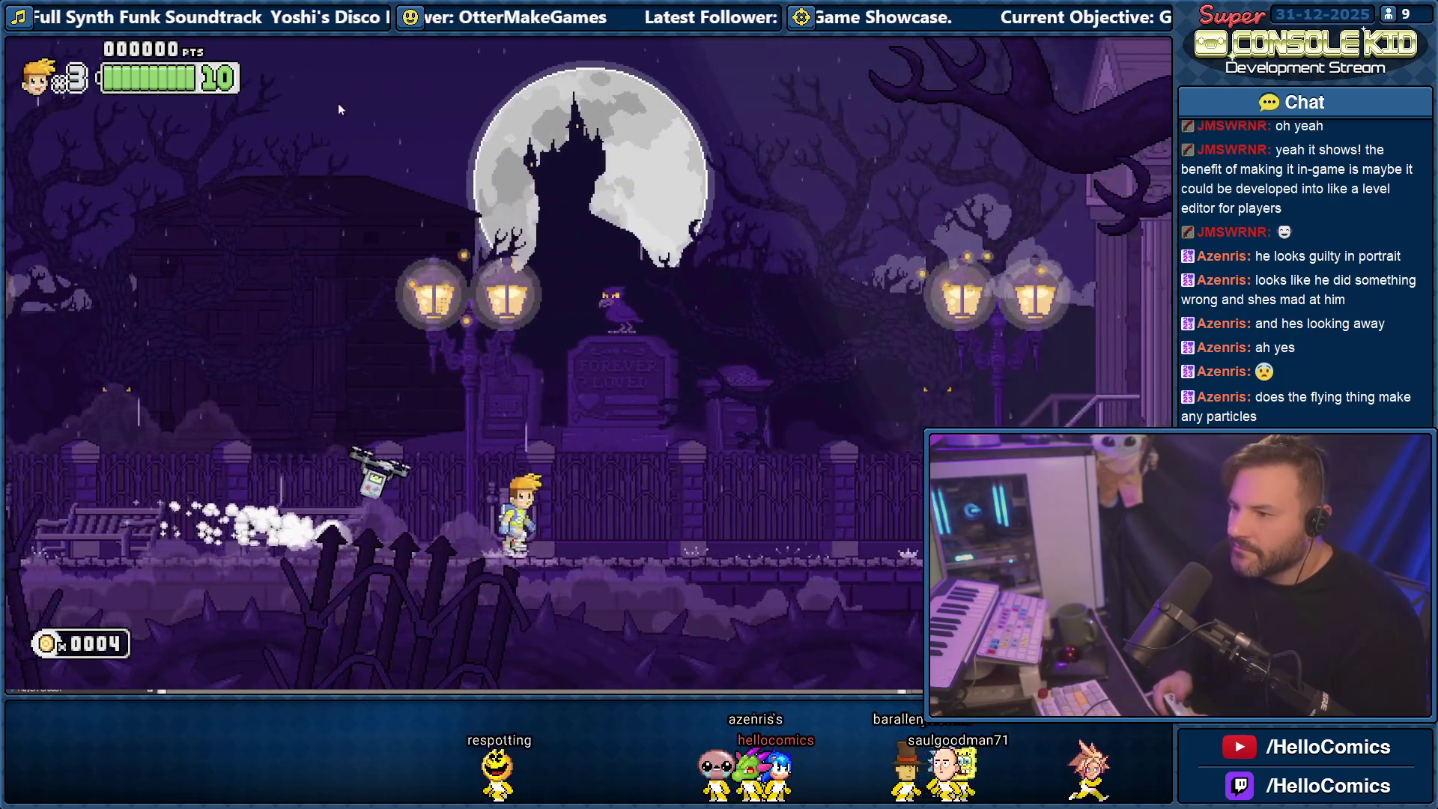
pyautogui.press('d')
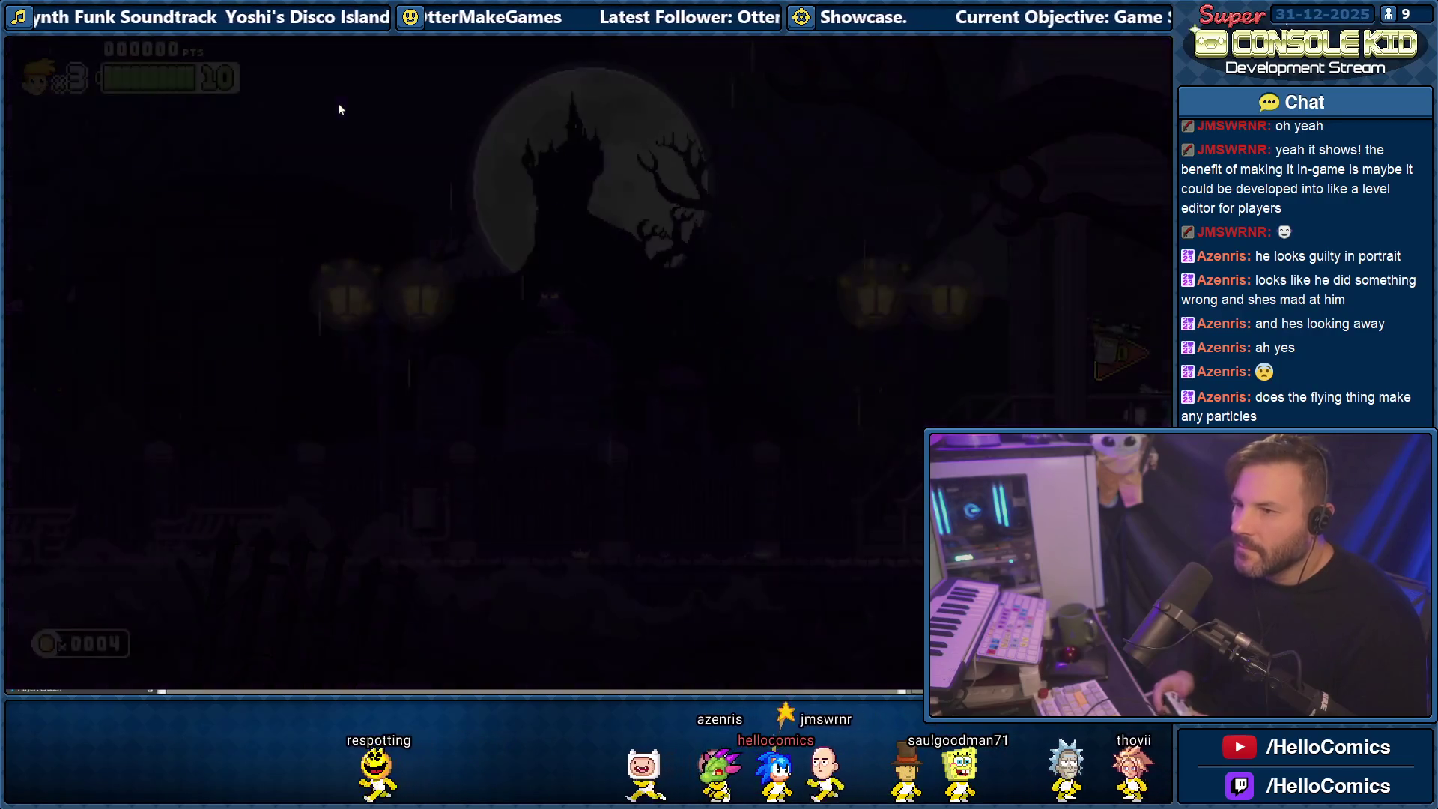
pyautogui.press('d')
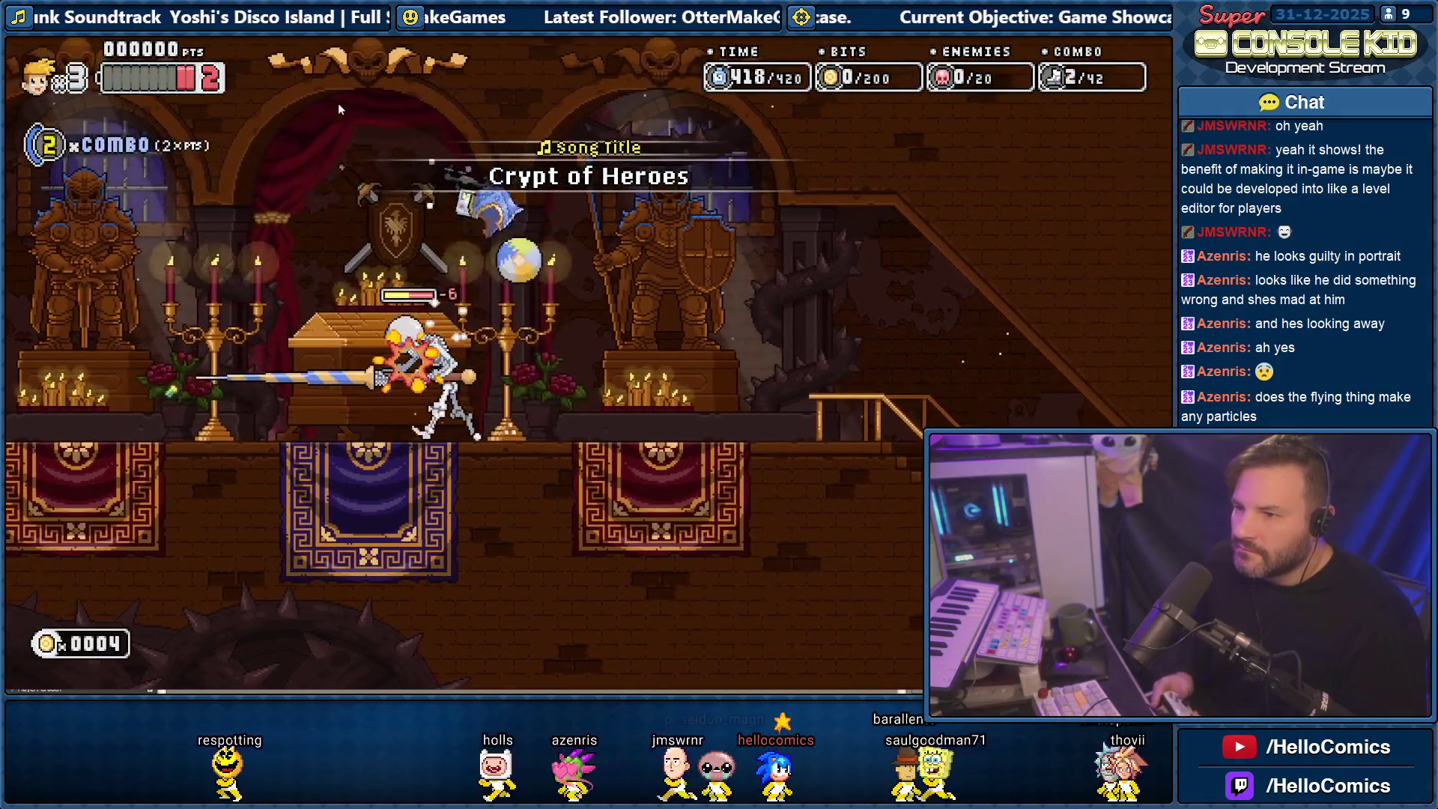
pyautogui.press('a')
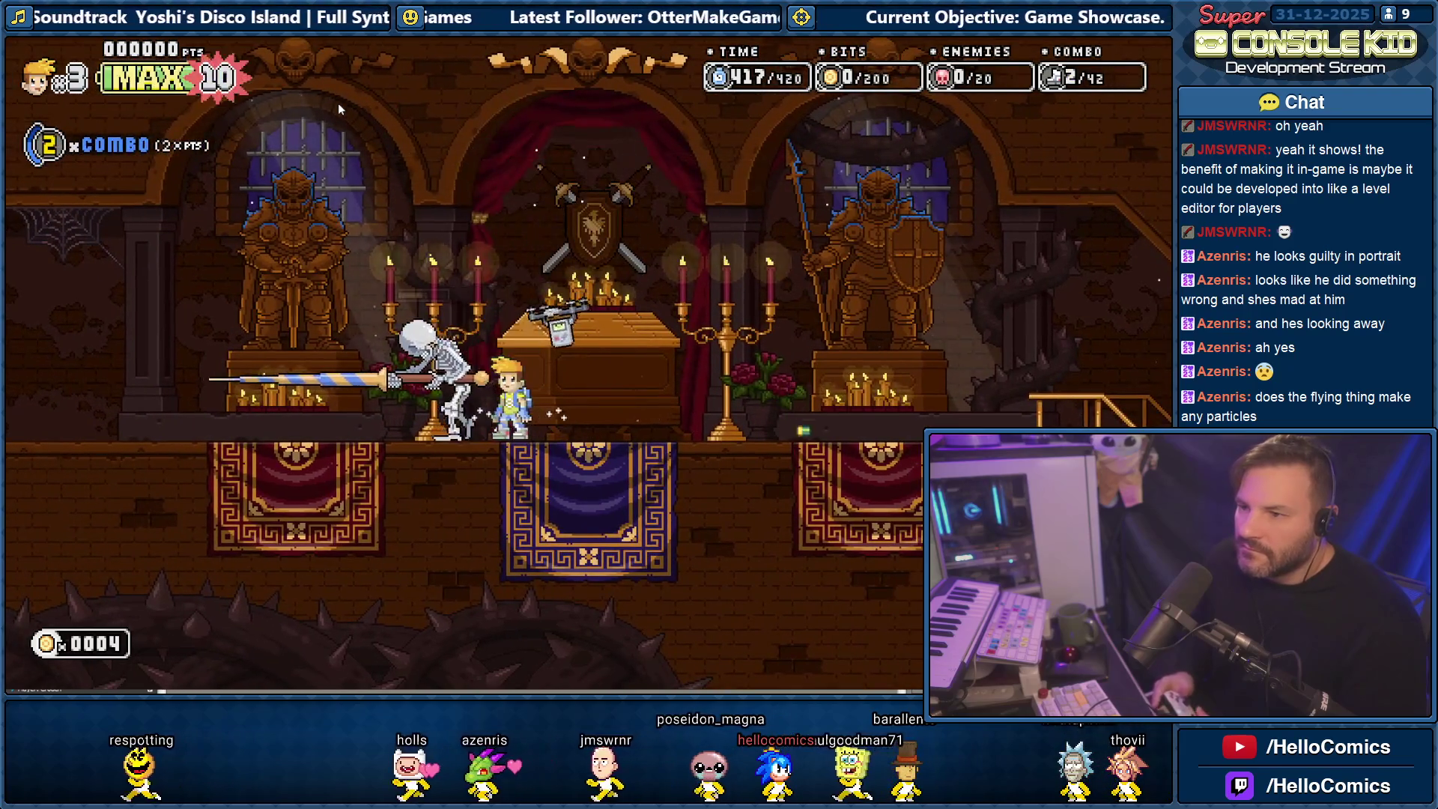
pyautogui.press('a')
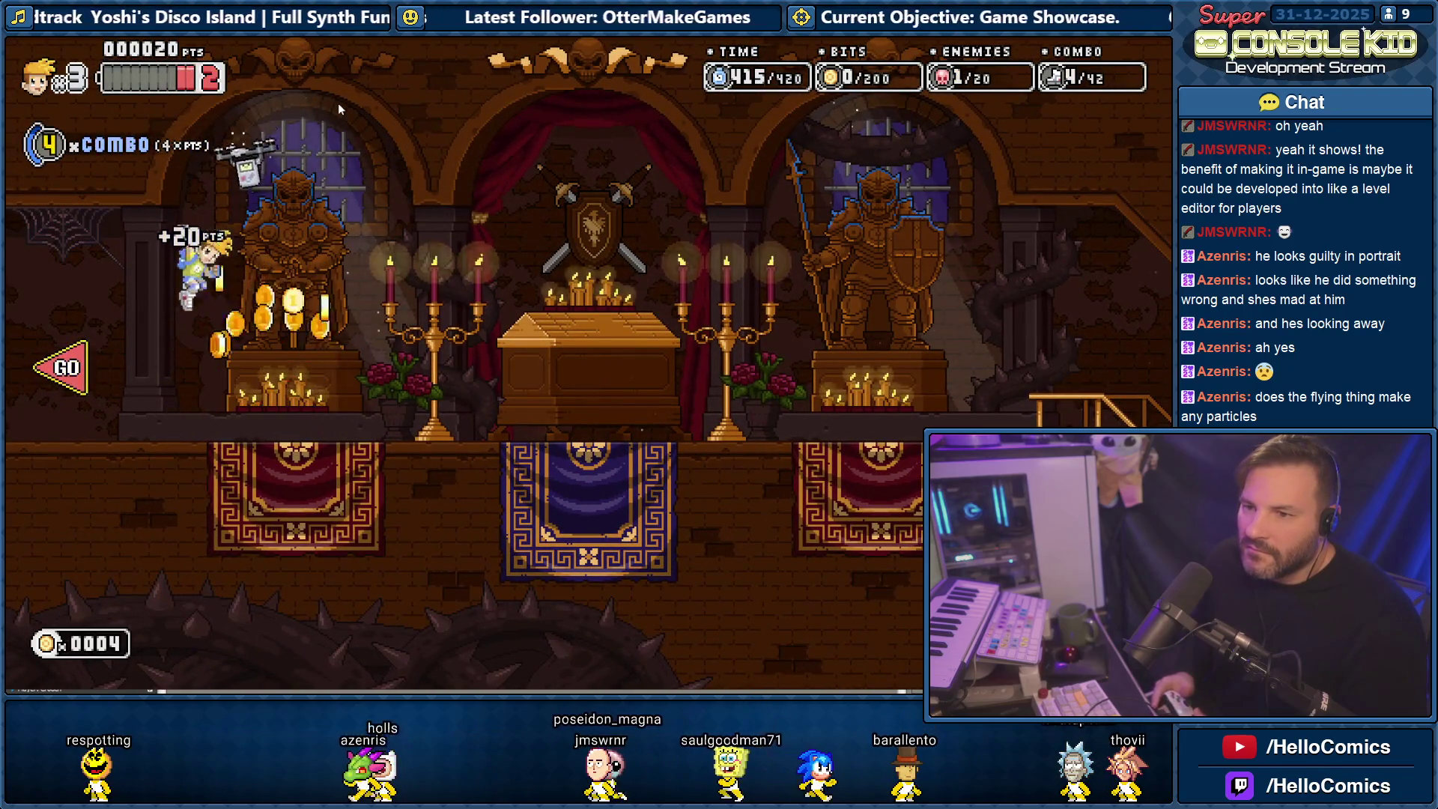
pyautogui.press('d')
pyautogui.press('a')
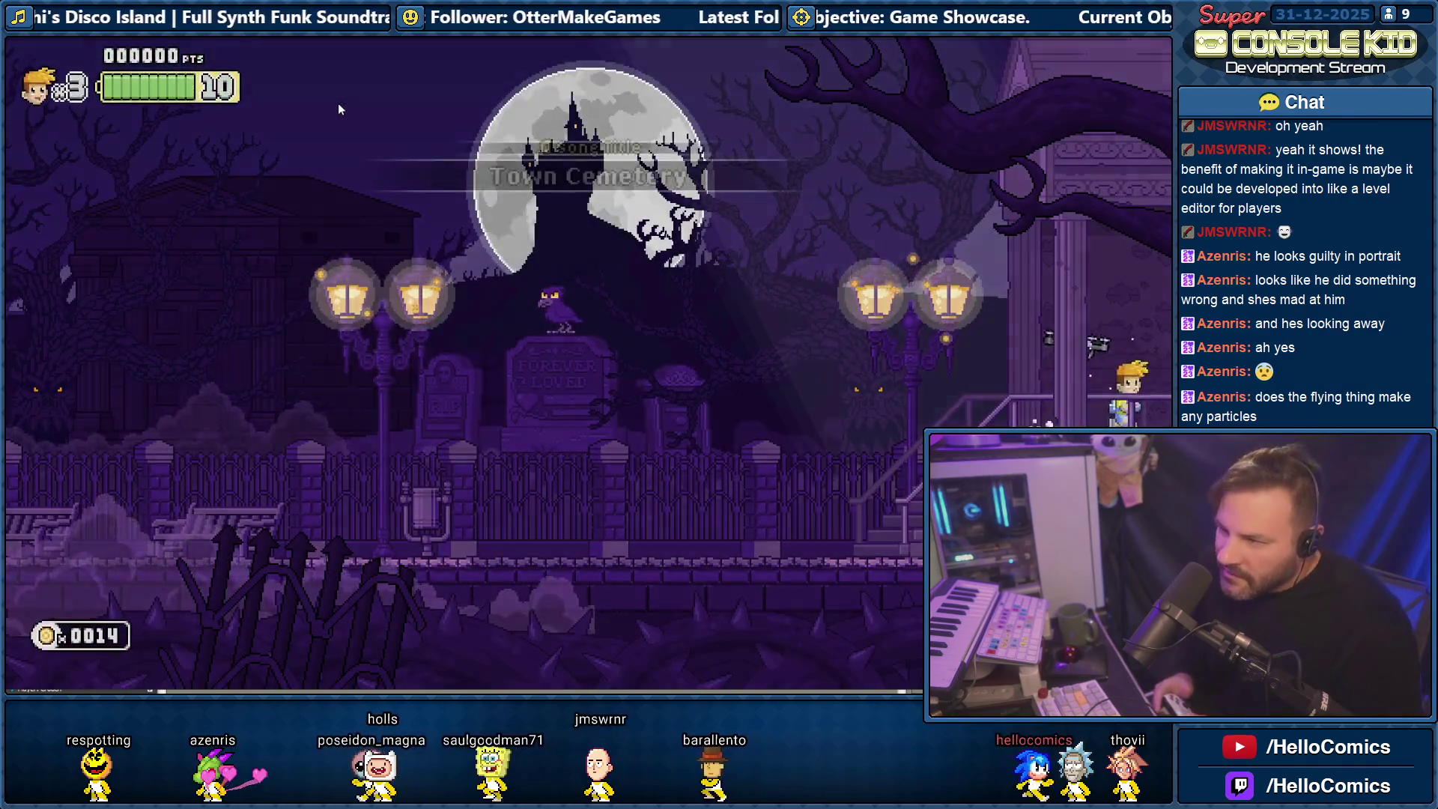
# Re-enter the crypt to retest hits on the skeleton knight, collect coins, then switch to Notepad++.
pyautogui.press('d')
pyautogui.press('d')
pyautogui.press('space')
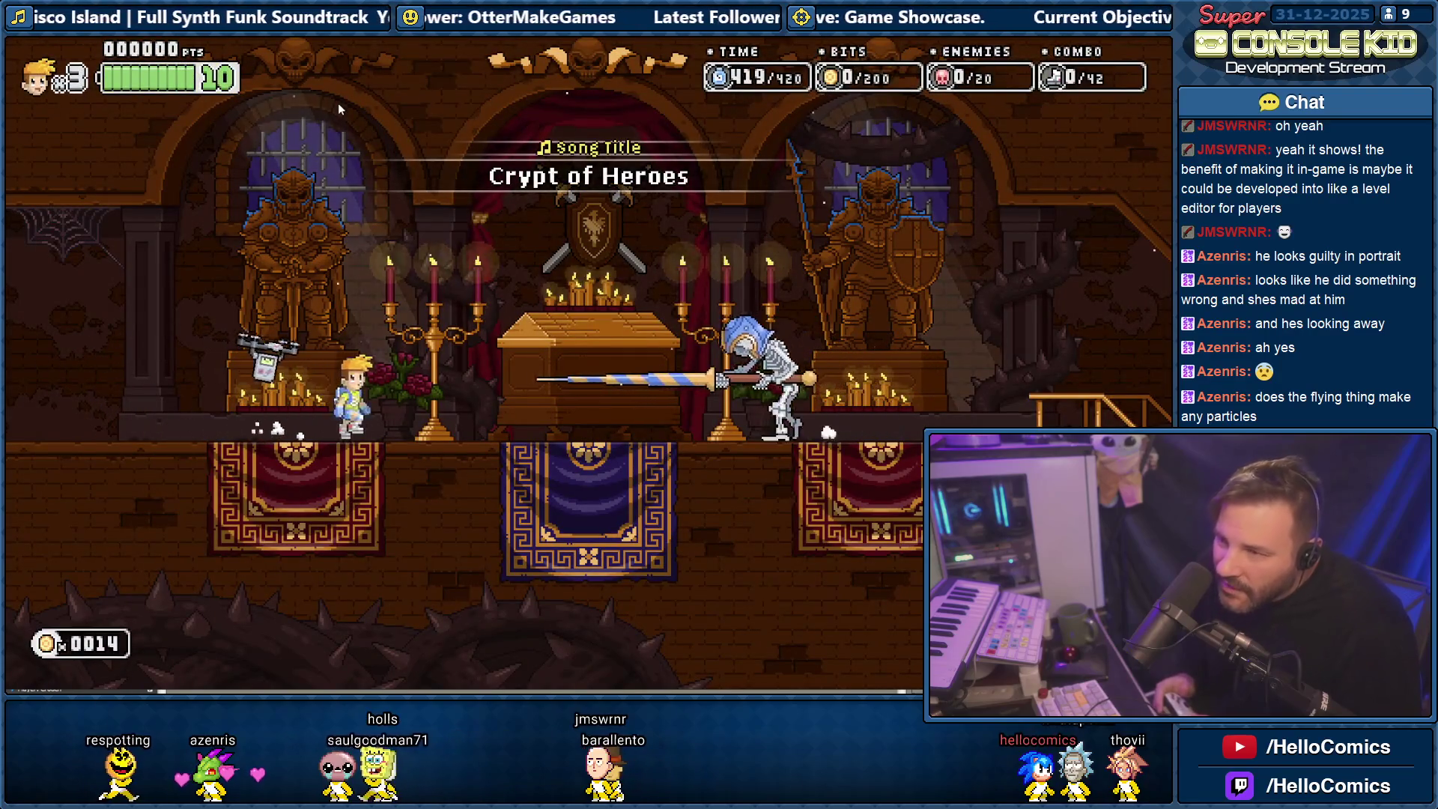
pyautogui.press('d')
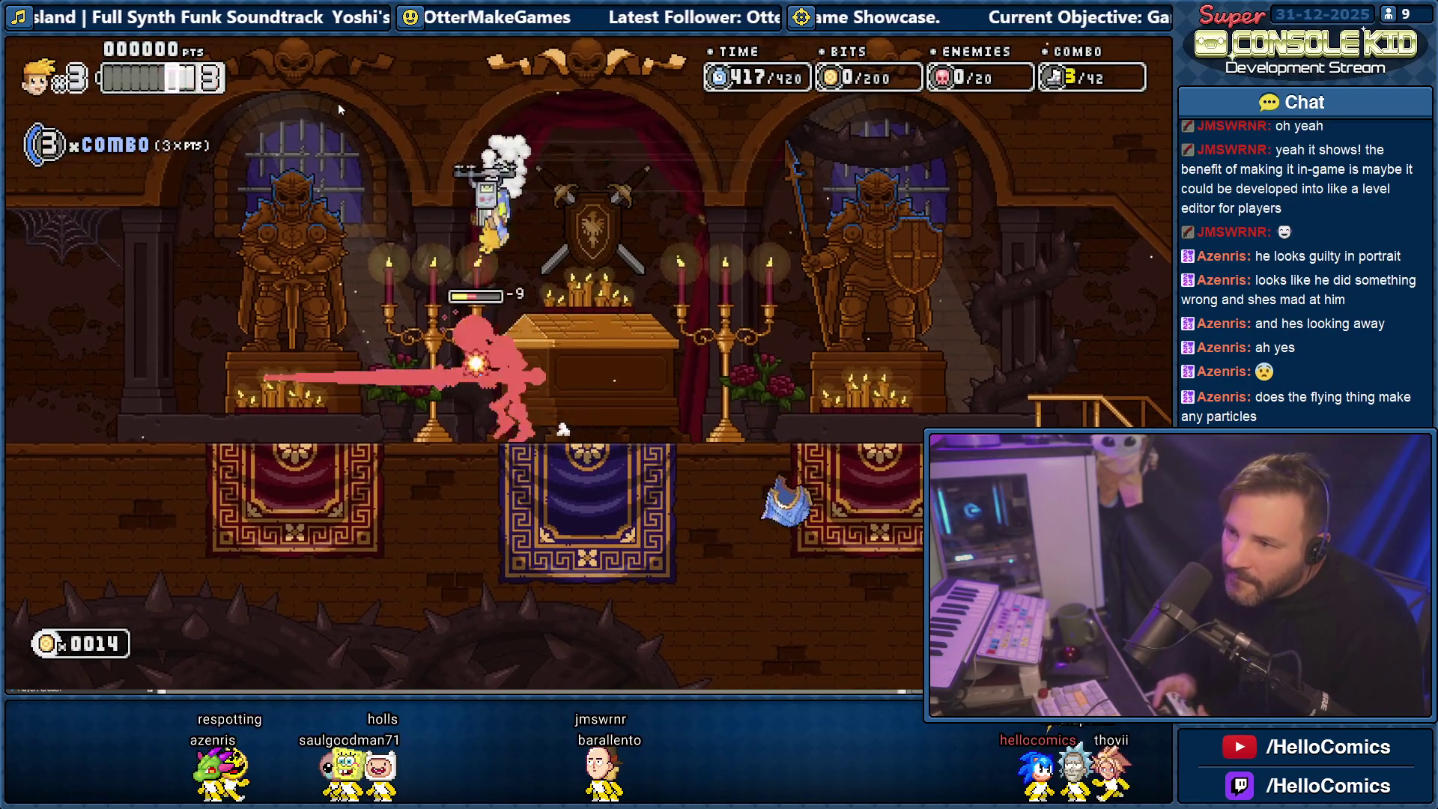
pyautogui.press('a')
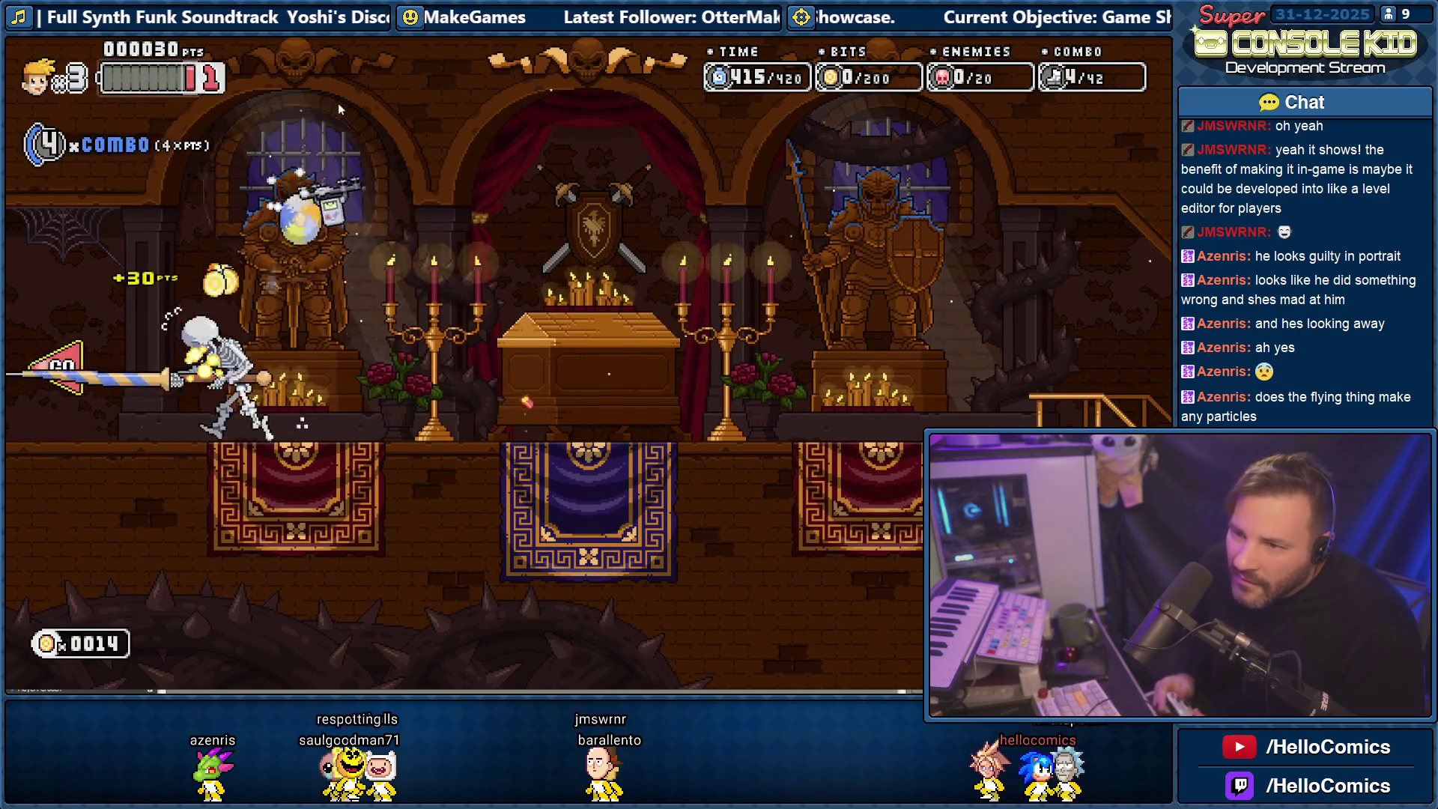
pyautogui.press('a')
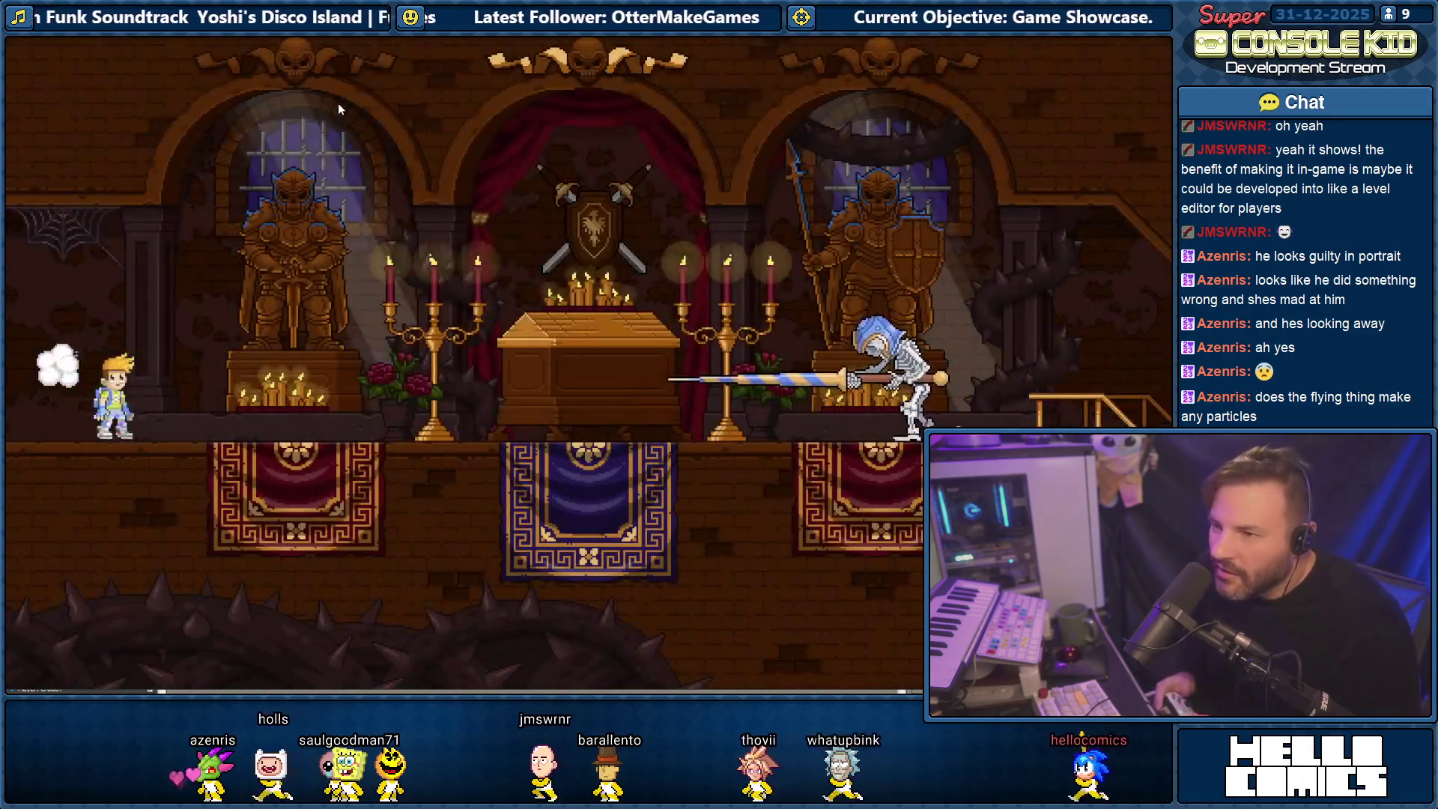
pyautogui.press('Right')
pyautogui.press('space')
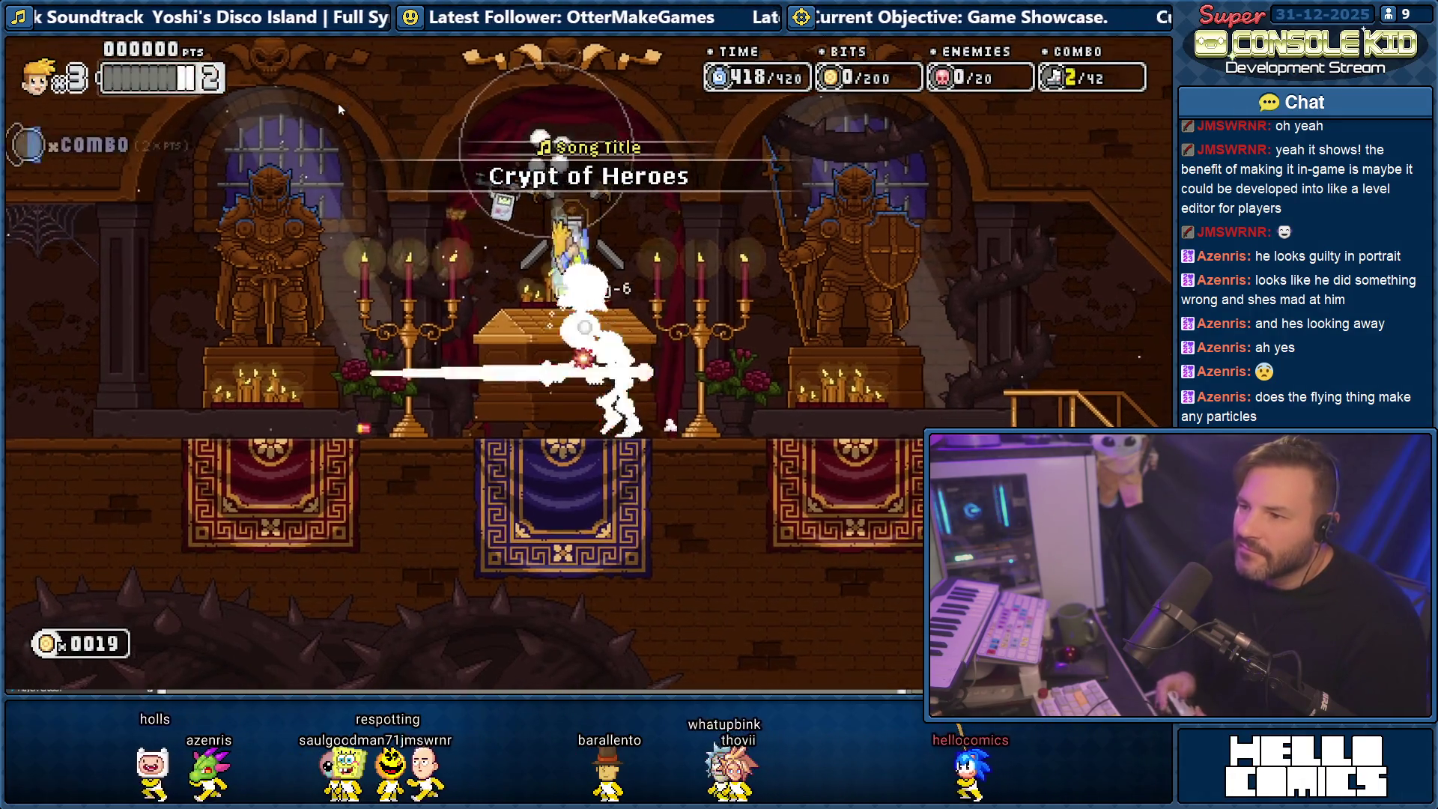
pyautogui.press('Left')
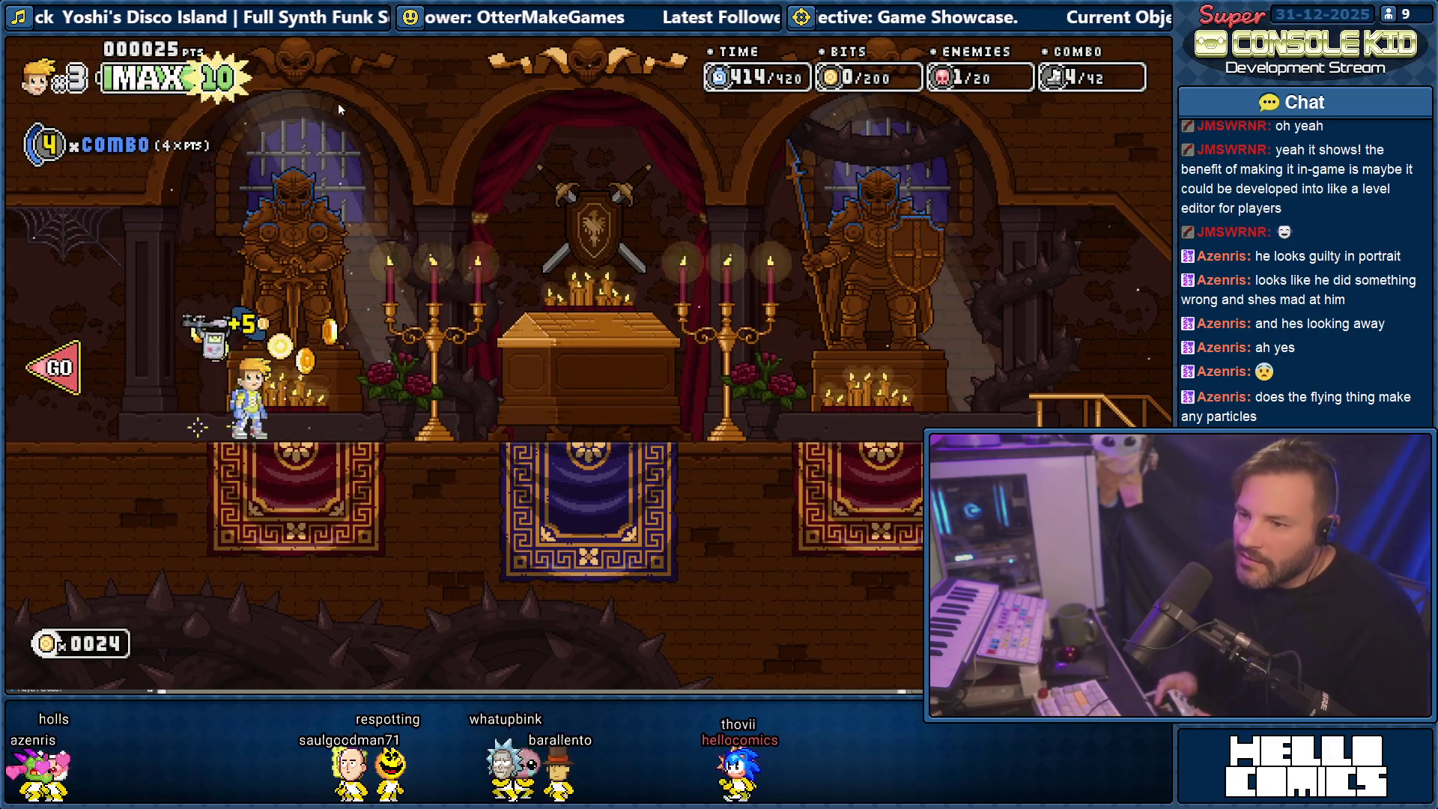
pyautogui.press('Right')
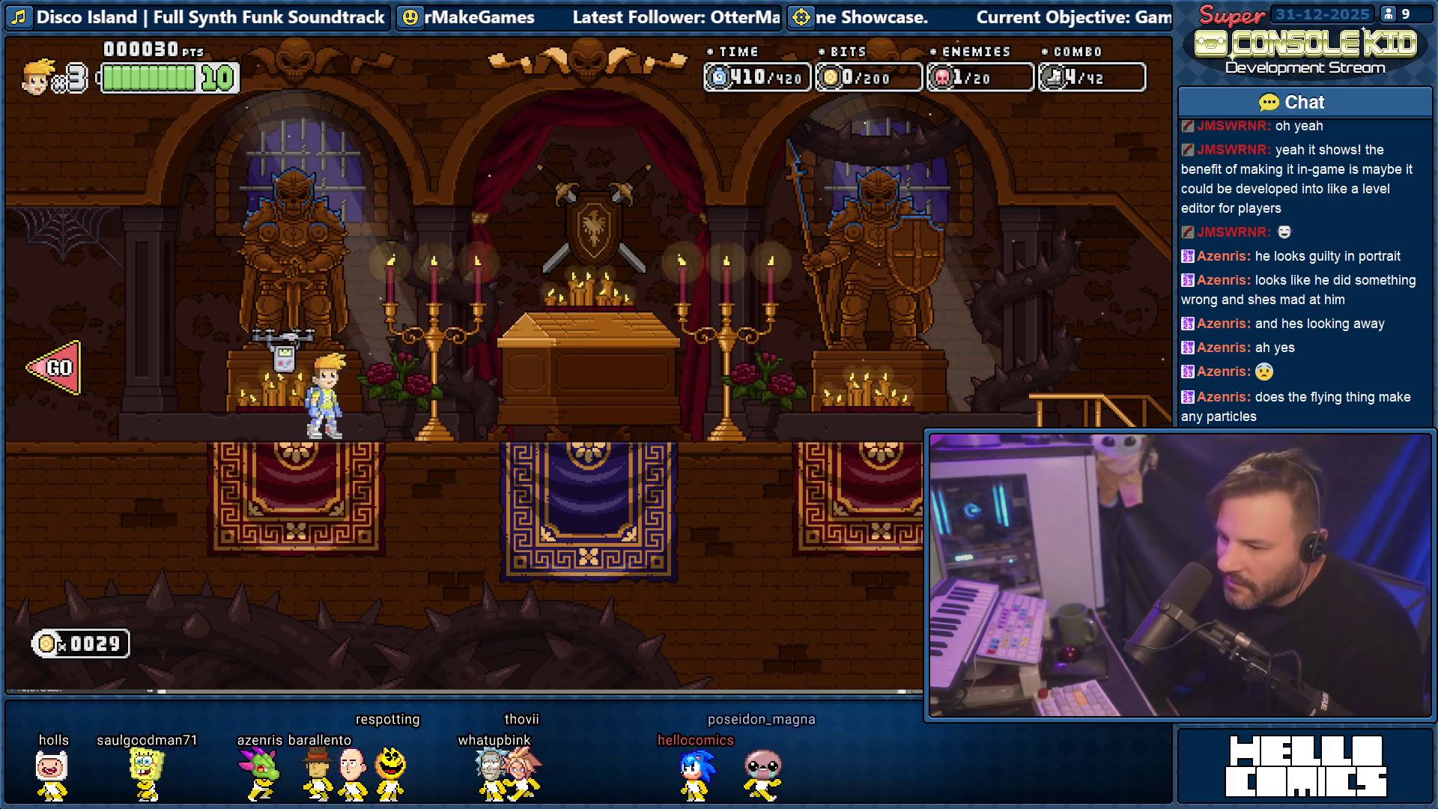
pyautogui.hotkey('alt', 'Tab')
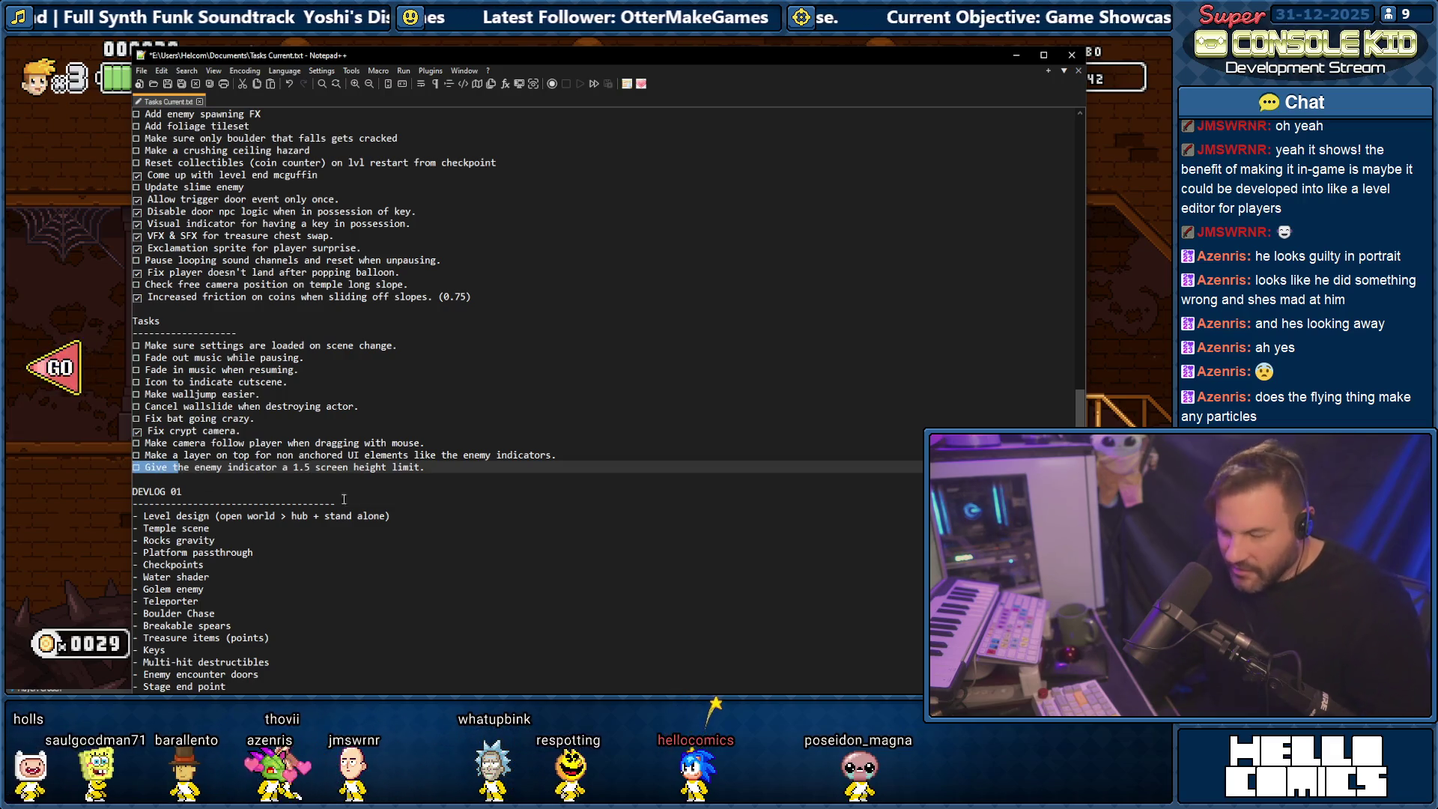
# Add the task 'Fix Diving into skeleton knight dosn't make a sfx' on a new line and return to the game.
pyautogui.press('Return')
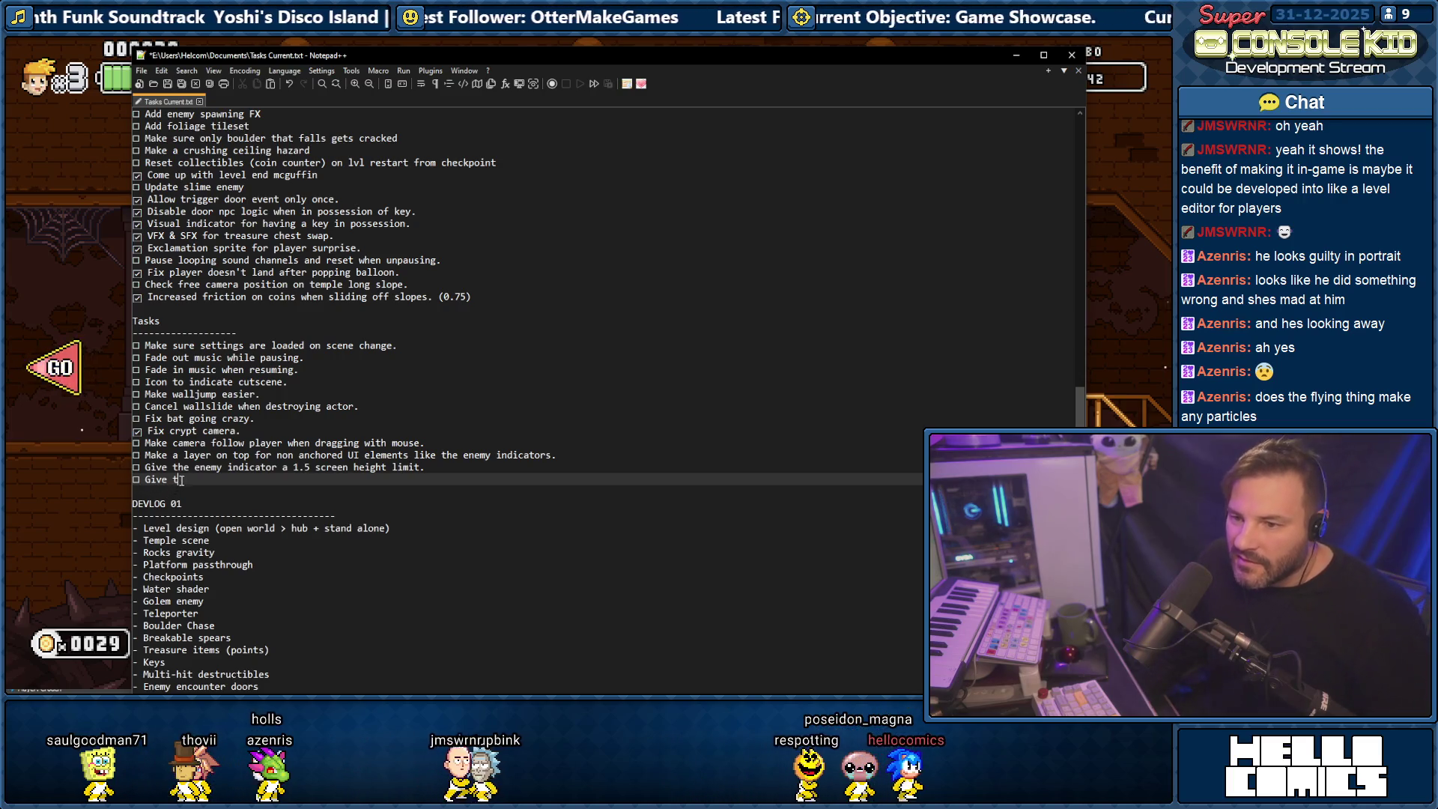
pyautogui.write('F')
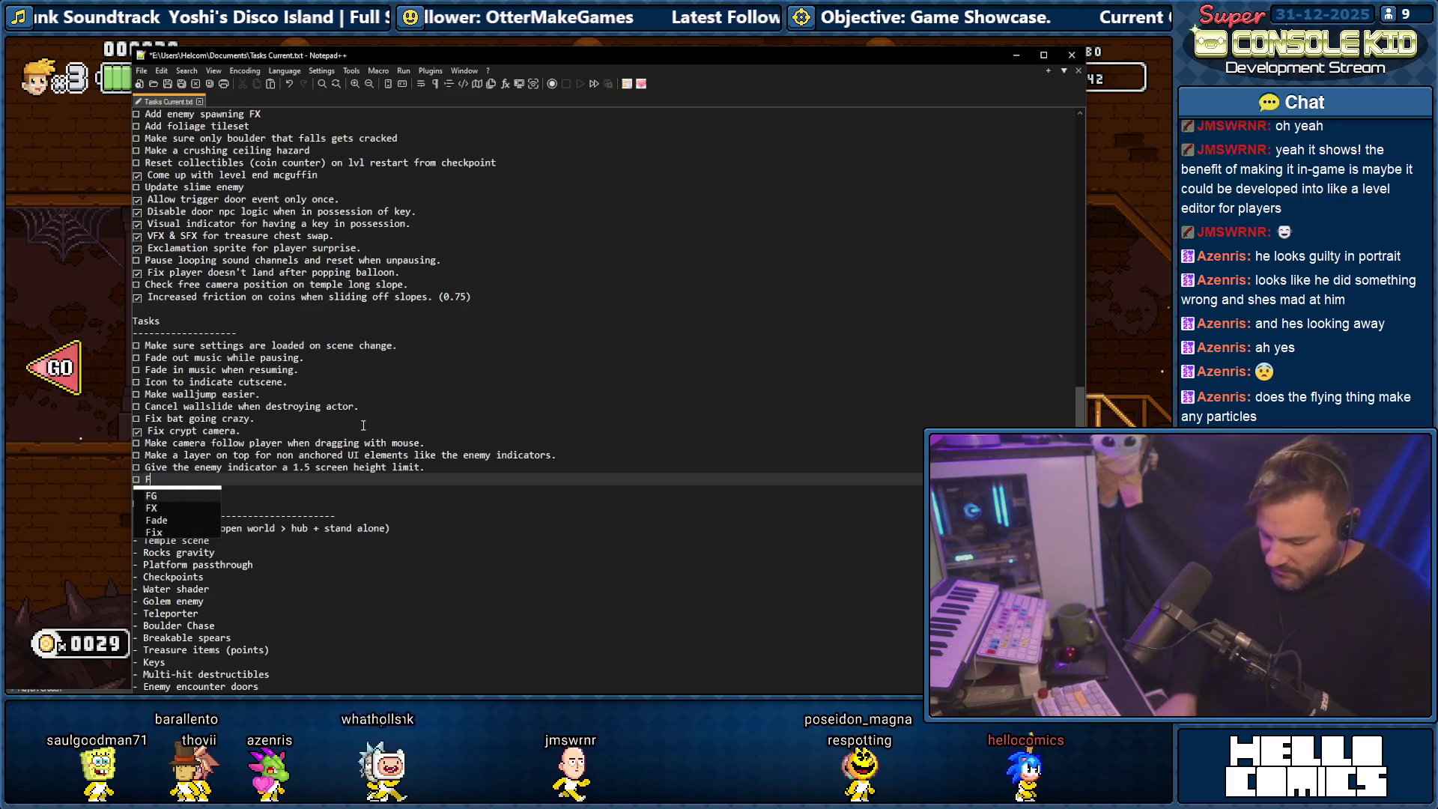
pyautogui.write('ix Divi')
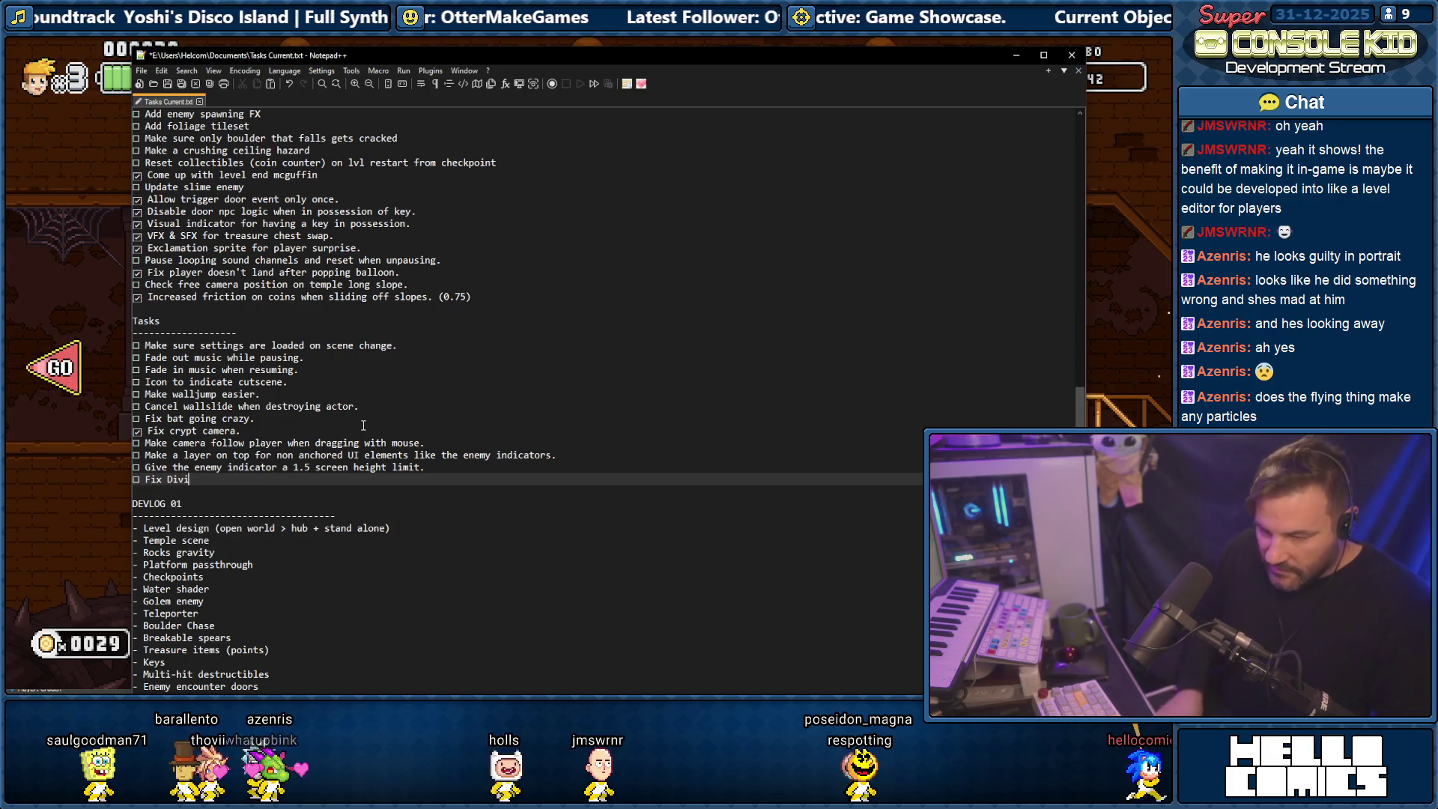
pyautogui.write('ng into ')
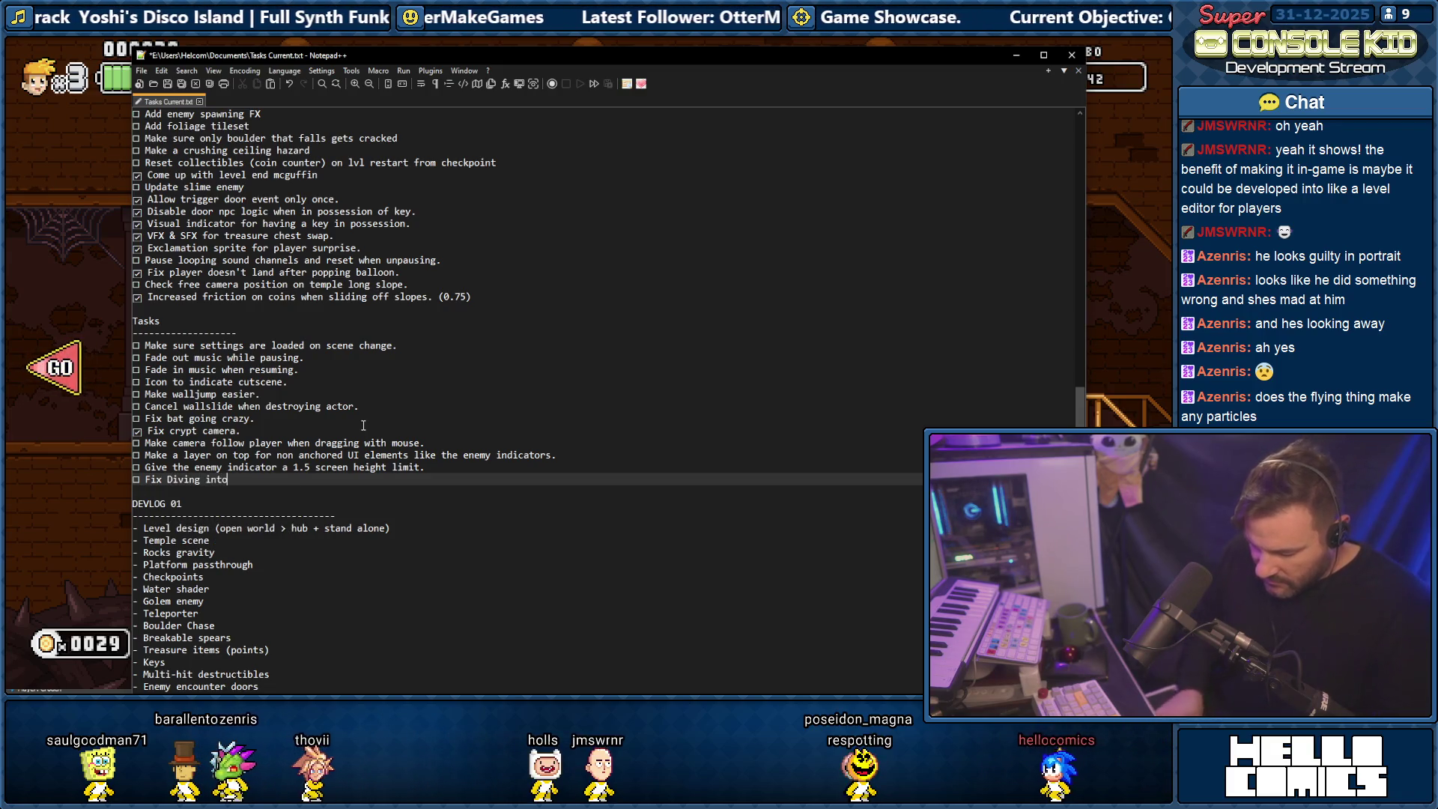
pyautogui.write('skelet')
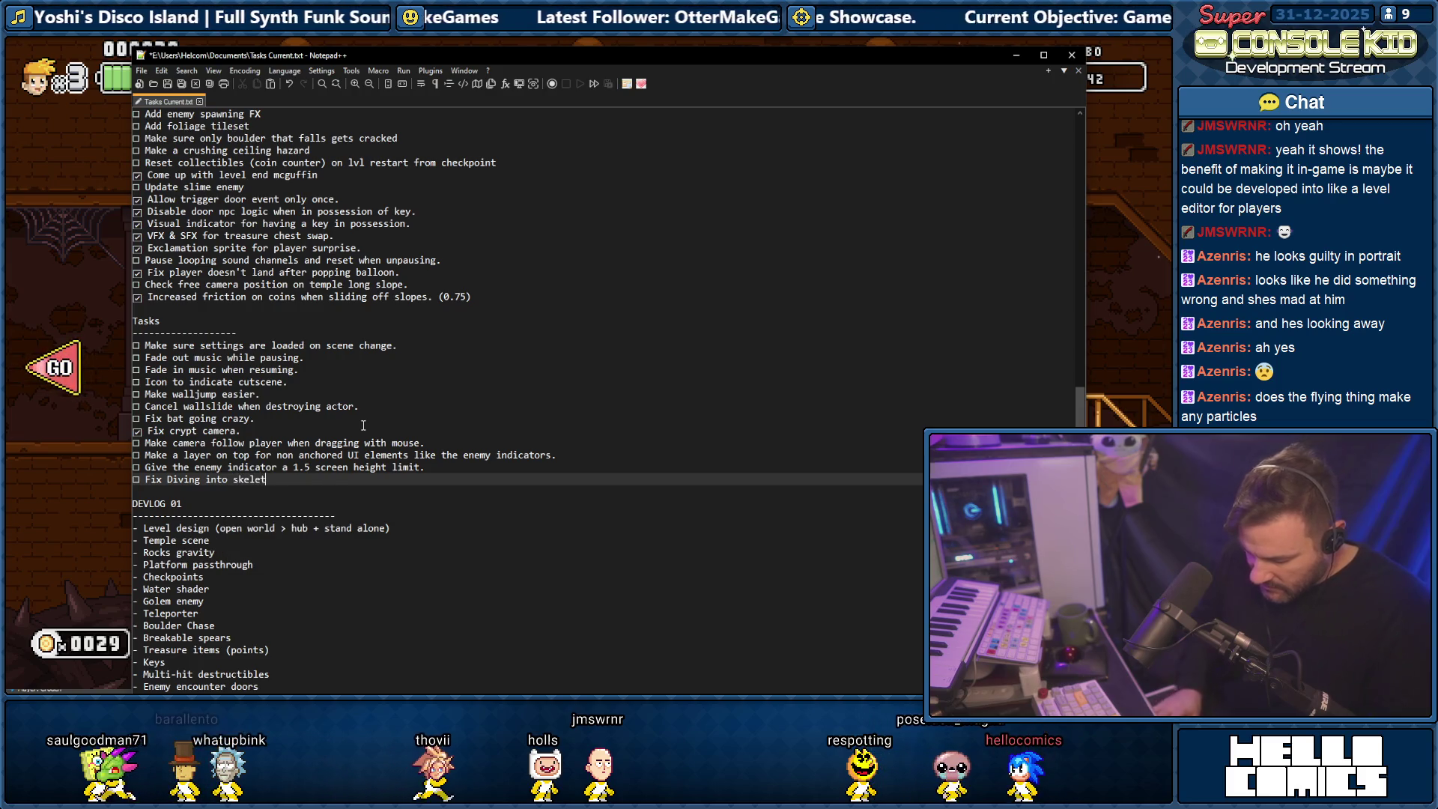
pyautogui.write('on kni')
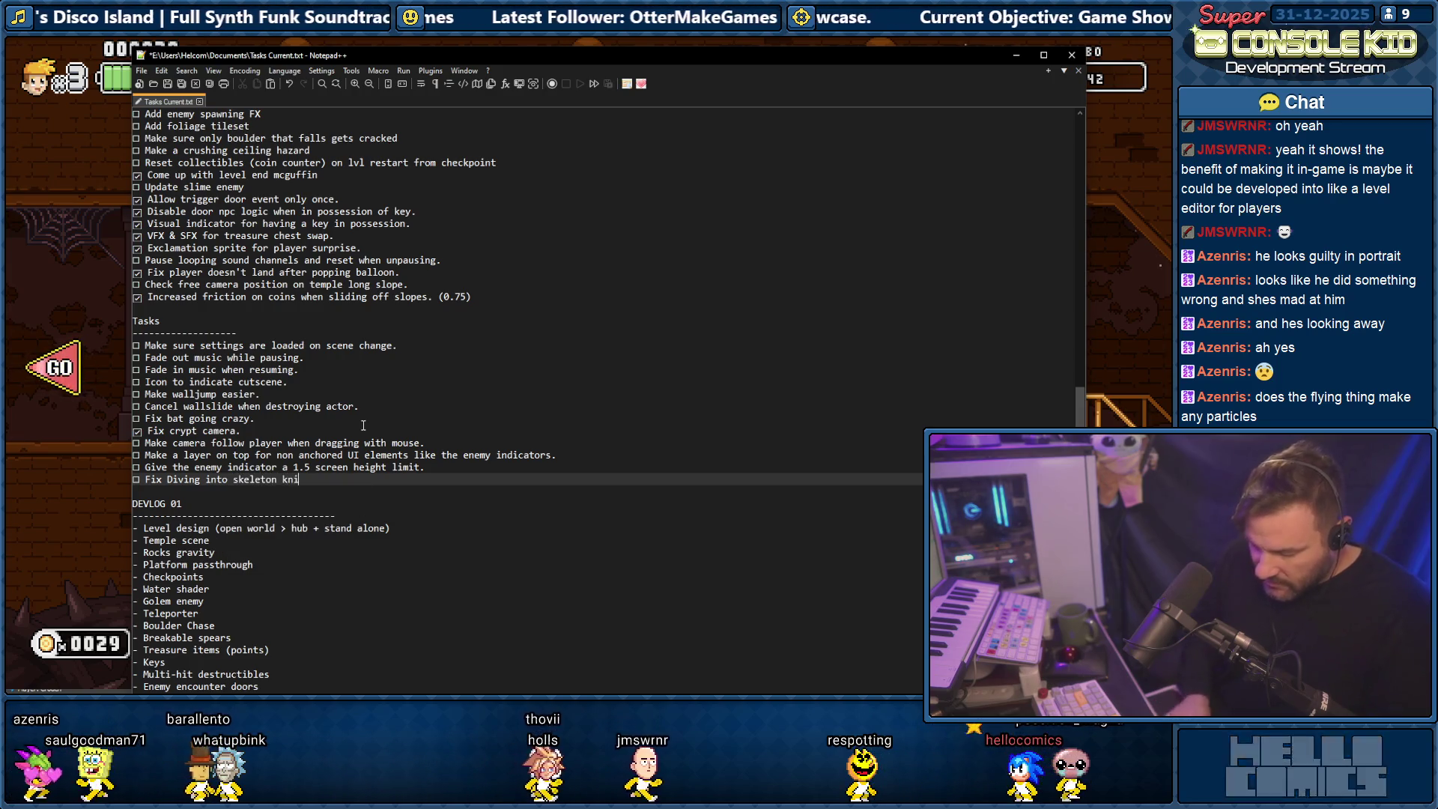
pyautogui.write('ght d')
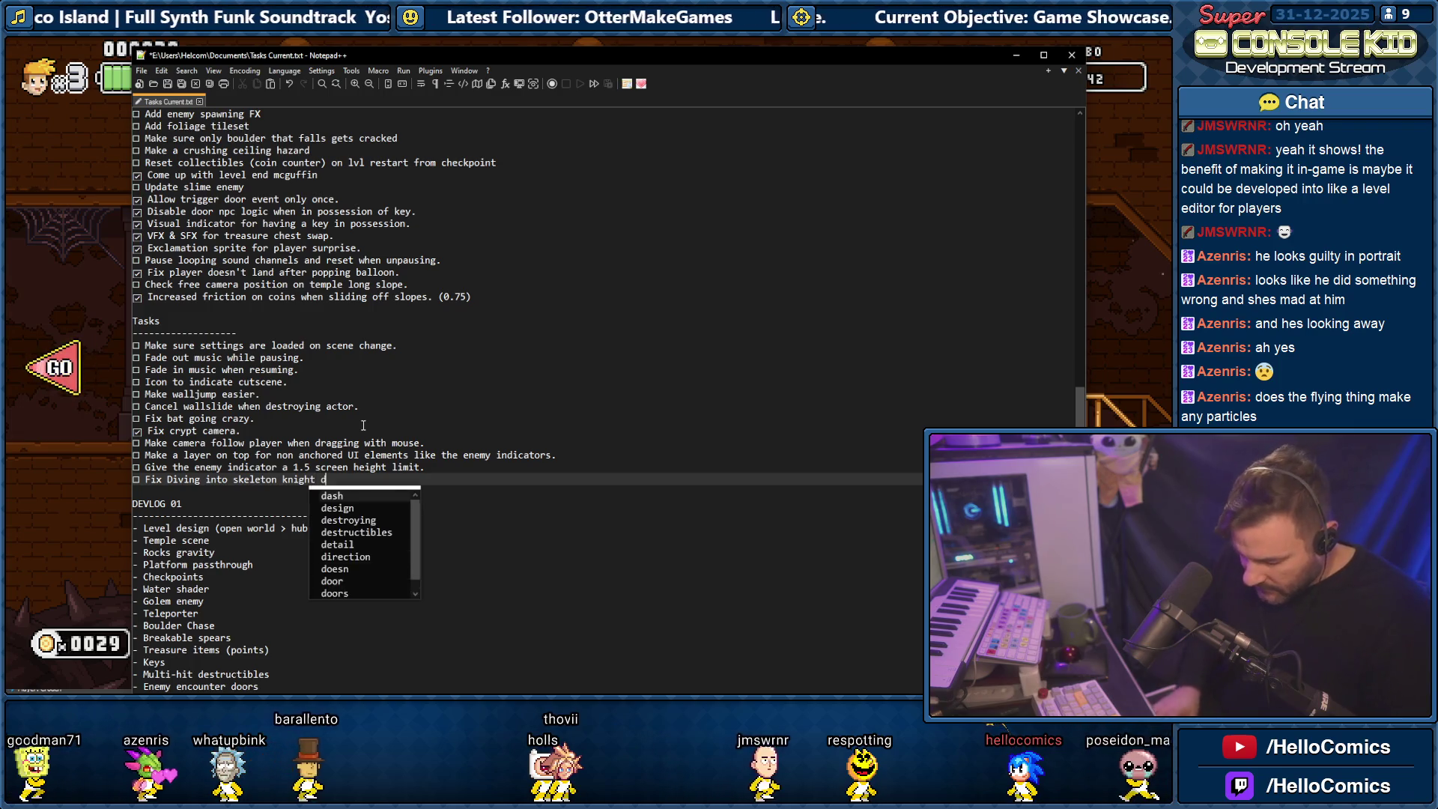
pyautogui.write('osn')
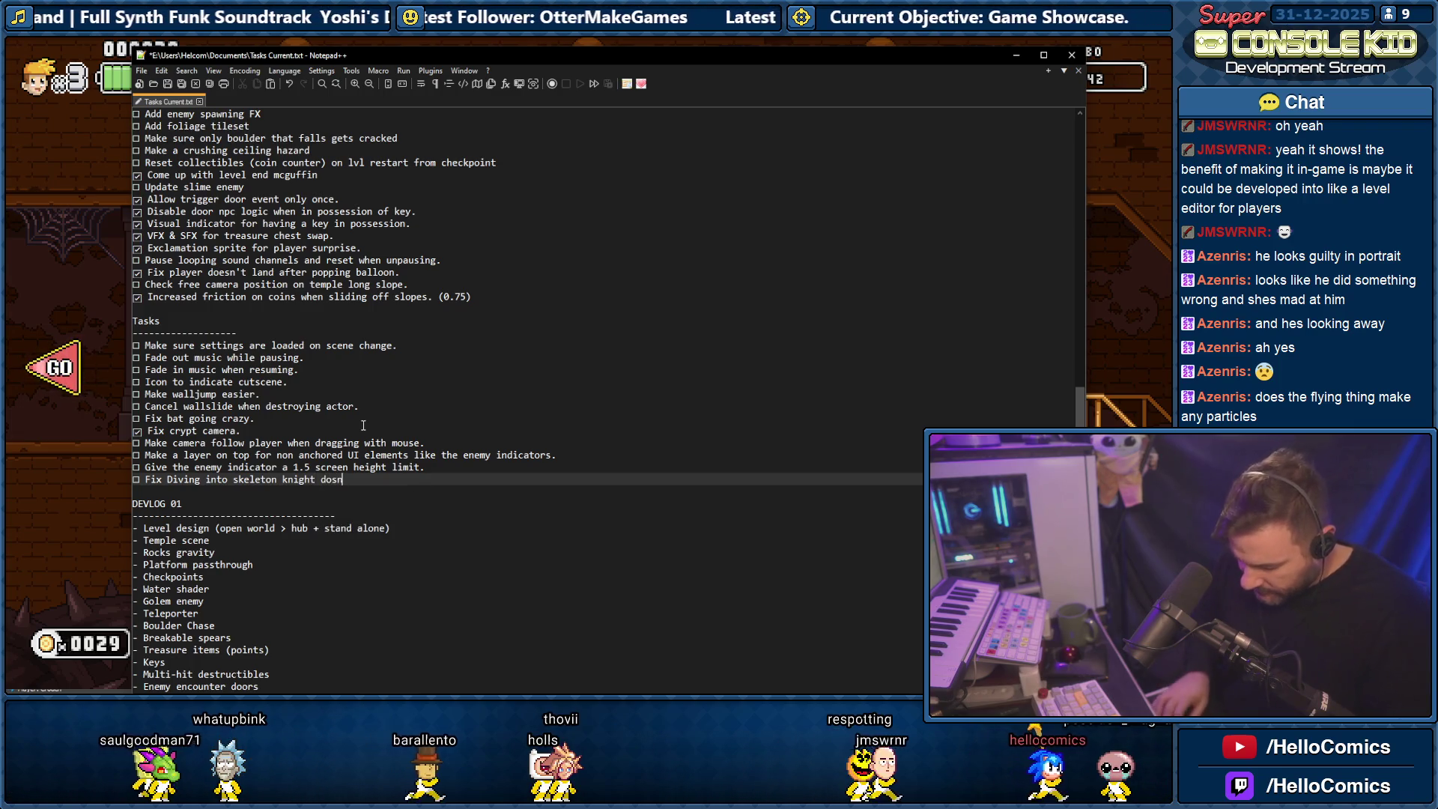
pyautogui.press('BackSpace')
pyautogui.press('BackSpace')
pyautogui.write("esn't mak")
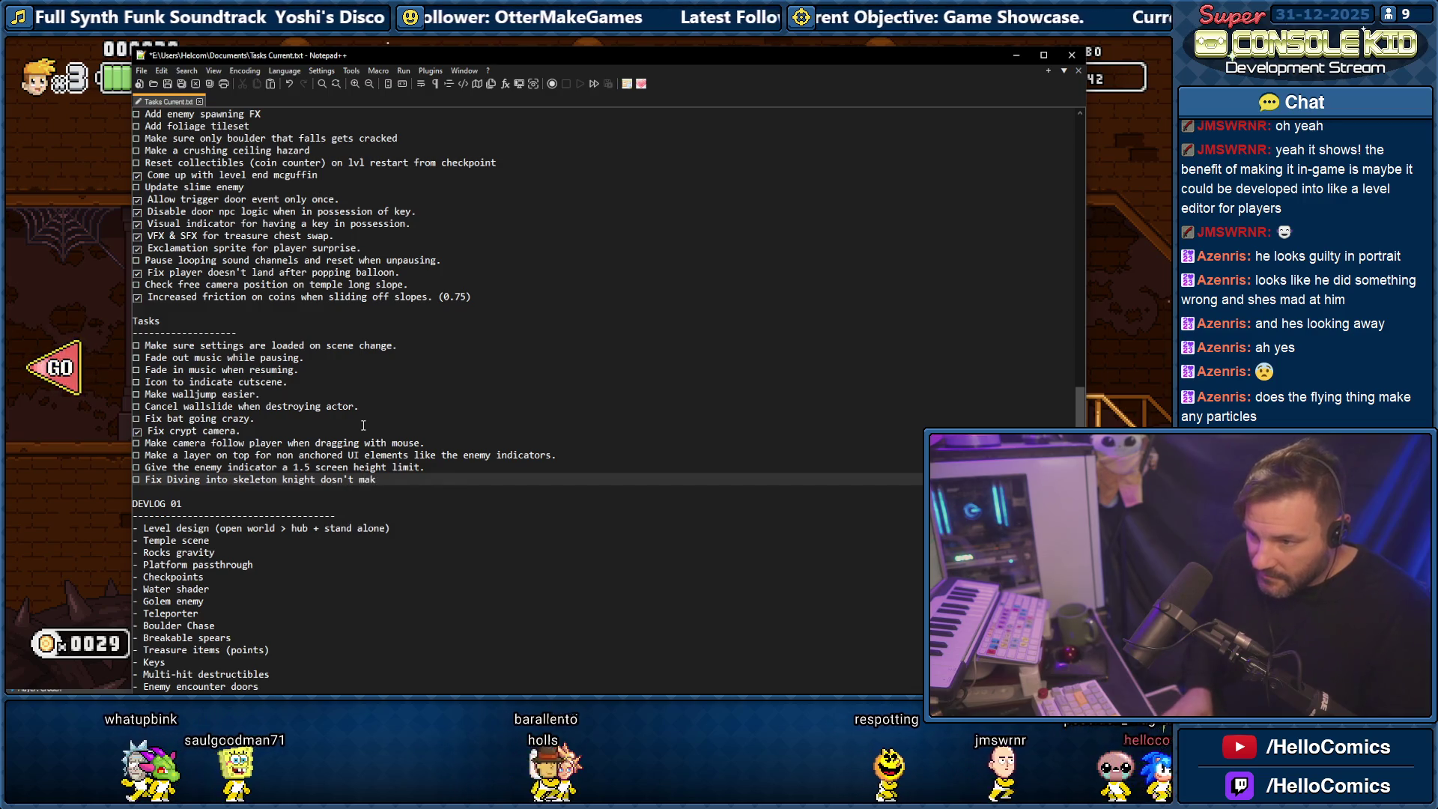
pyautogui.write('e a sfx.')
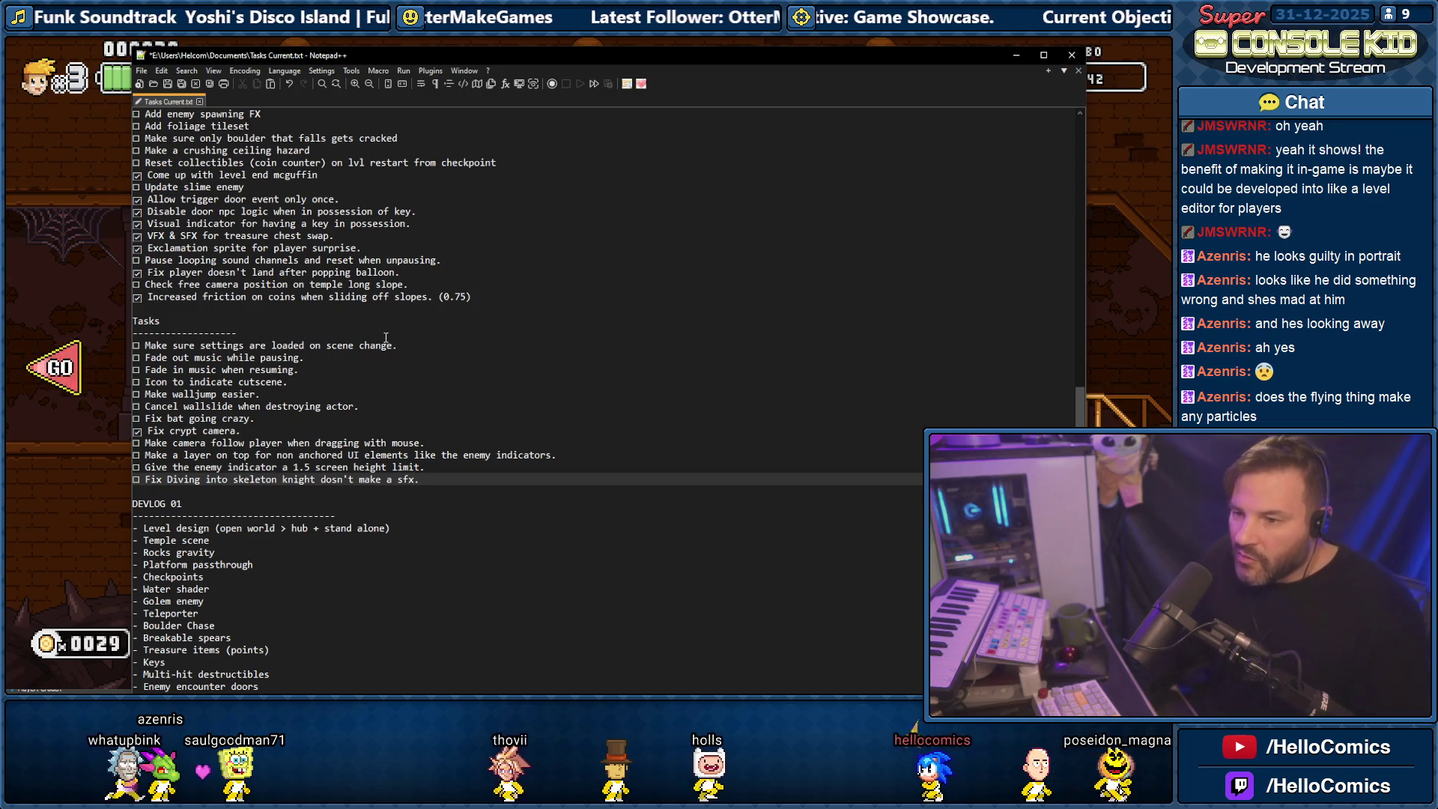
pyautogui.click(110, 374)
# Exit to the level select, start level 1-6 and run left along the beach.
pyautogui.press('Right')
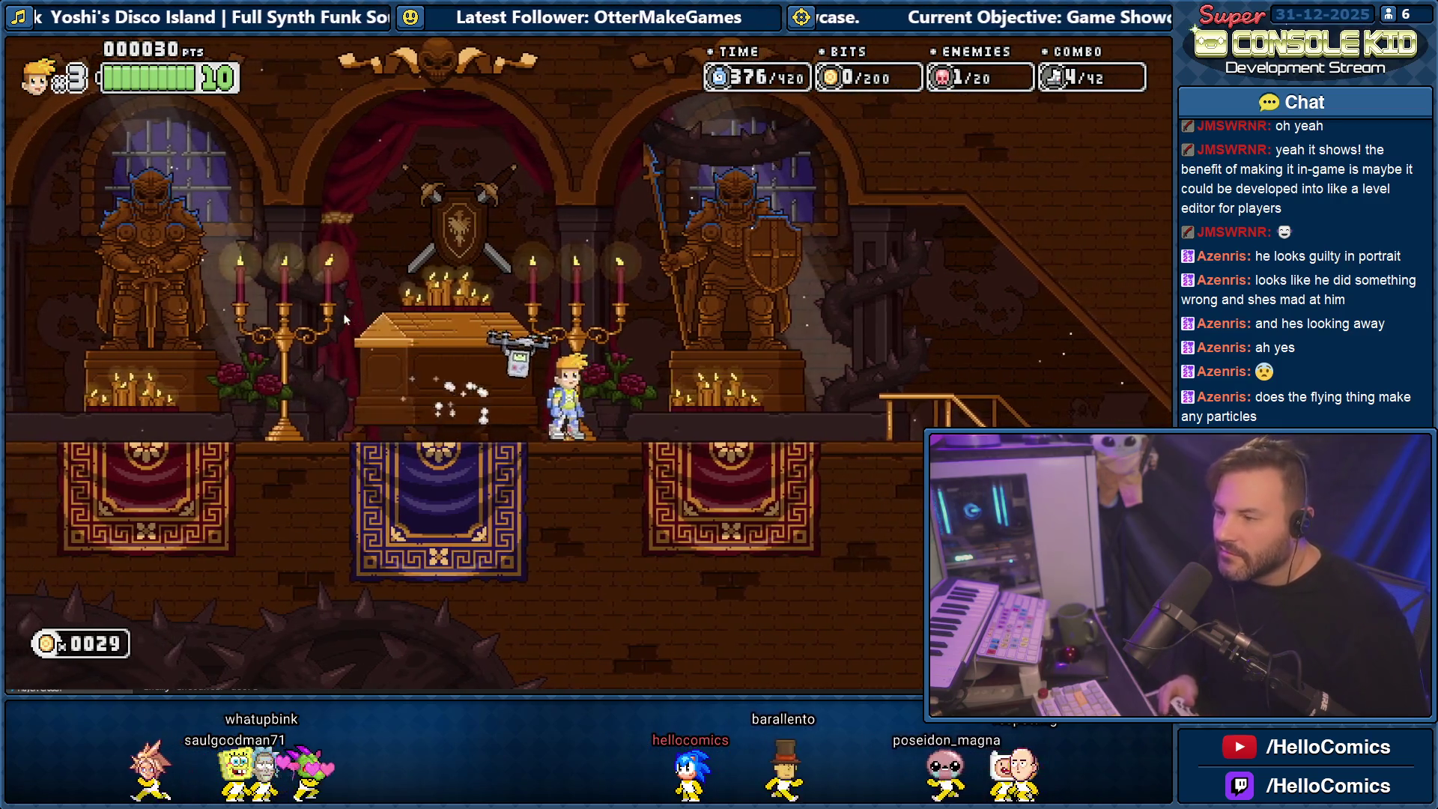
pyautogui.press('Right')
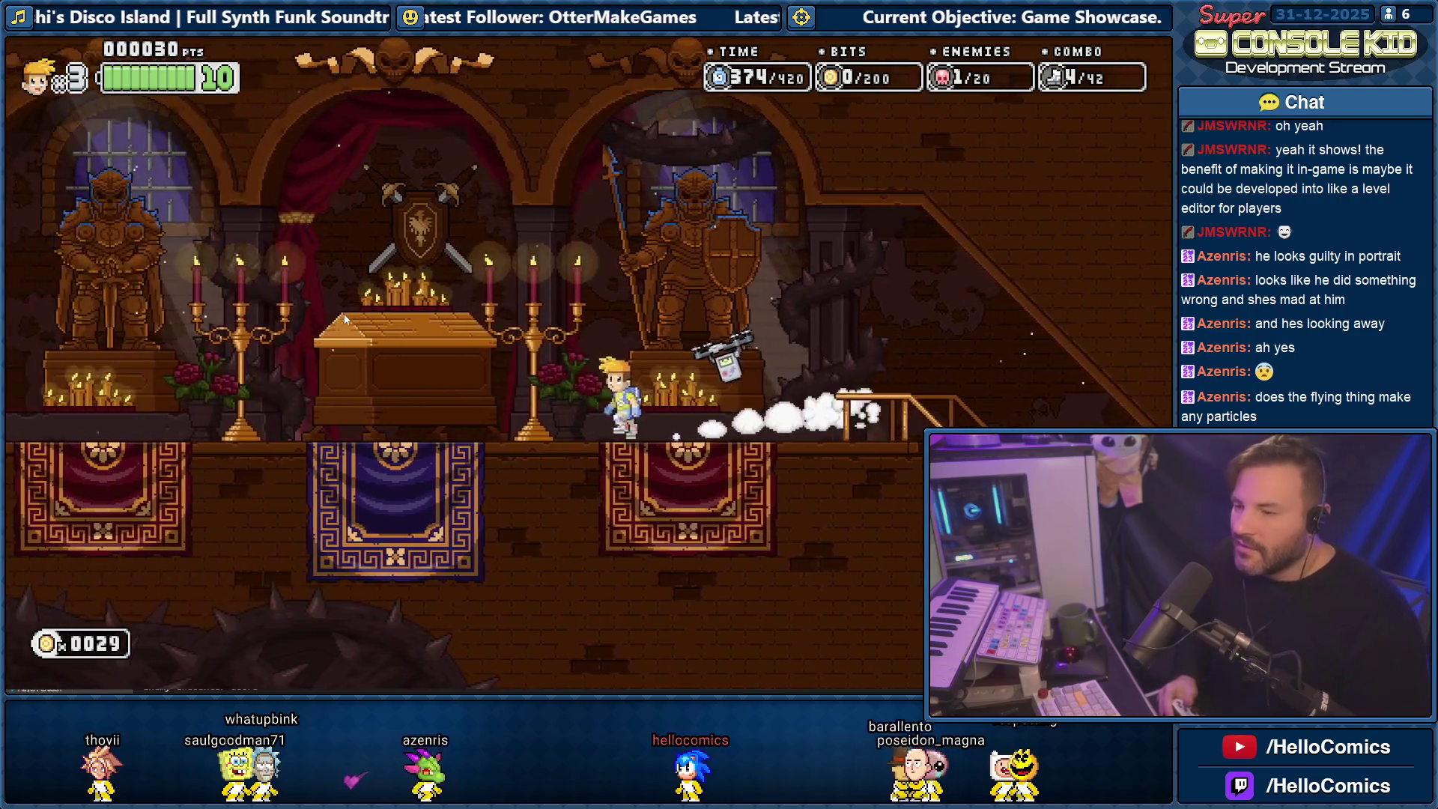
pyautogui.press('Escape')
pyautogui.press('Down')
pyautogui.press('Down')
pyautogui.press('Right')
pyautogui.press('Right')
pyautogui.press('Return')
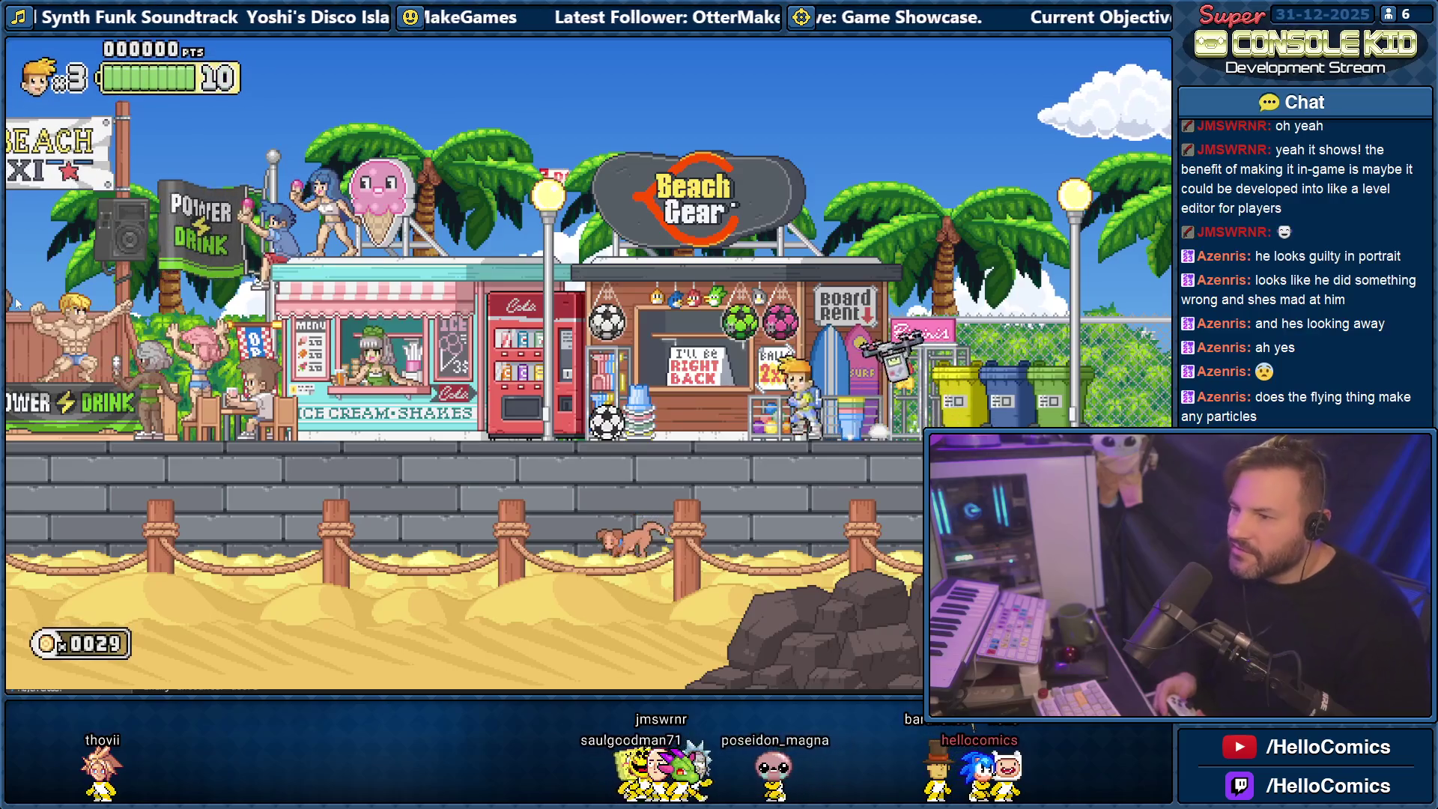
pyautogui.press('Left')
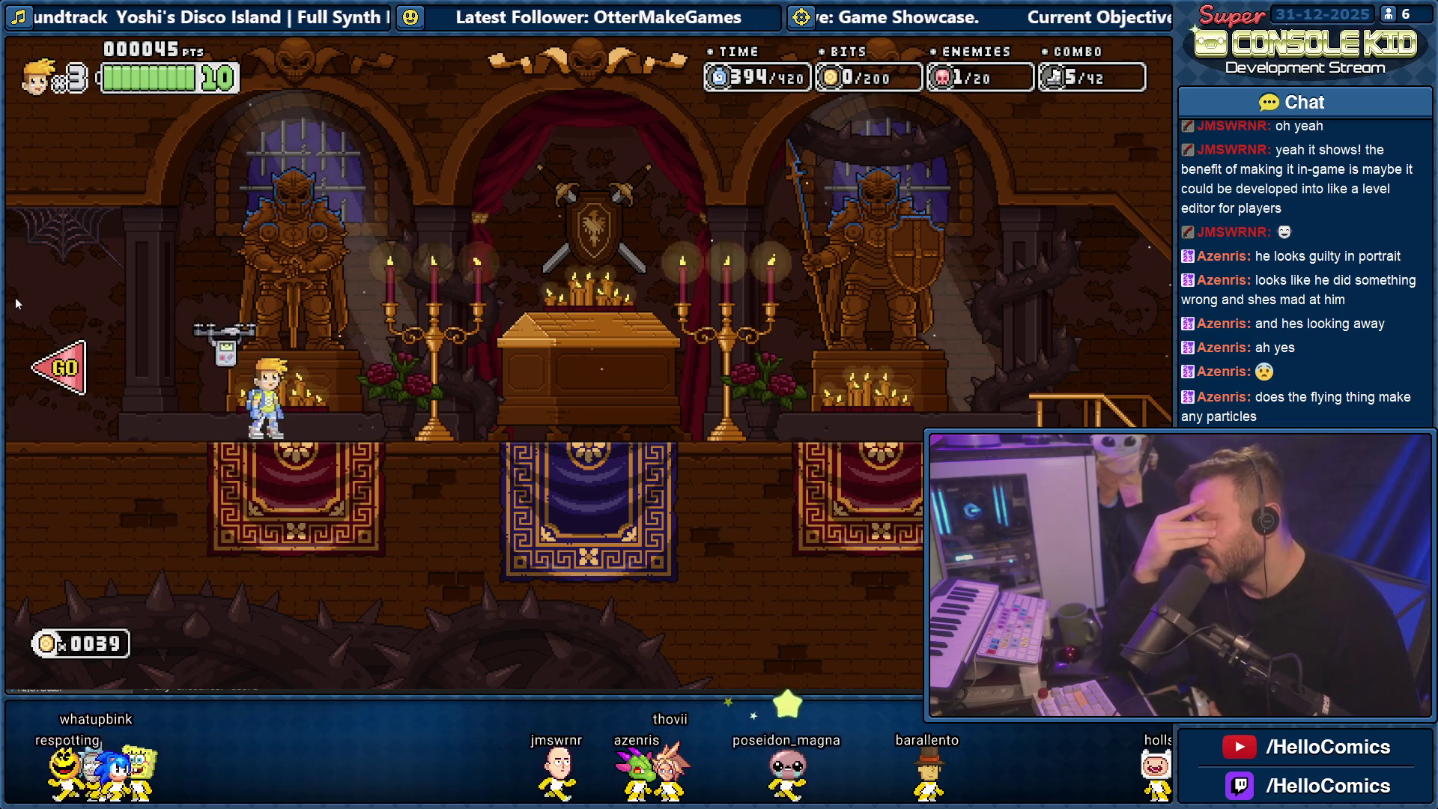
# Go through the graveyard into the Crypt of Heroes, dash at the skeleton knight and collect the floor coins.
pyautogui.press('Left')
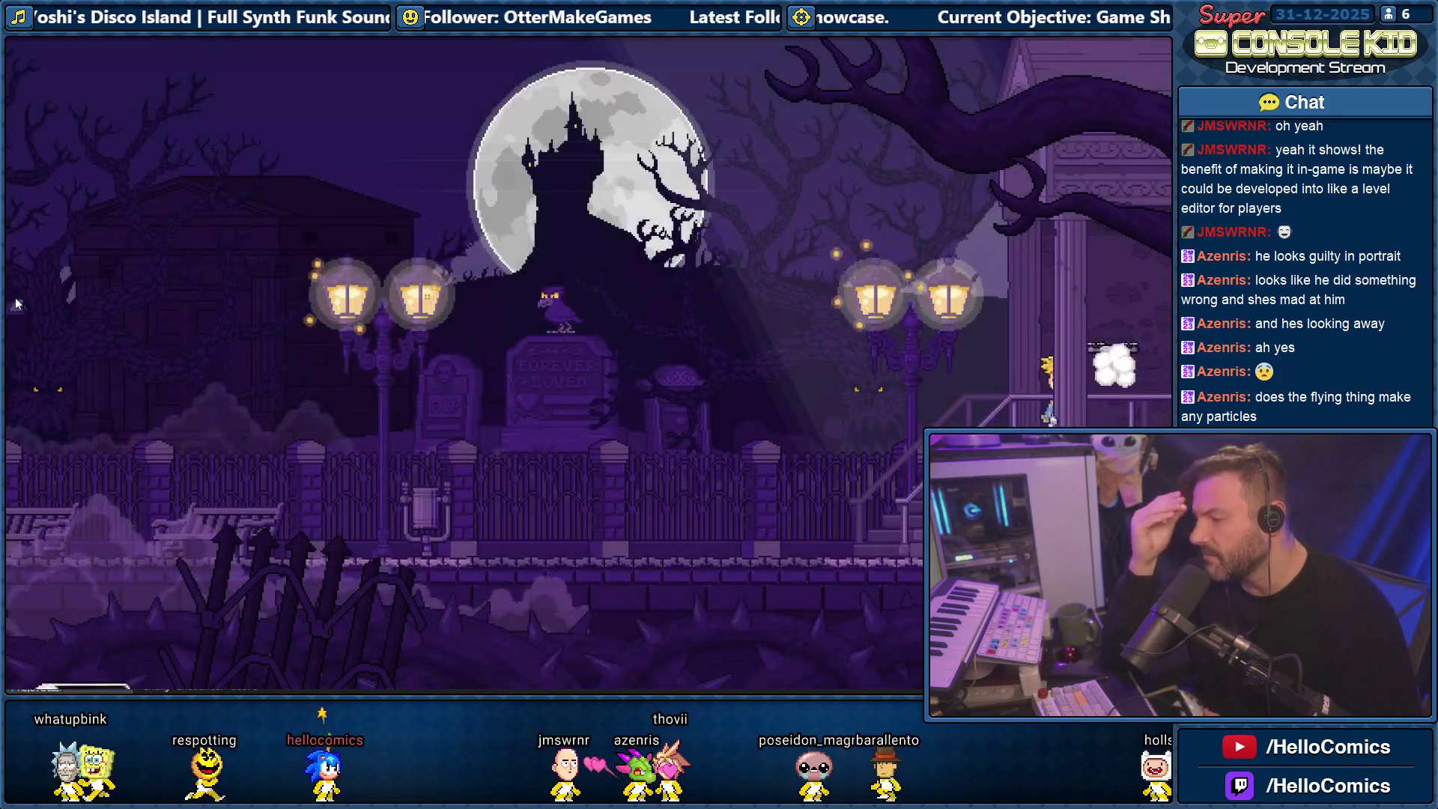
pyautogui.press('Right')
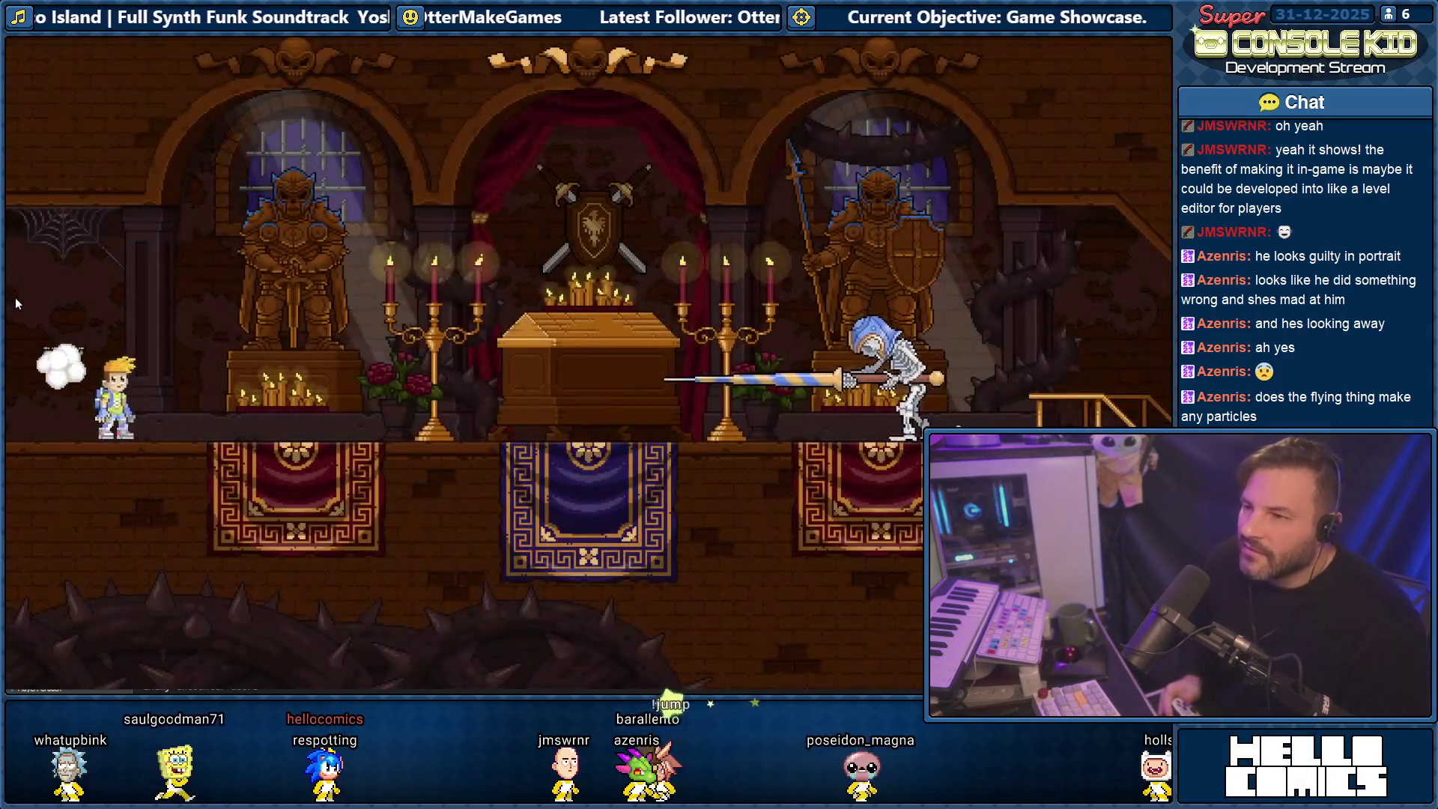
pyautogui.press('Right')
pyautogui.press('Left')
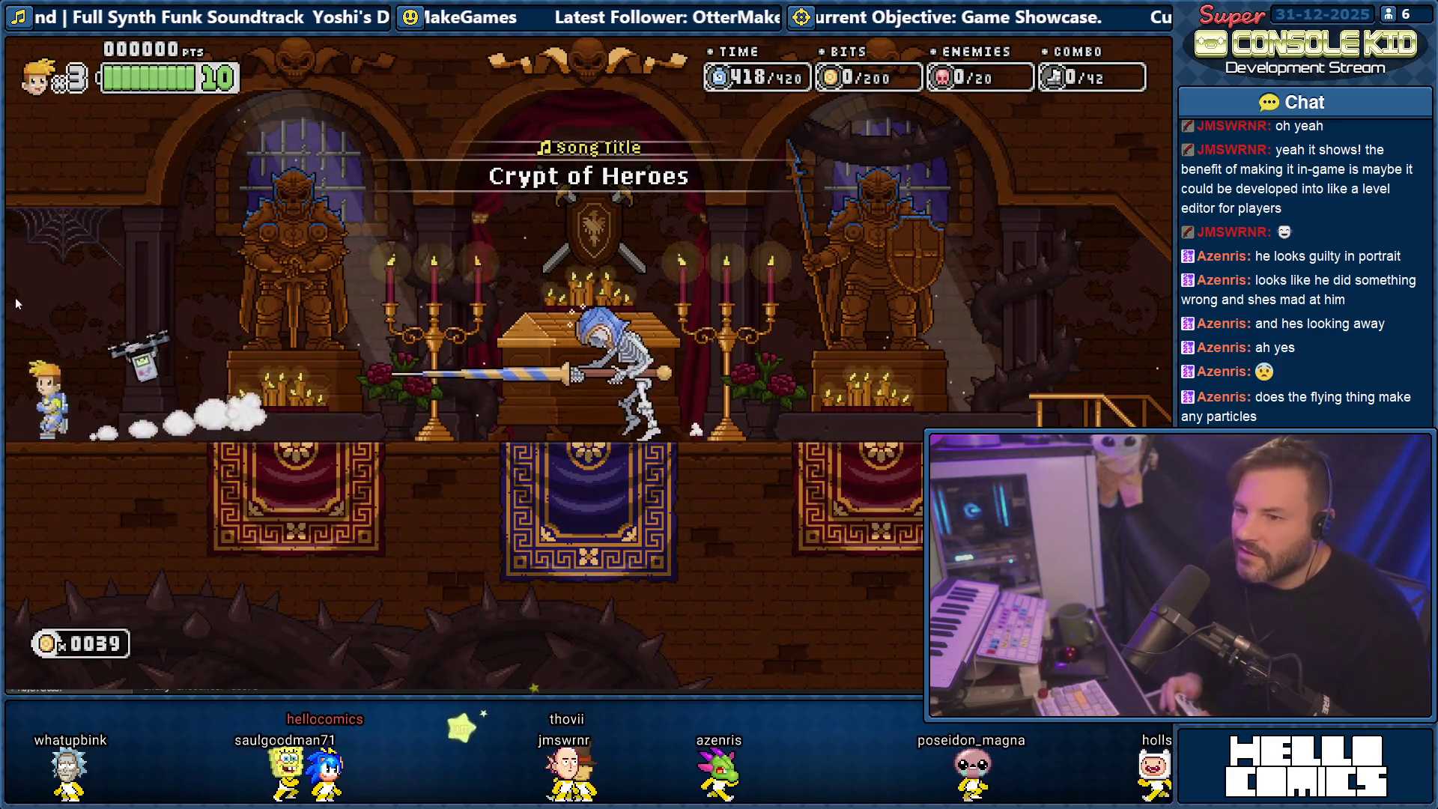
pyautogui.press('Right')
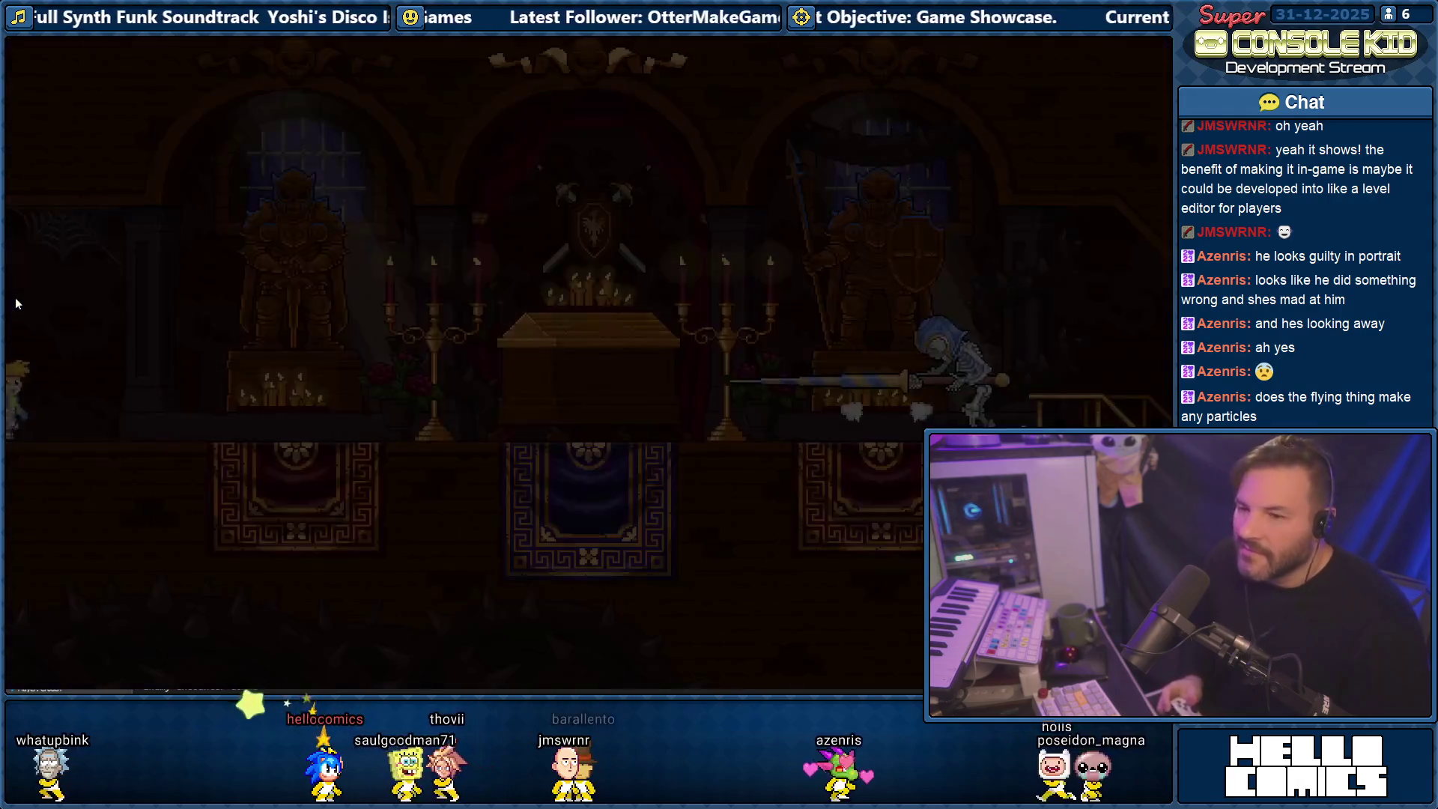
pyautogui.press('Right')
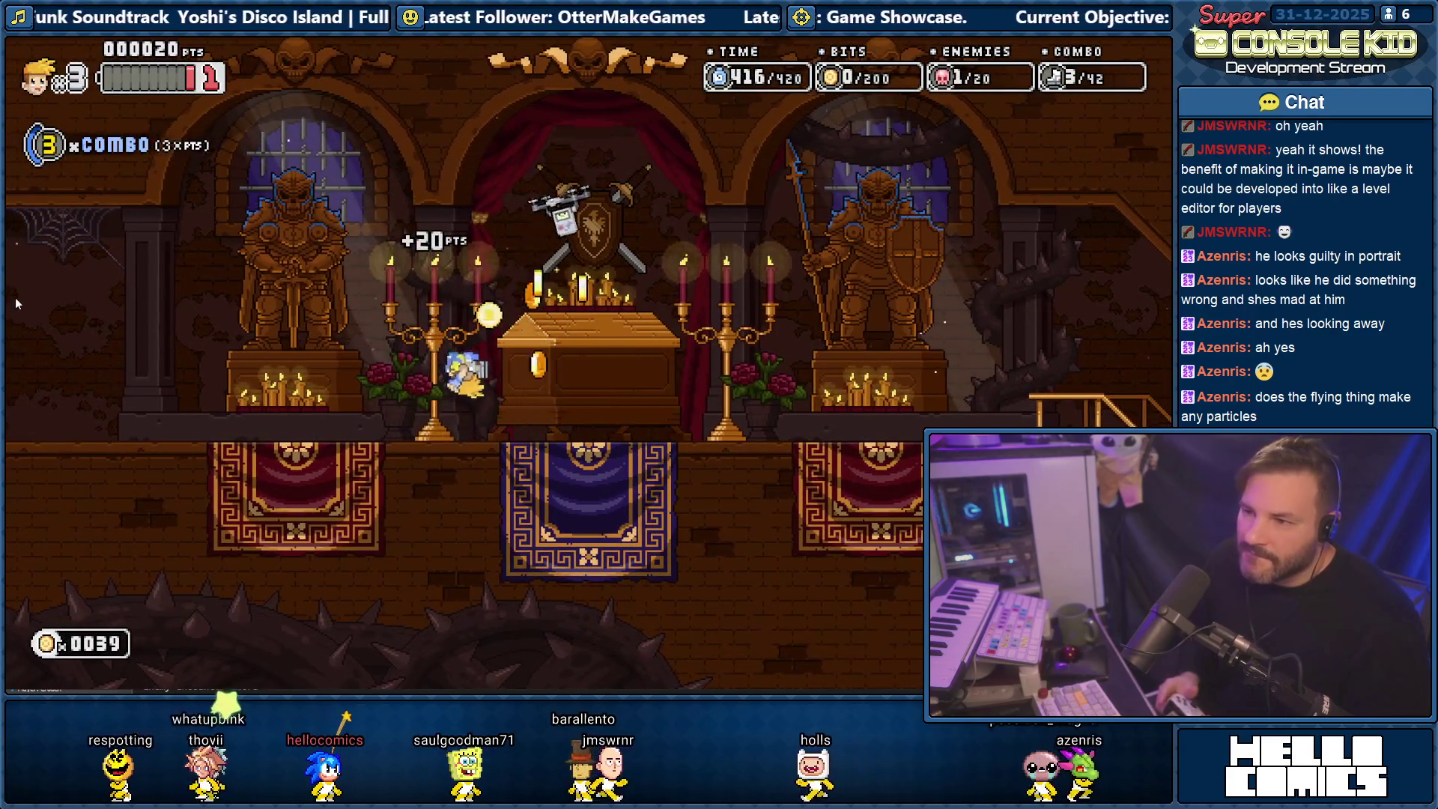
pyautogui.press('Right')
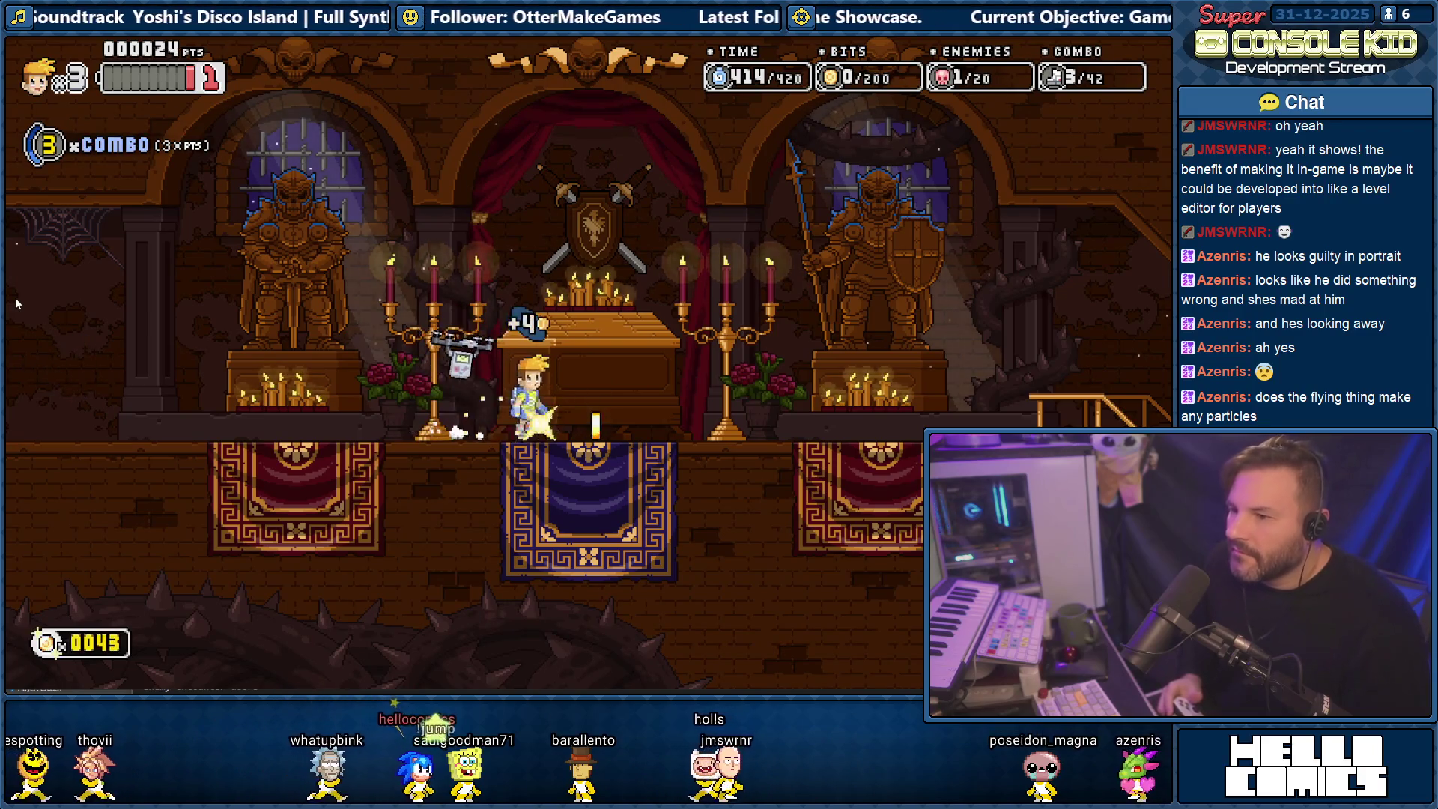
pyautogui.press('Left')
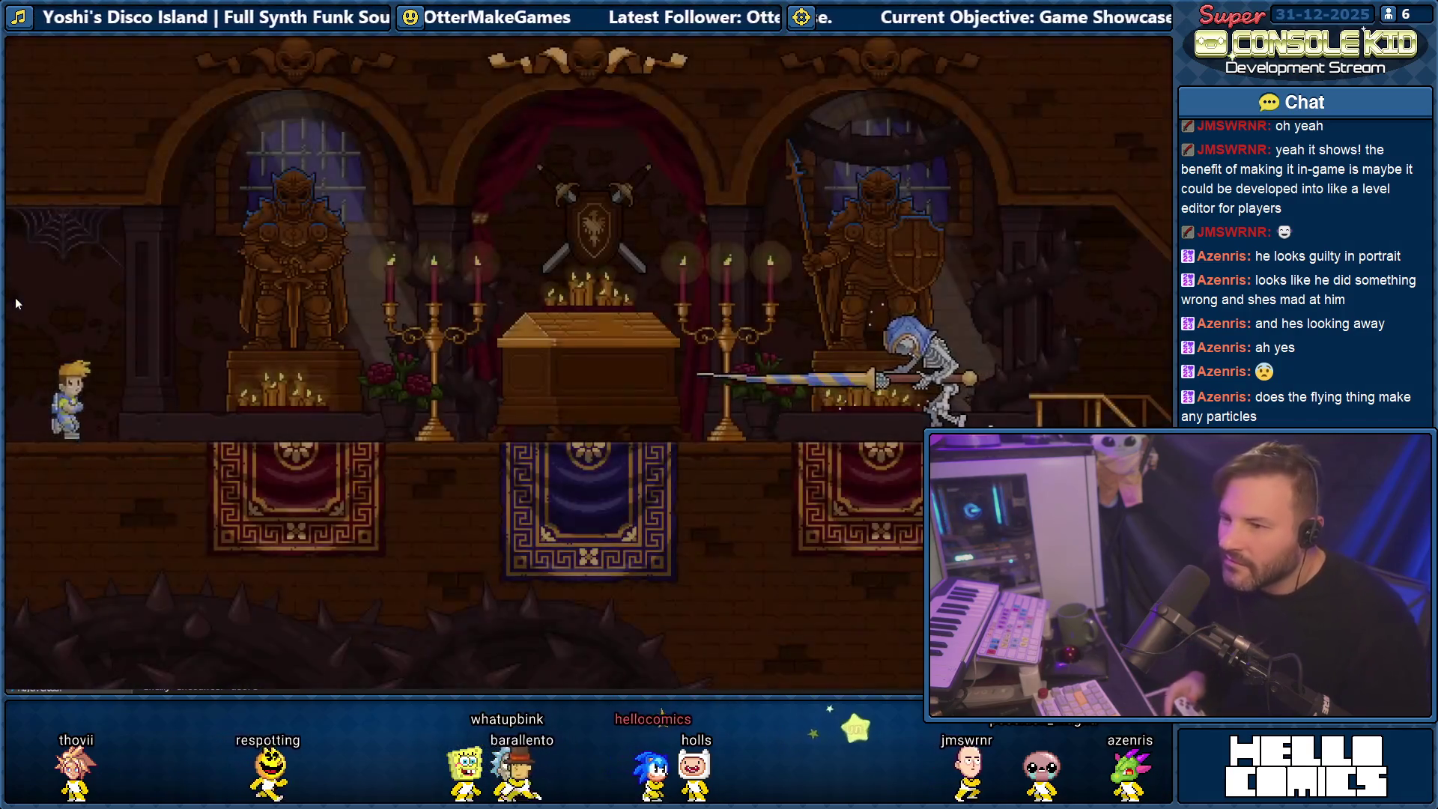
# Re-enter the crypt, jetpack jump and dive onto the skeleton knight, then pause the game.
pyautogui.press('Right')
pyautogui.press('Right')
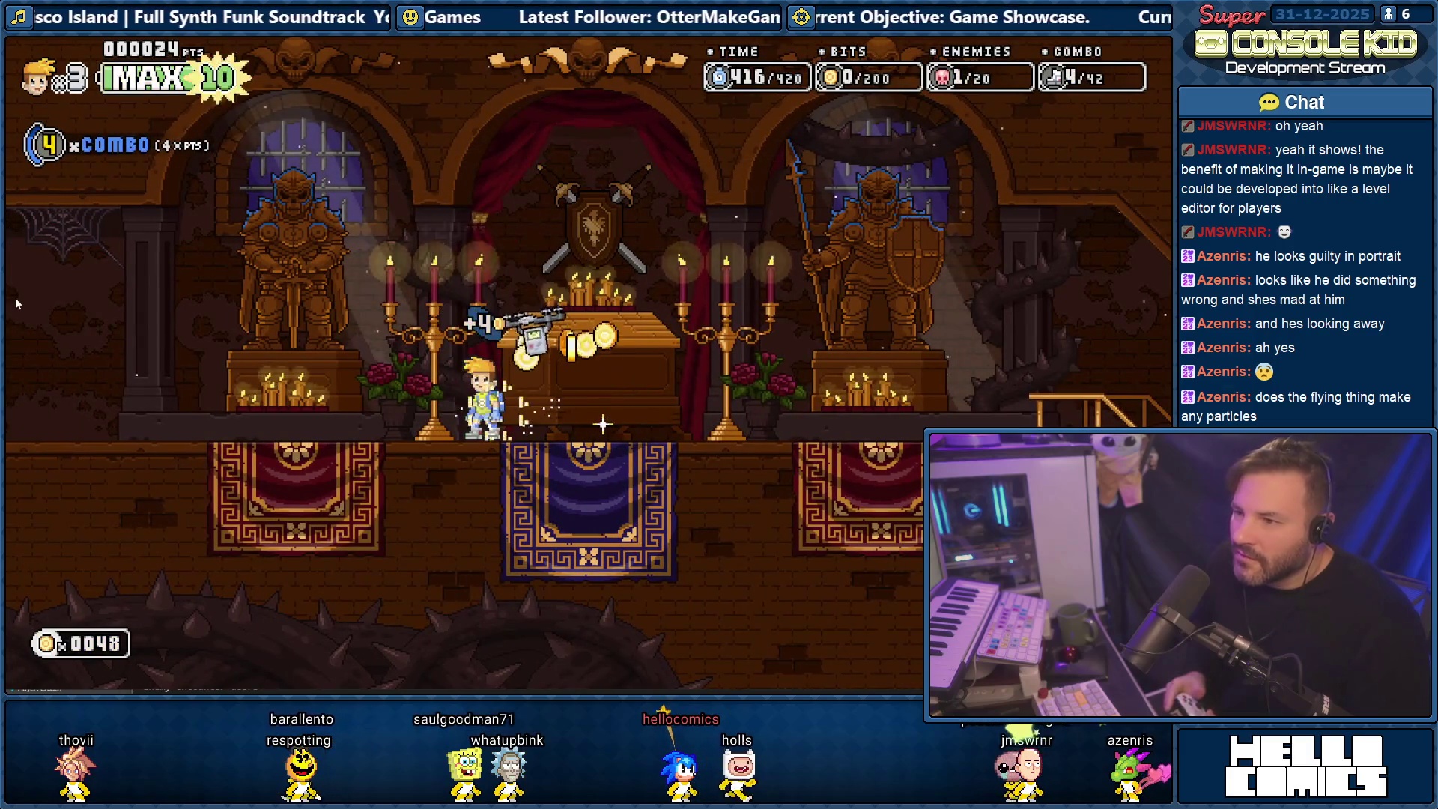
pyautogui.press('Left')
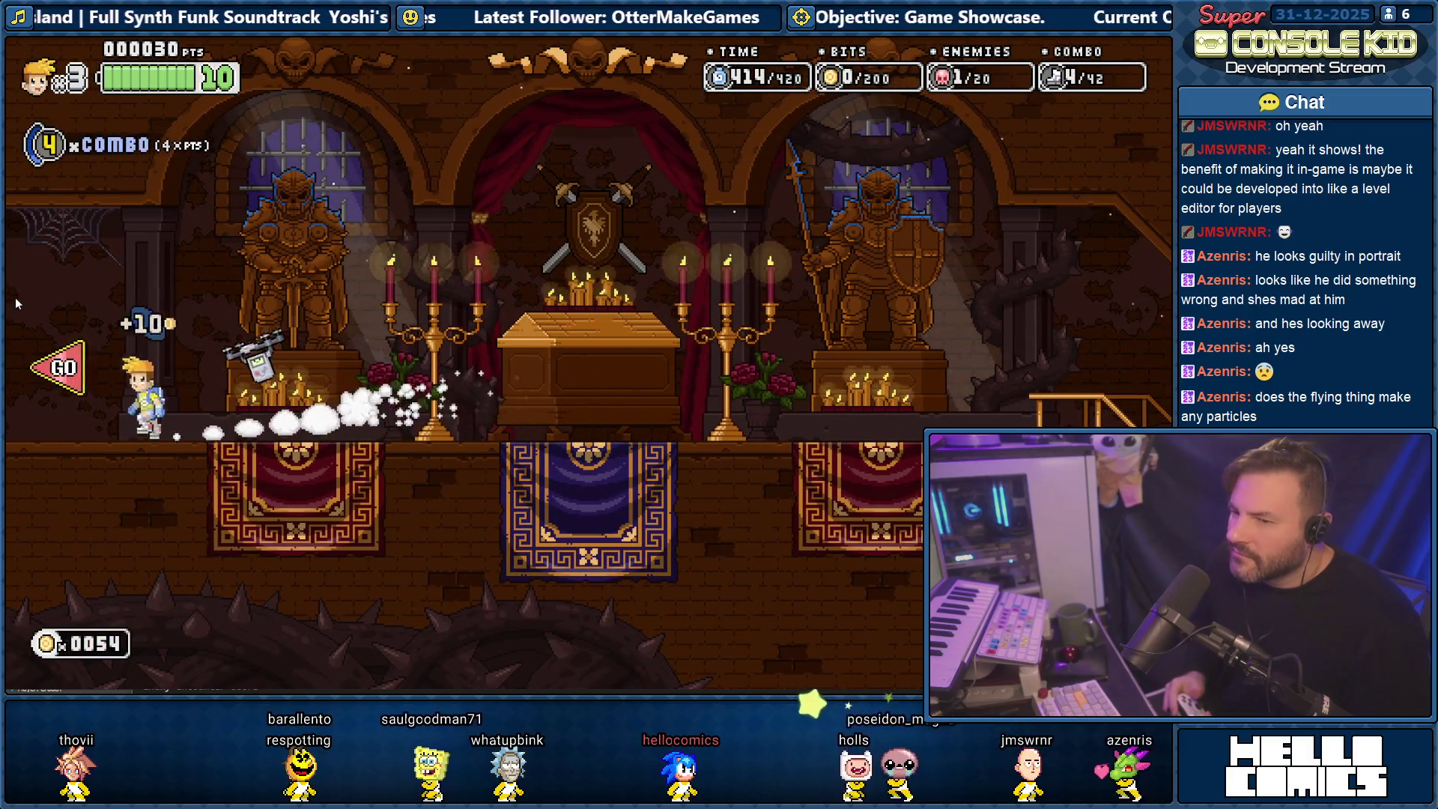
pyautogui.press('Left')
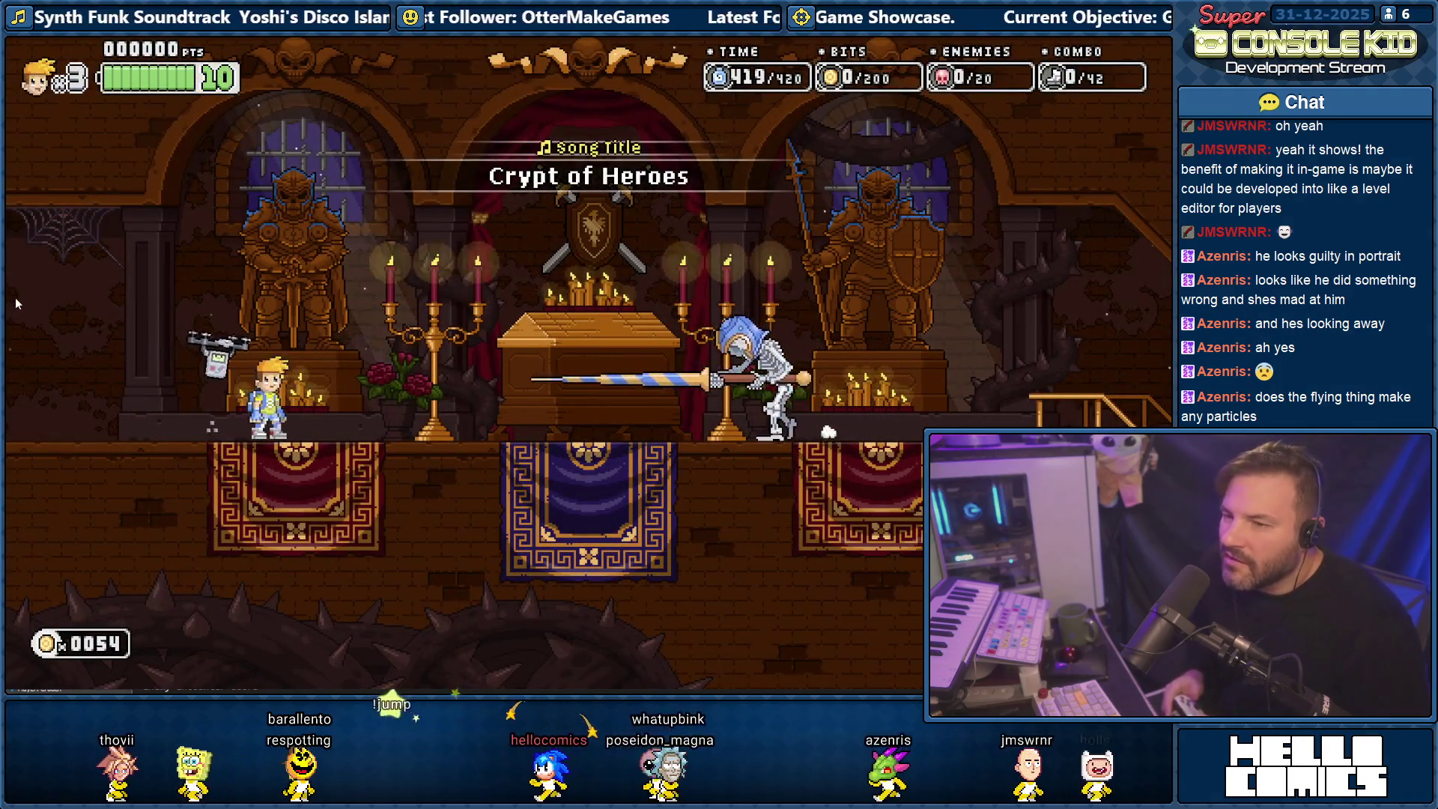
pyautogui.press('space')
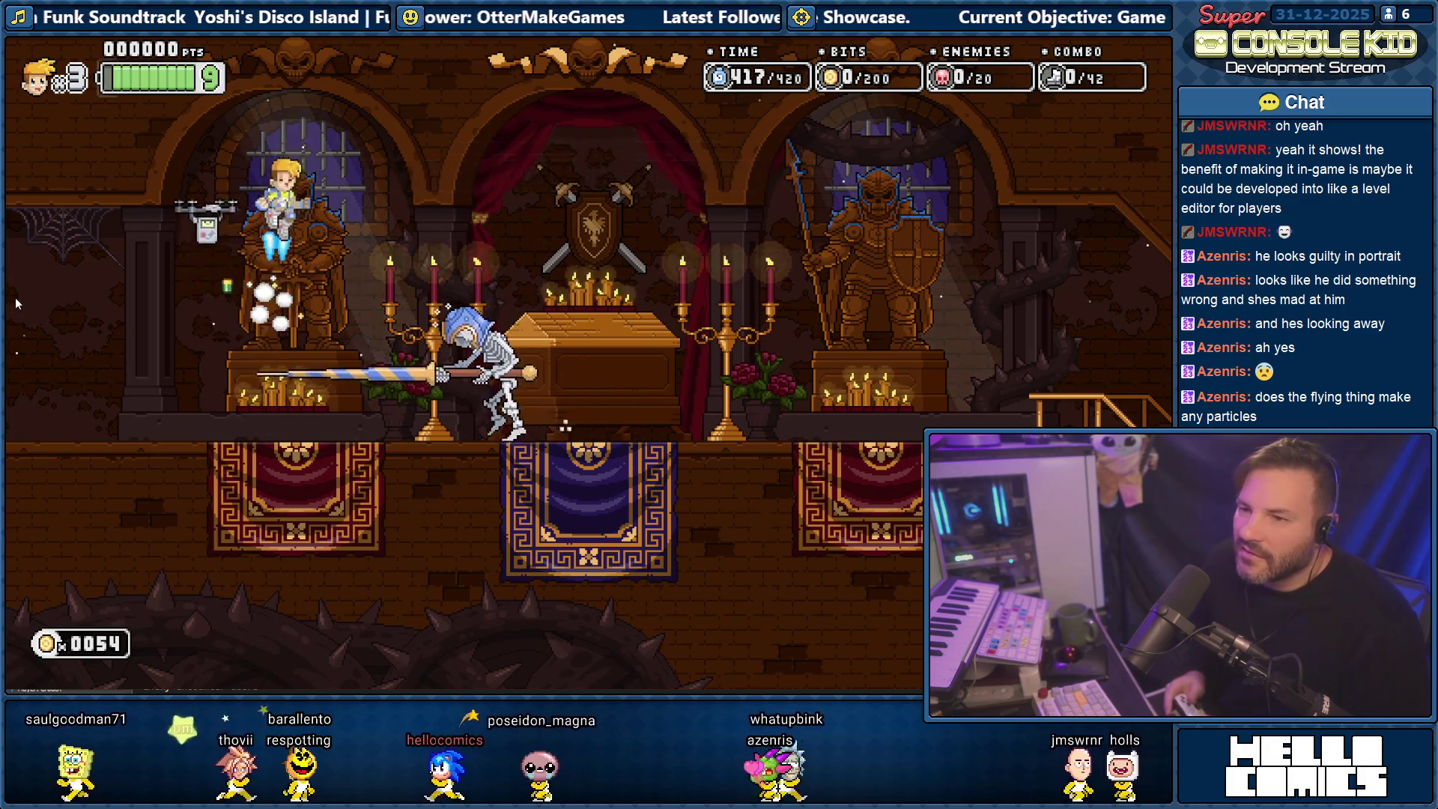
pyautogui.press('x')
pyautogui.press('x')
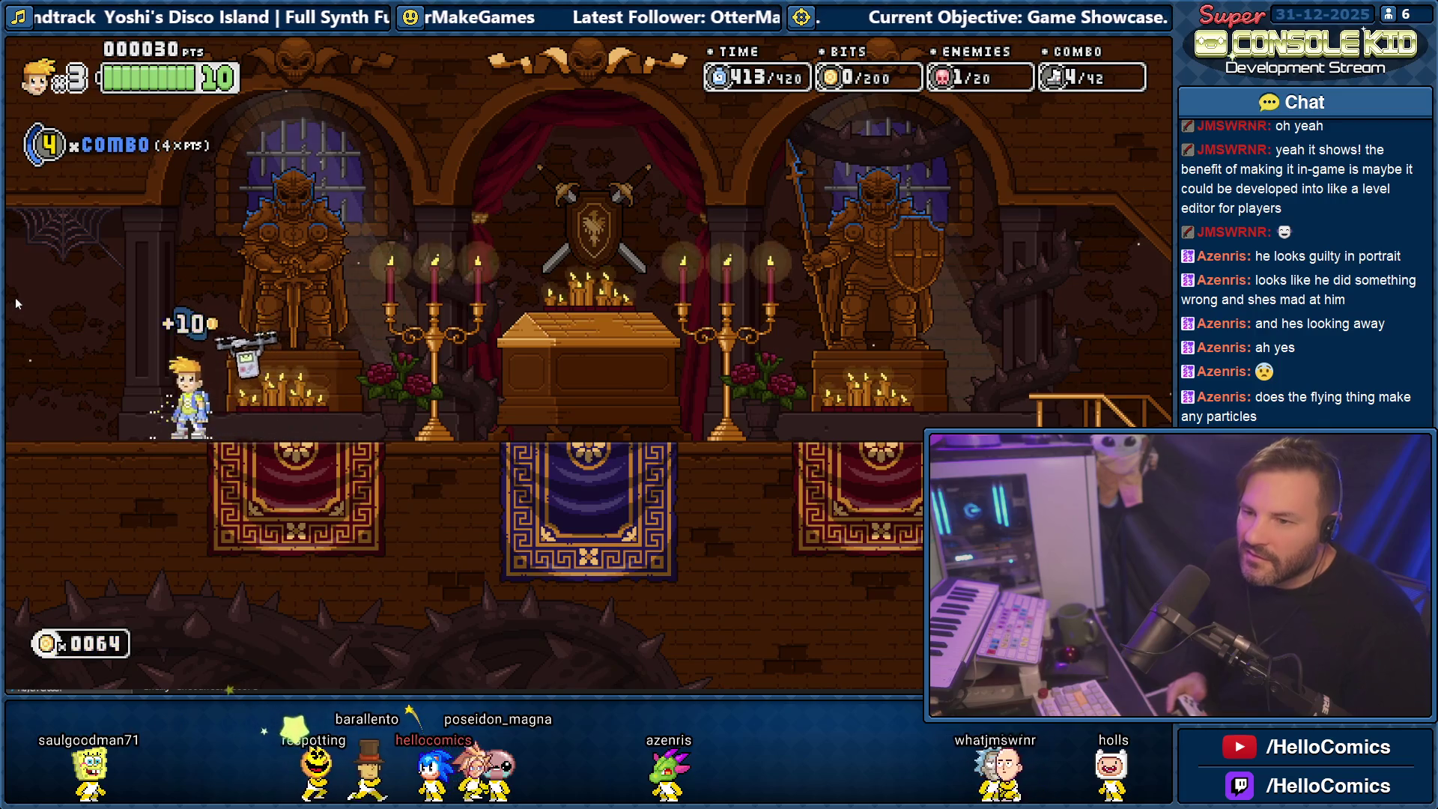
pyautogui.press('Escape')
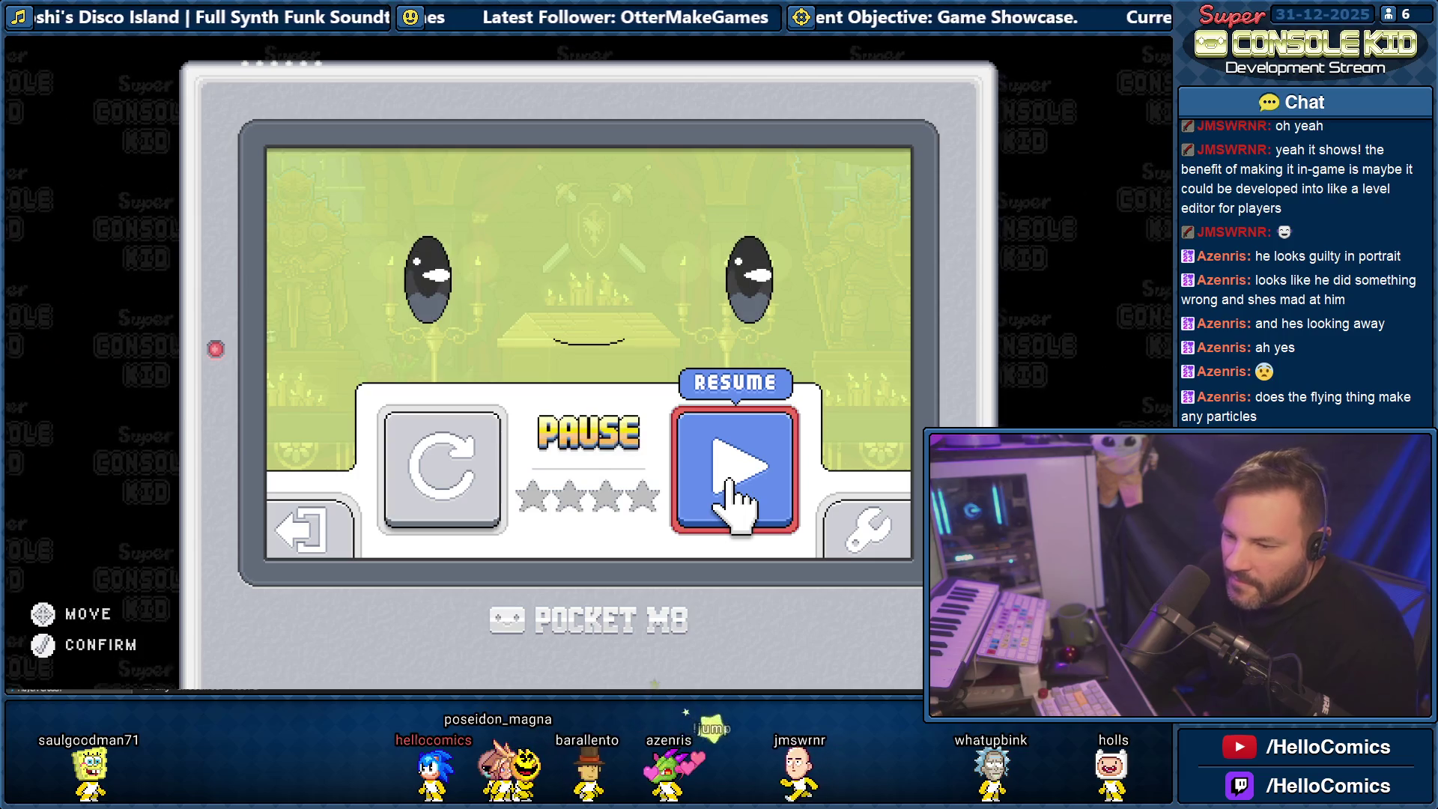
# Return Stencyl to the actor types overview, then bring Tasks Current.txt to the front.
pyautogui.click(348, 659)
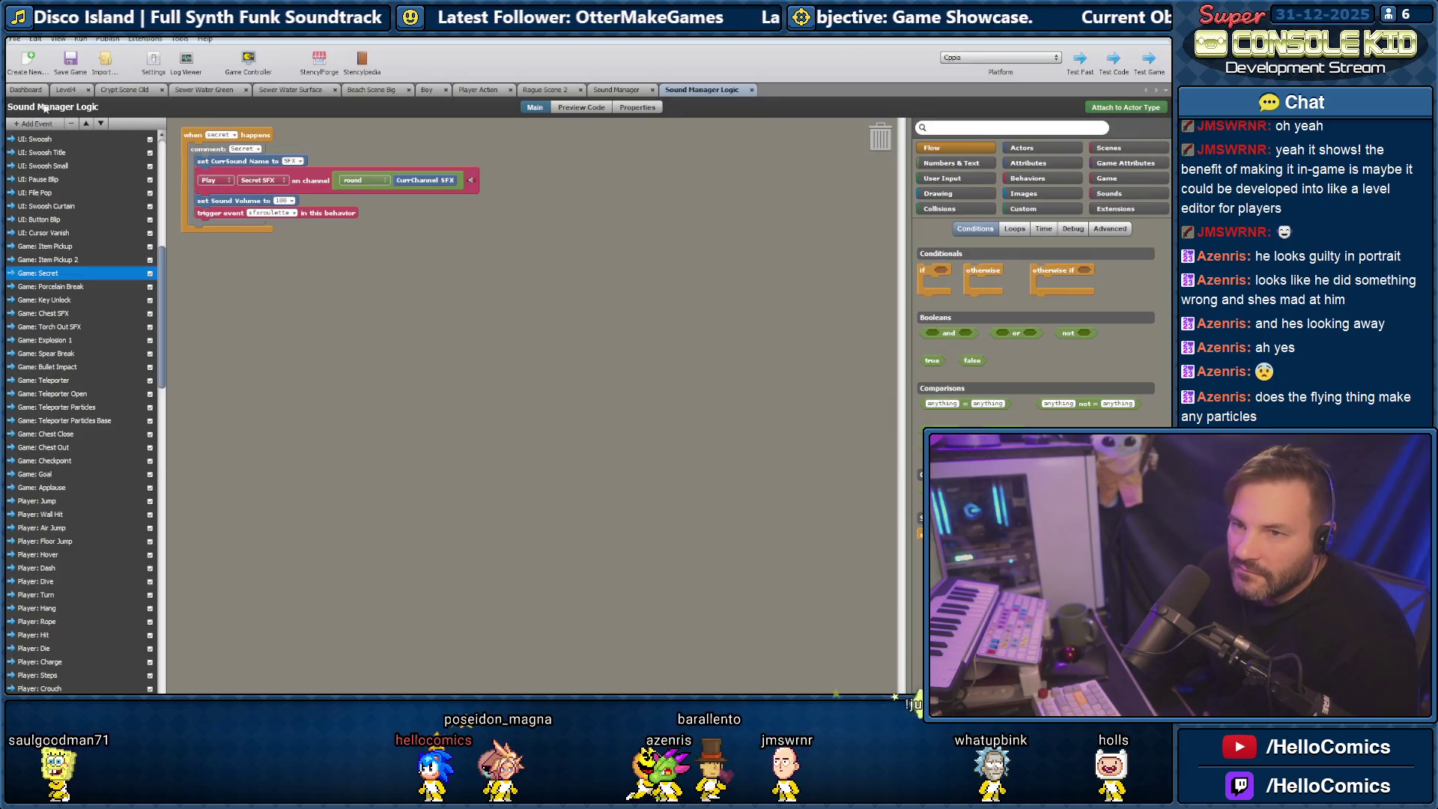
pyautogui.click(28, 91)
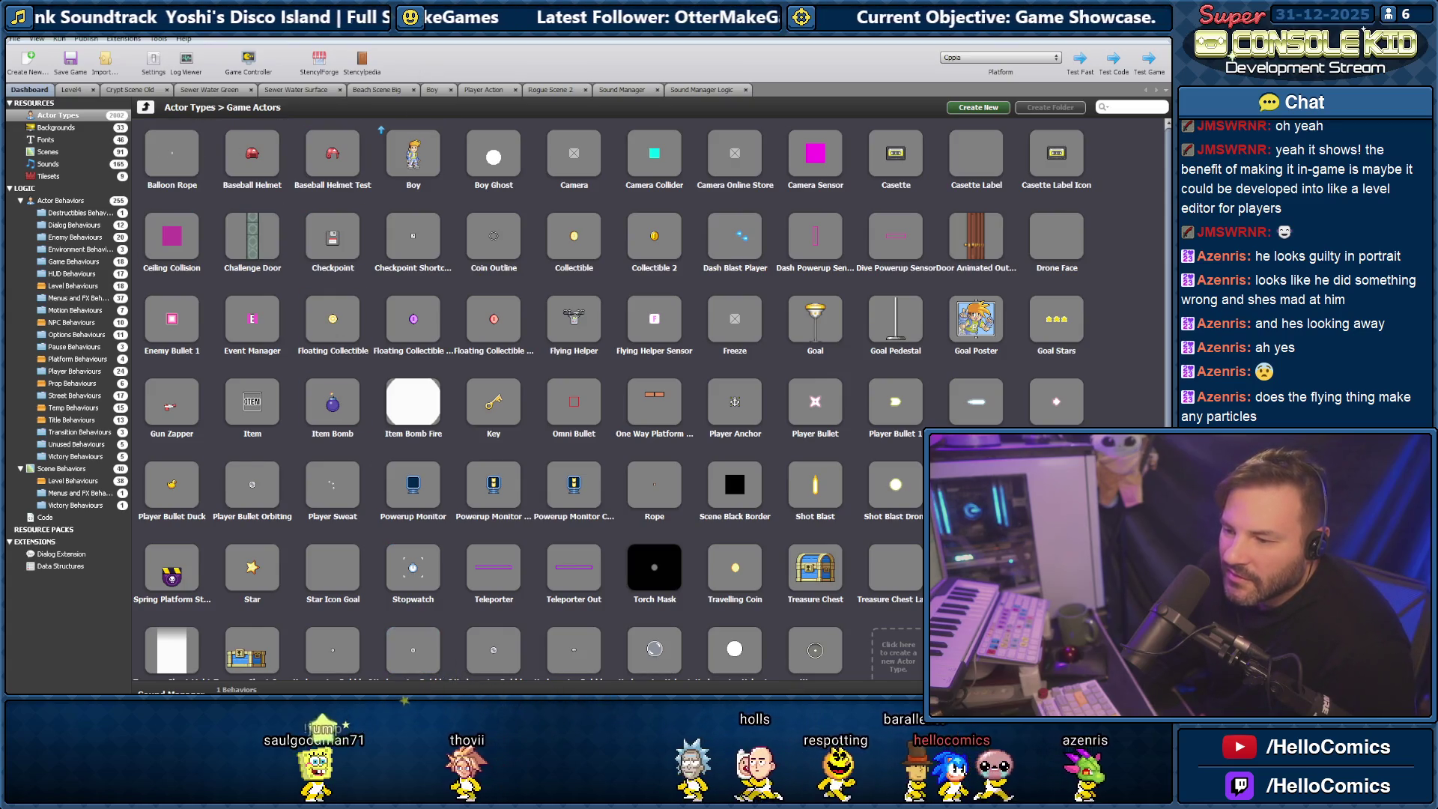
pyautogui.hotkey('alt', 'Tab')
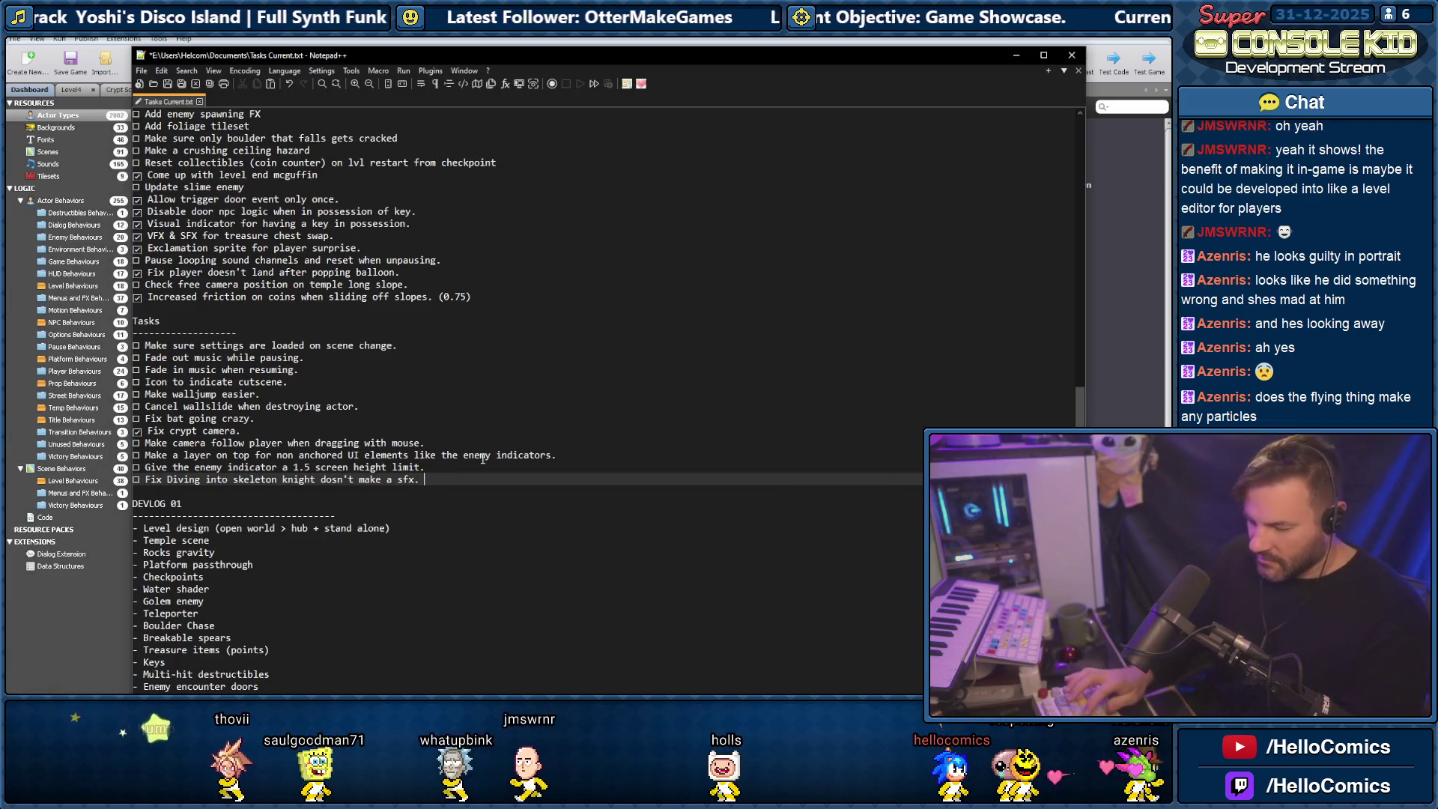
# Append '(when killing enemy on the edge of the screen).' to the skeleton knight task and return to the paused game.
pyautogui.write('(when k')
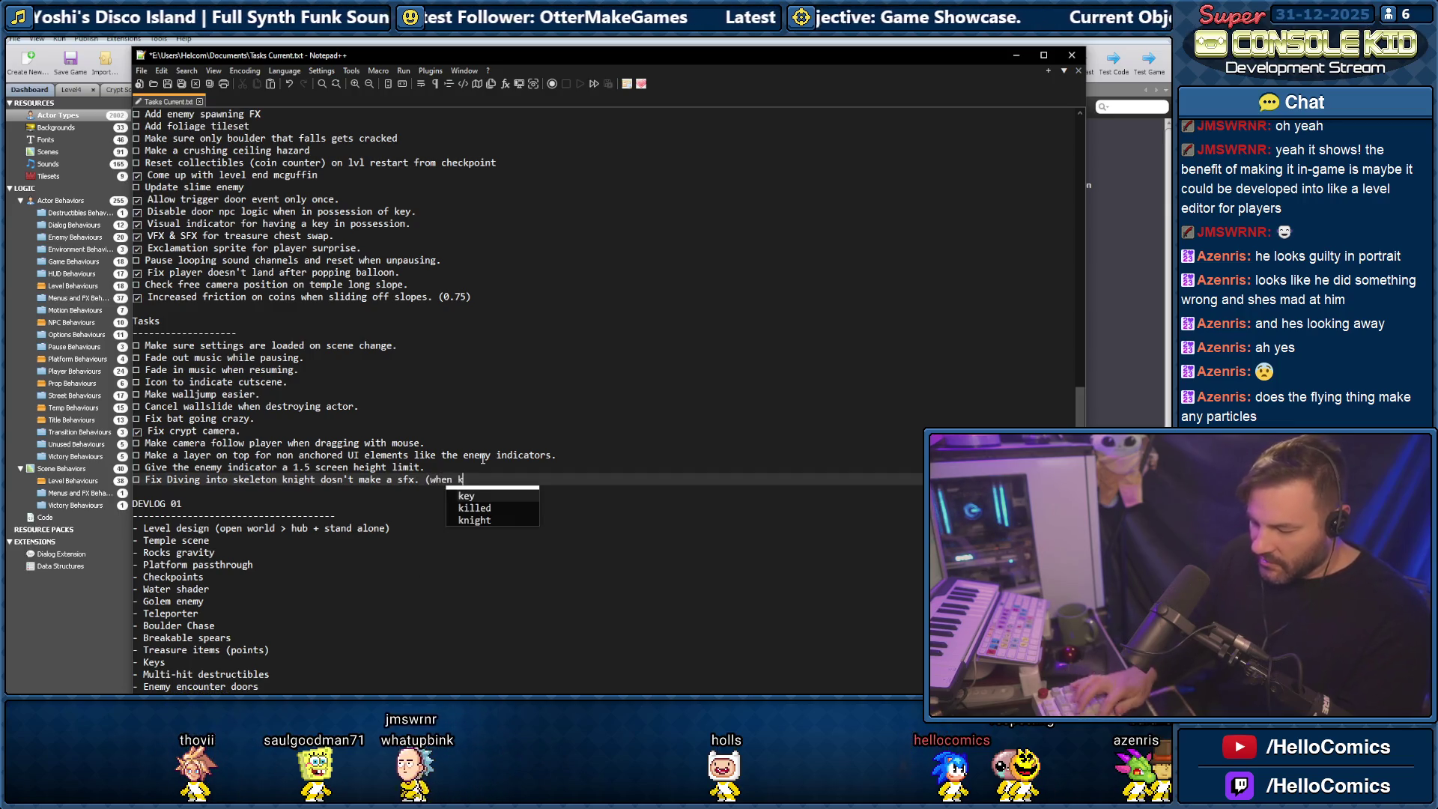
pyautogui.write('illing enemy on the ')
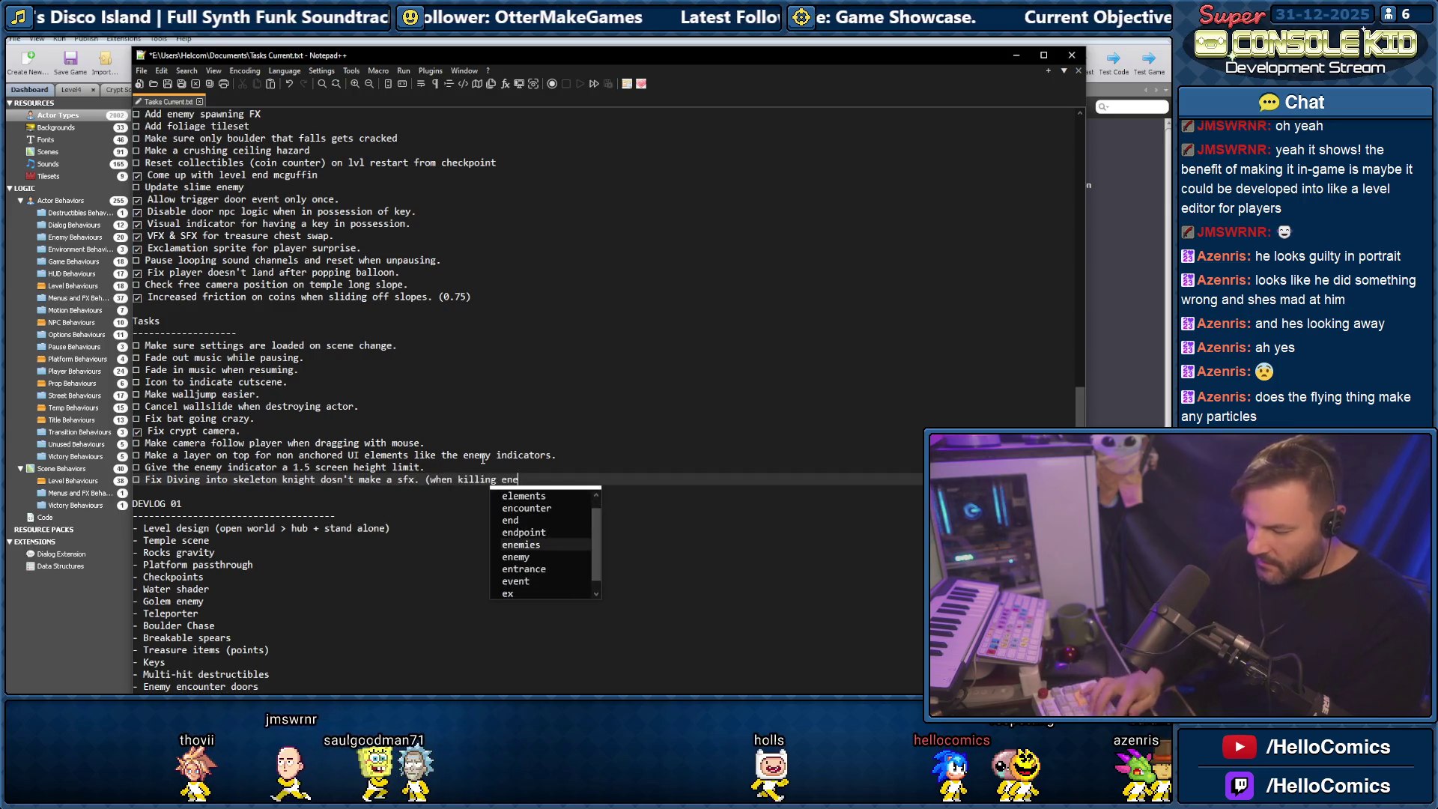
pyautogui.write('edg')
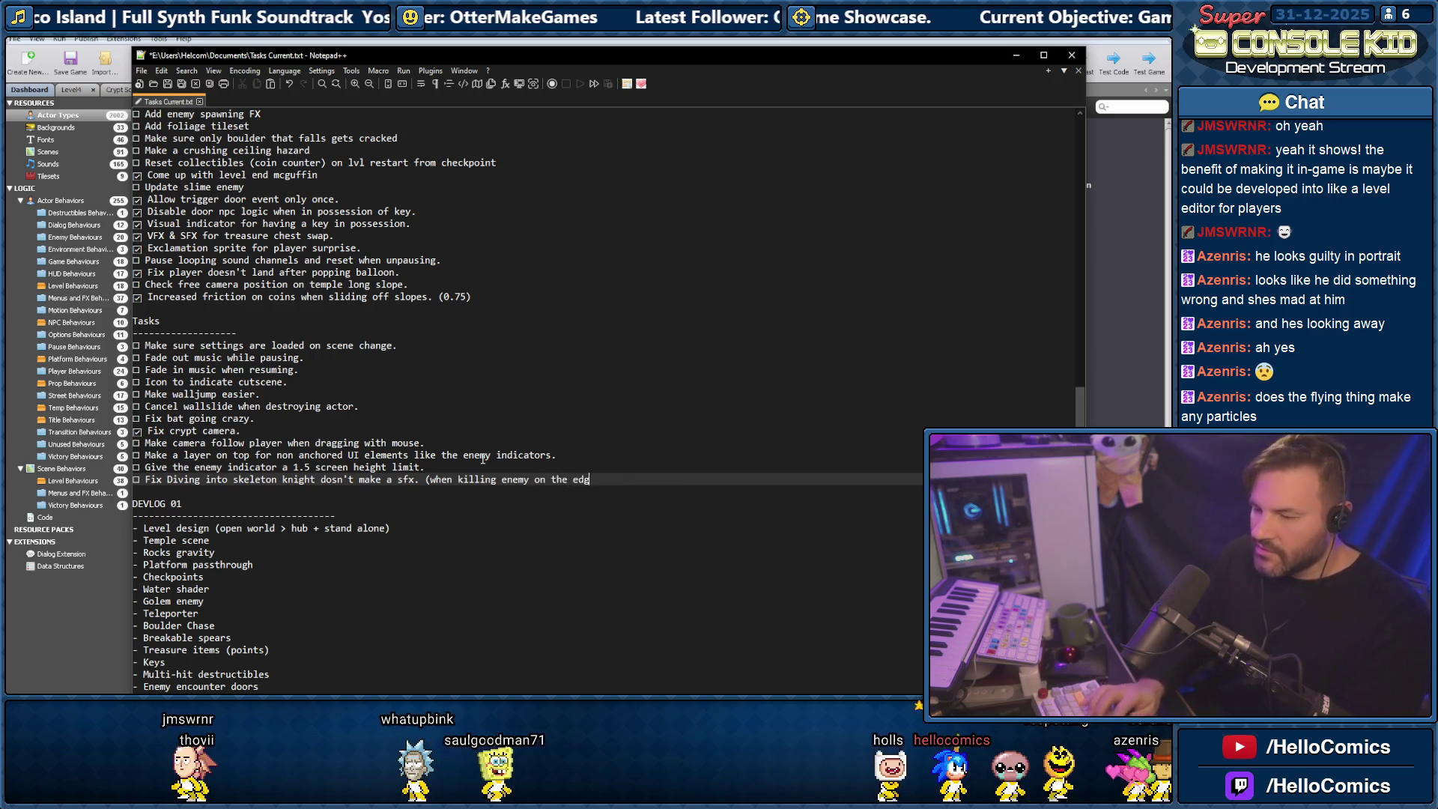
pyautogui.write('e of the ')
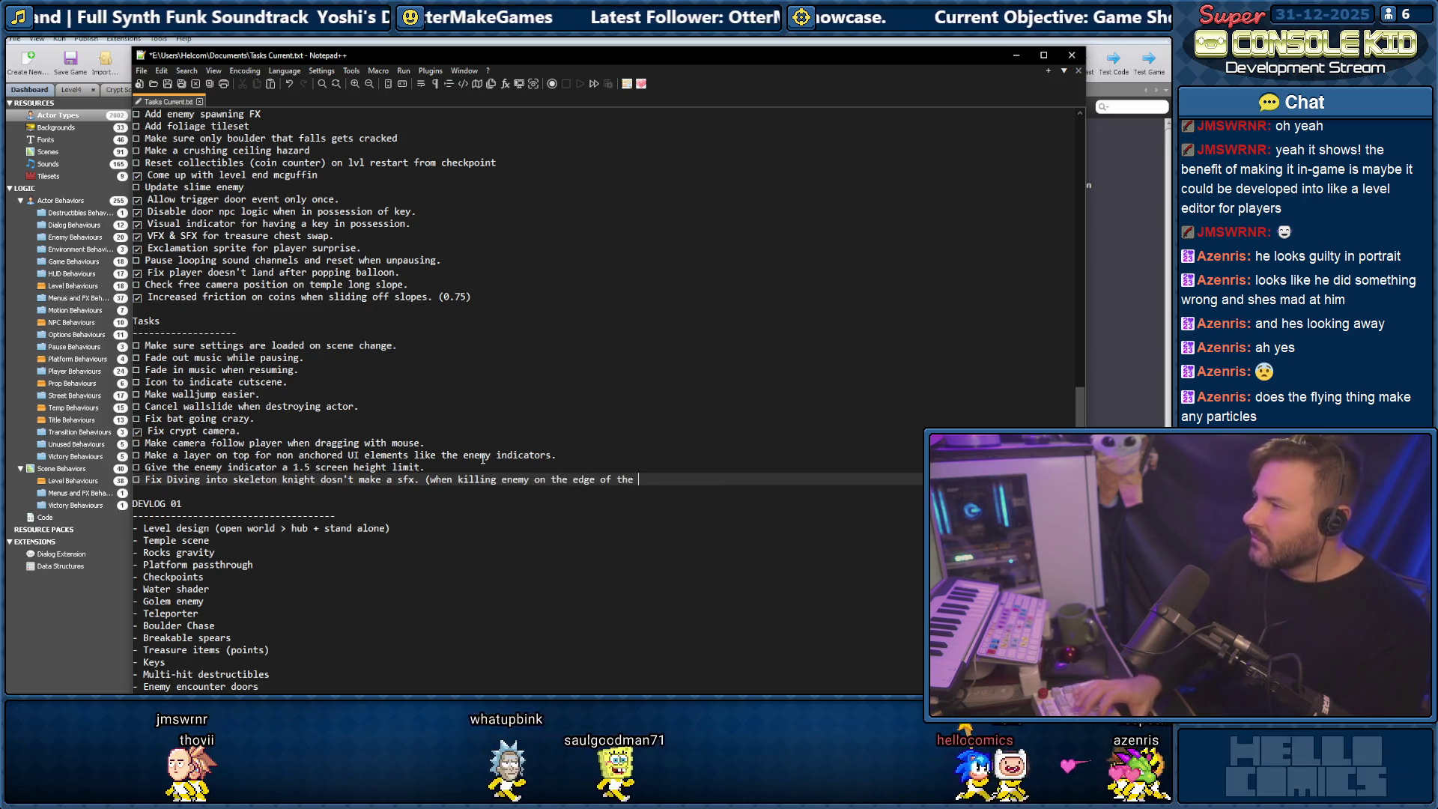
pyautogui.write('screen)./')
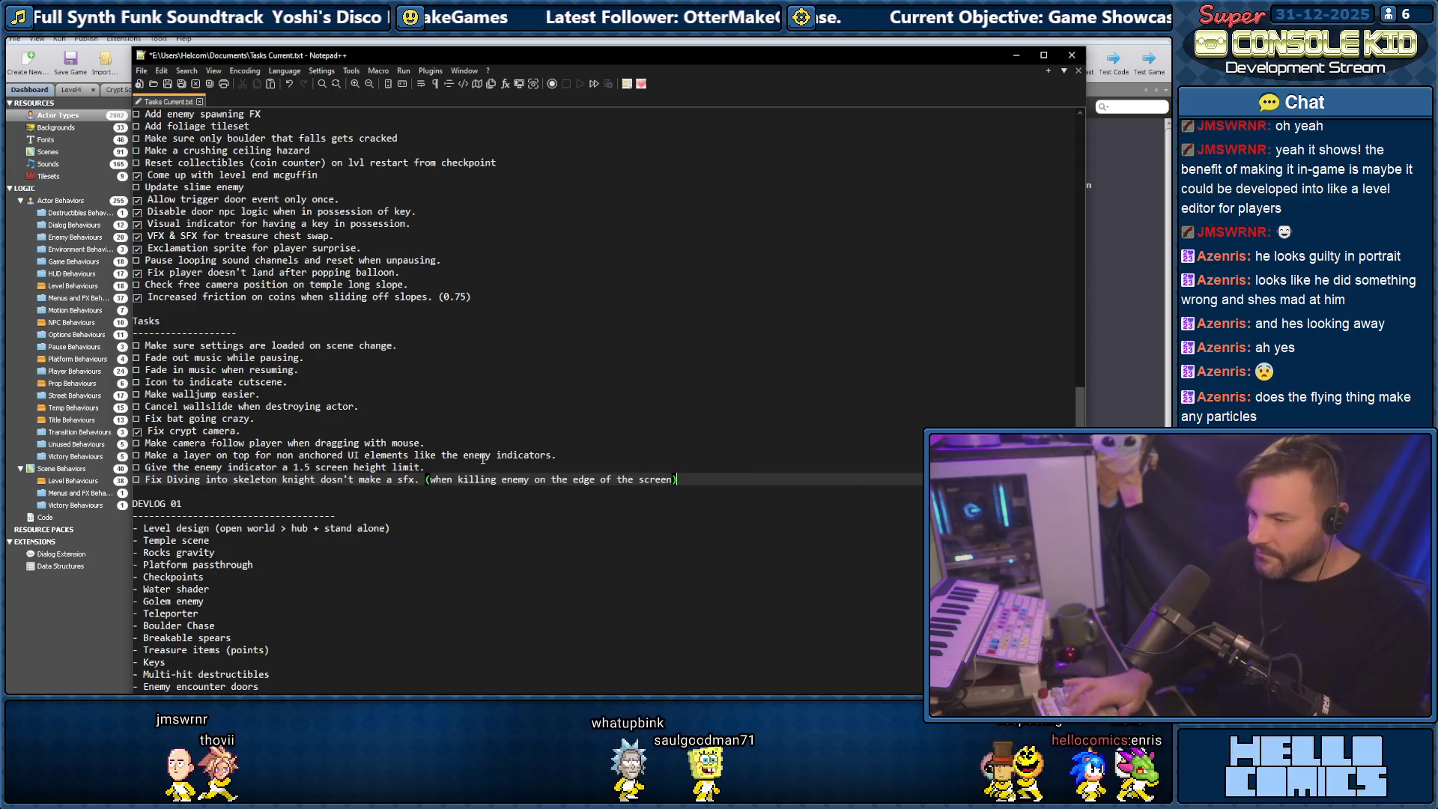
pyautogui.press('BackSpace')
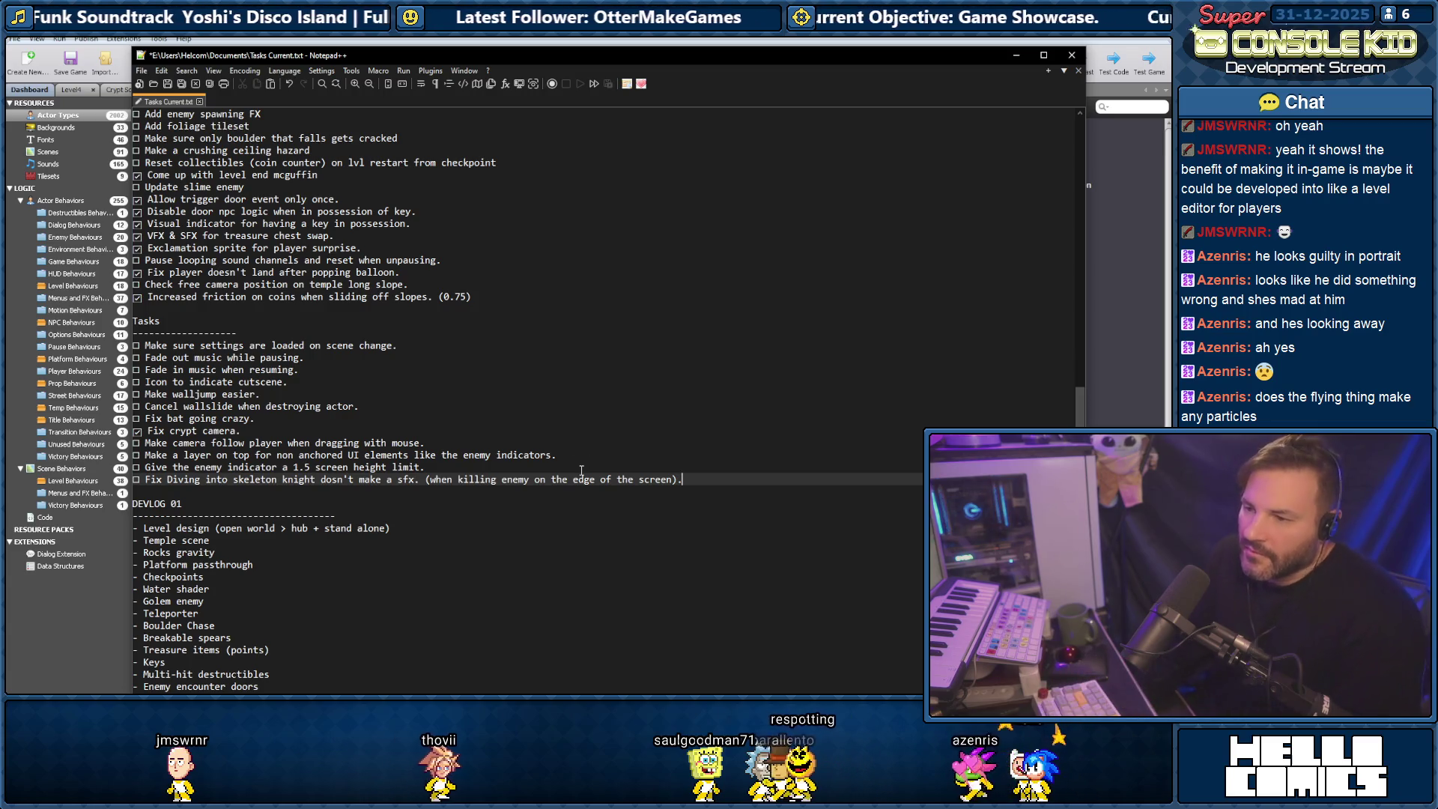
pyautogui.hotkey('alt', 'Tab')
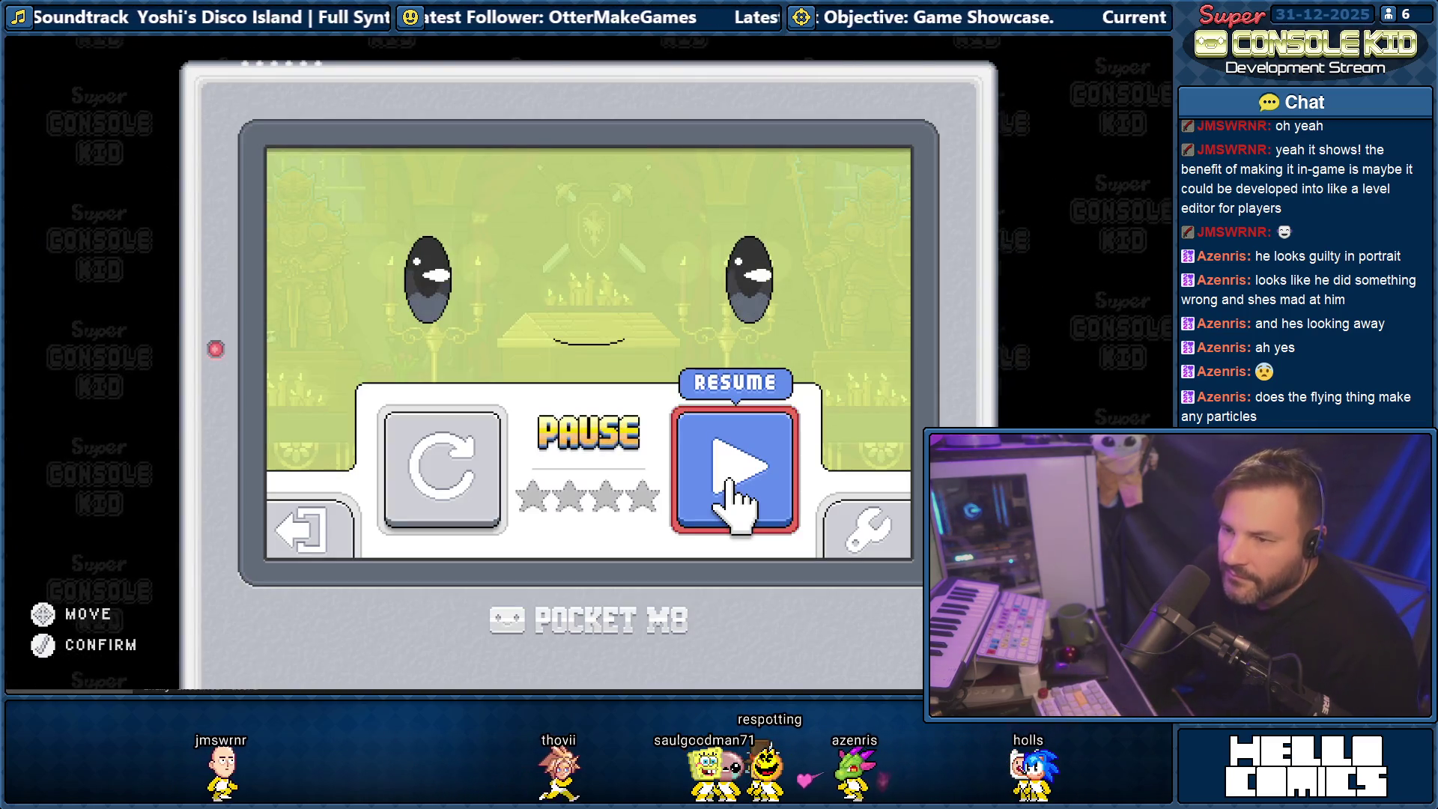
# Back in Stencyl, browse the Game Actors folder and select the Boy actor.
pyautogui.hotkey('alt', 'Tab')
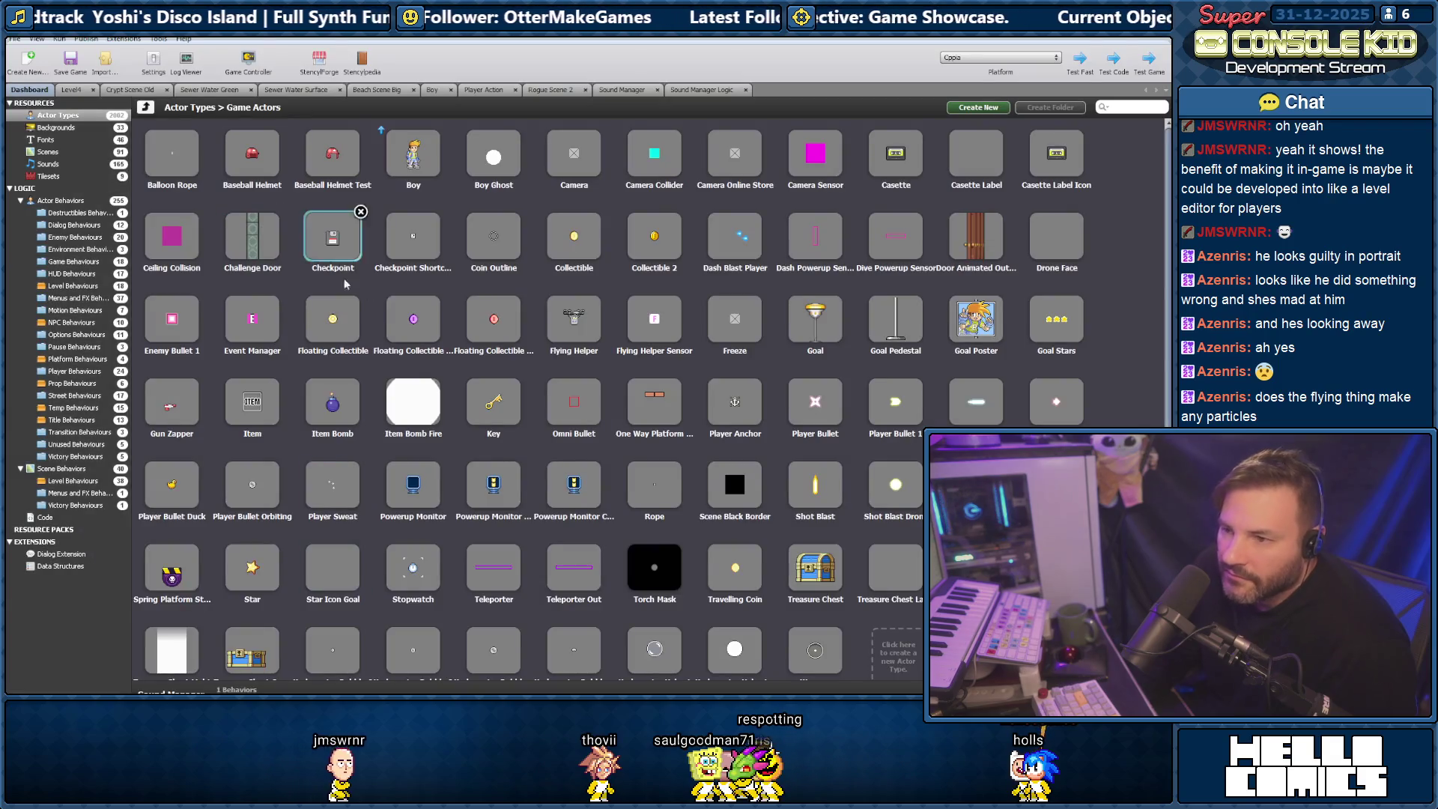
pyautogui.click(143, 110)
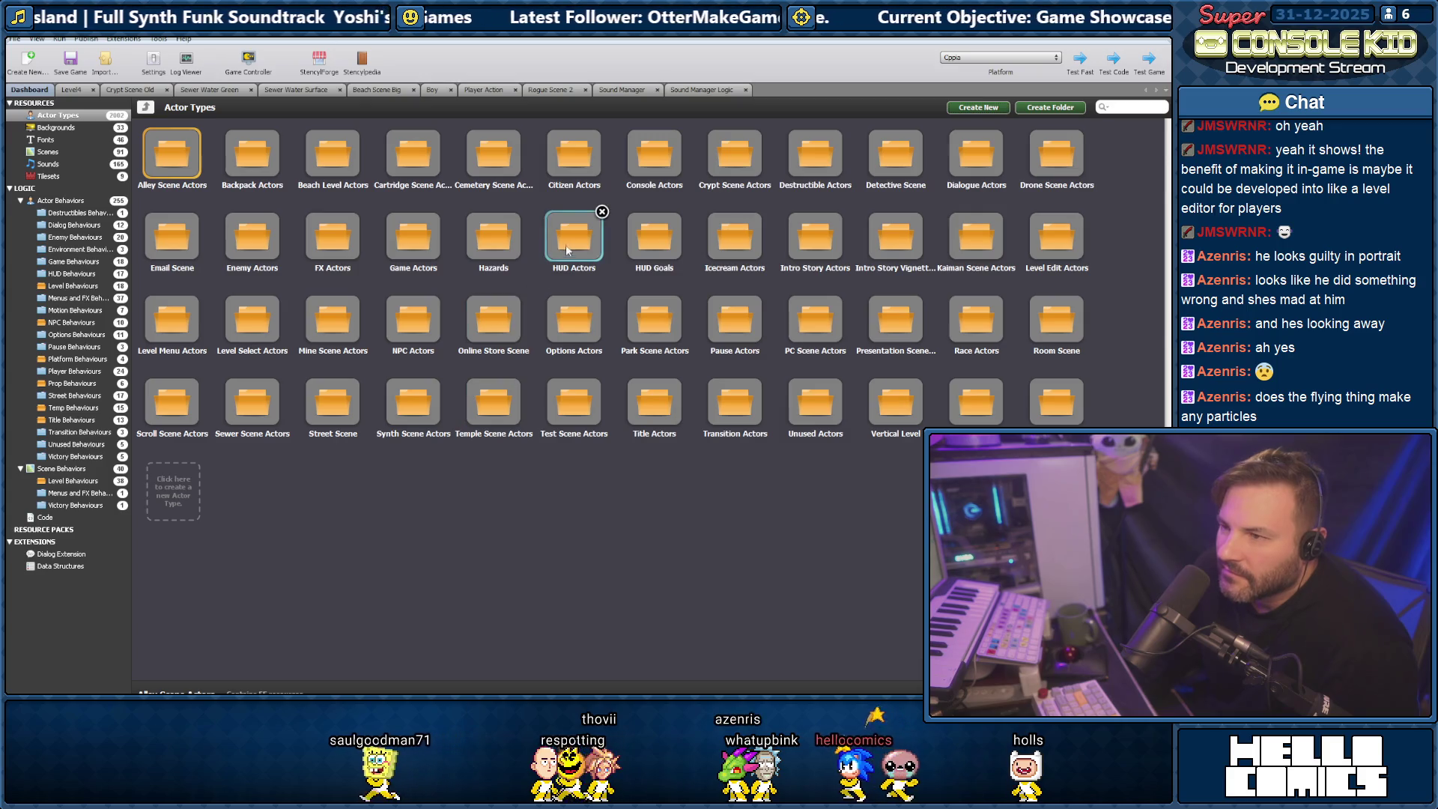
pyautogui.doubleClick(432, 240)
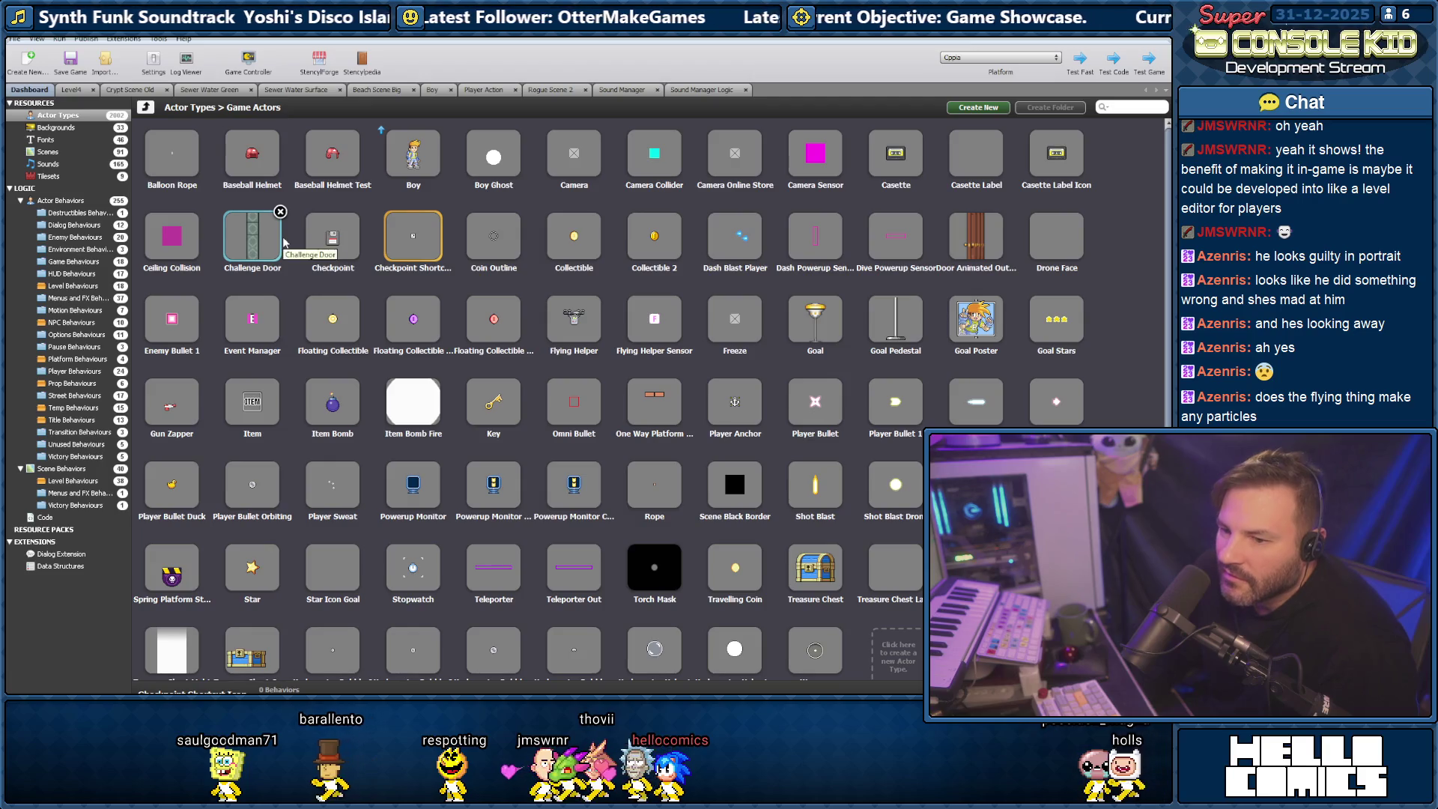
pyautogui.scroll(-2, 299, 284)
pyautogui.scroll(2, 345, 311)
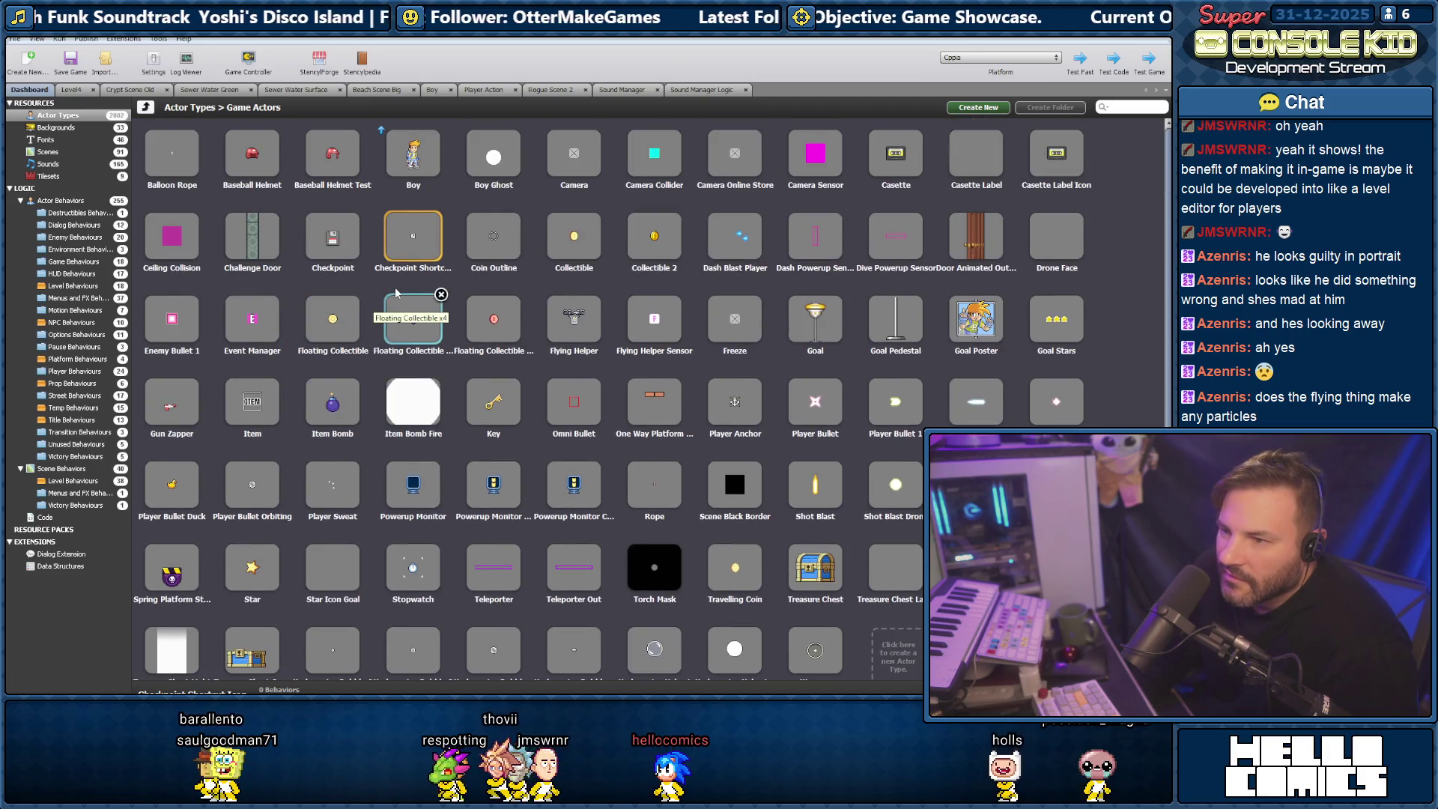
pyautogui.click(414, 157)
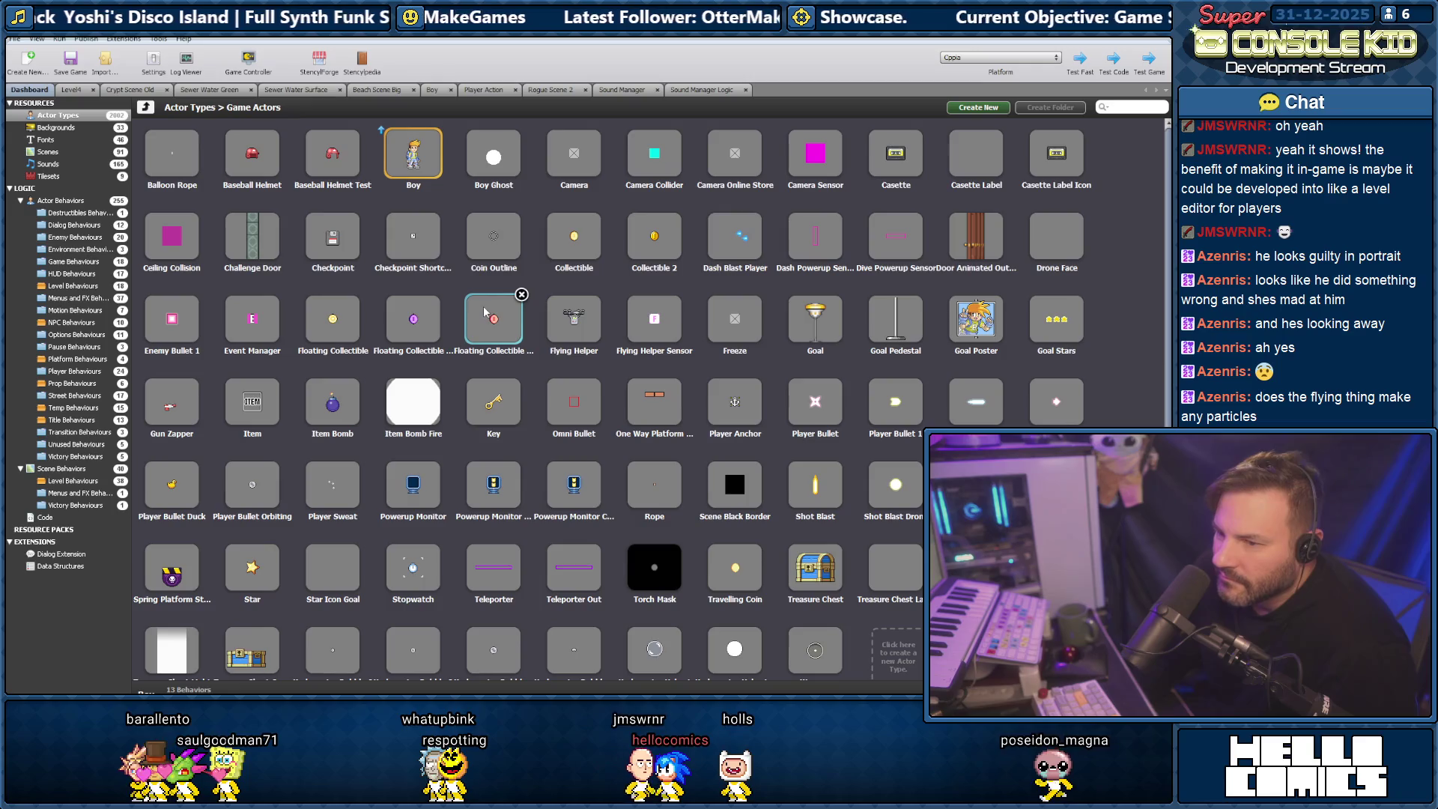
# Go back up to the actor type folders and open the Enemy Actors folder.
pyautogui.click(146, 107)
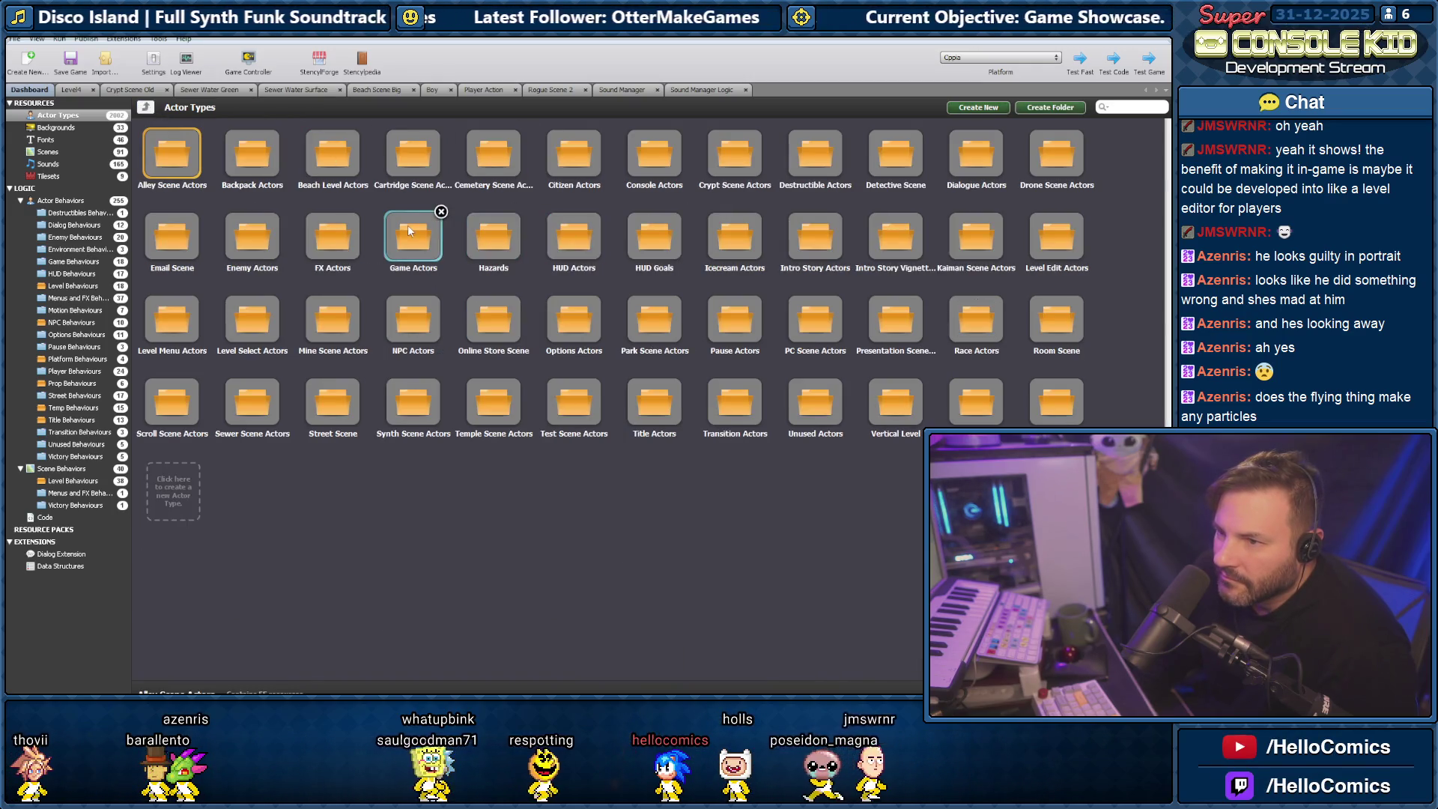
pyautogui.doubleClick(408, 230)
pyautogui.press('BackSpace')
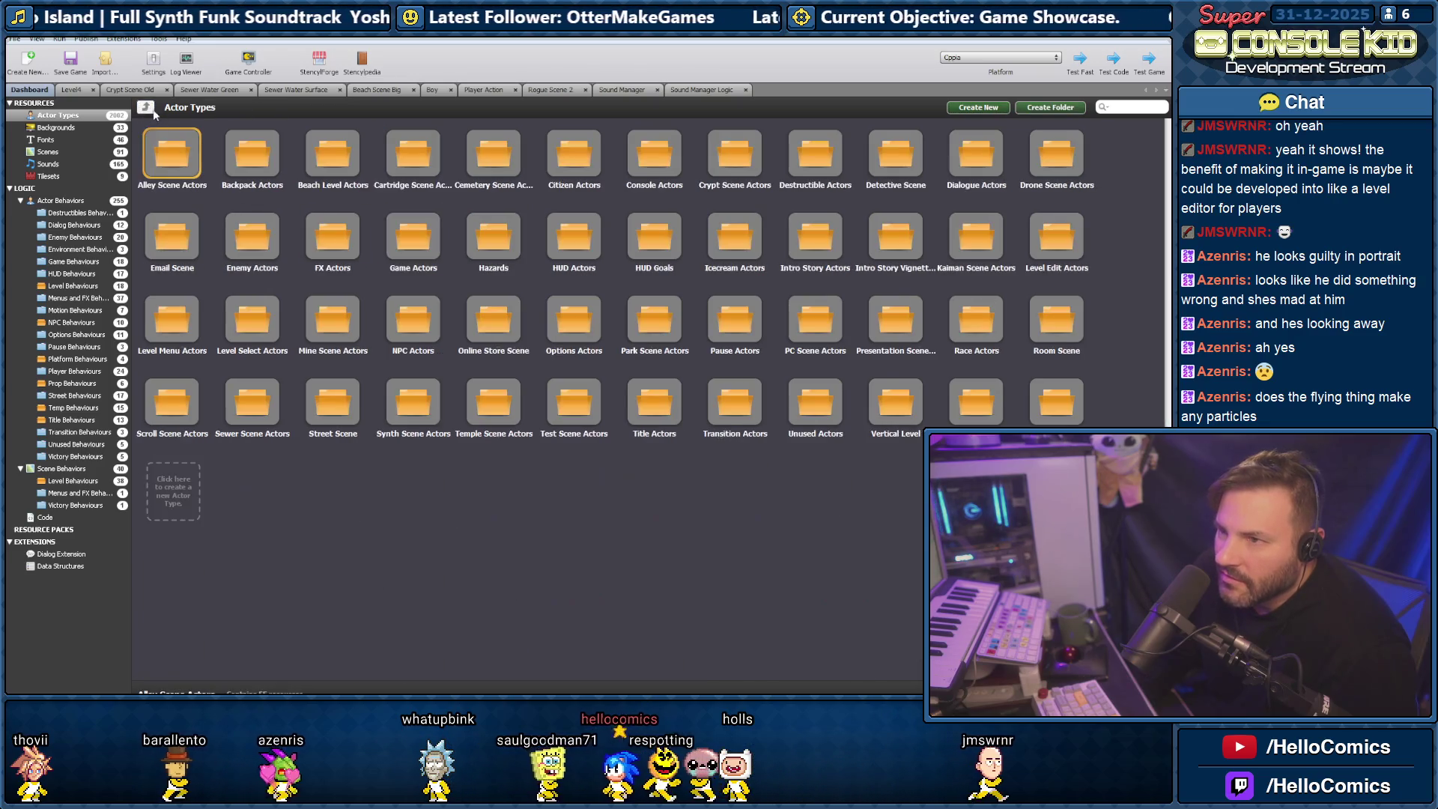
pyautogui.doubleClick(253, 236)
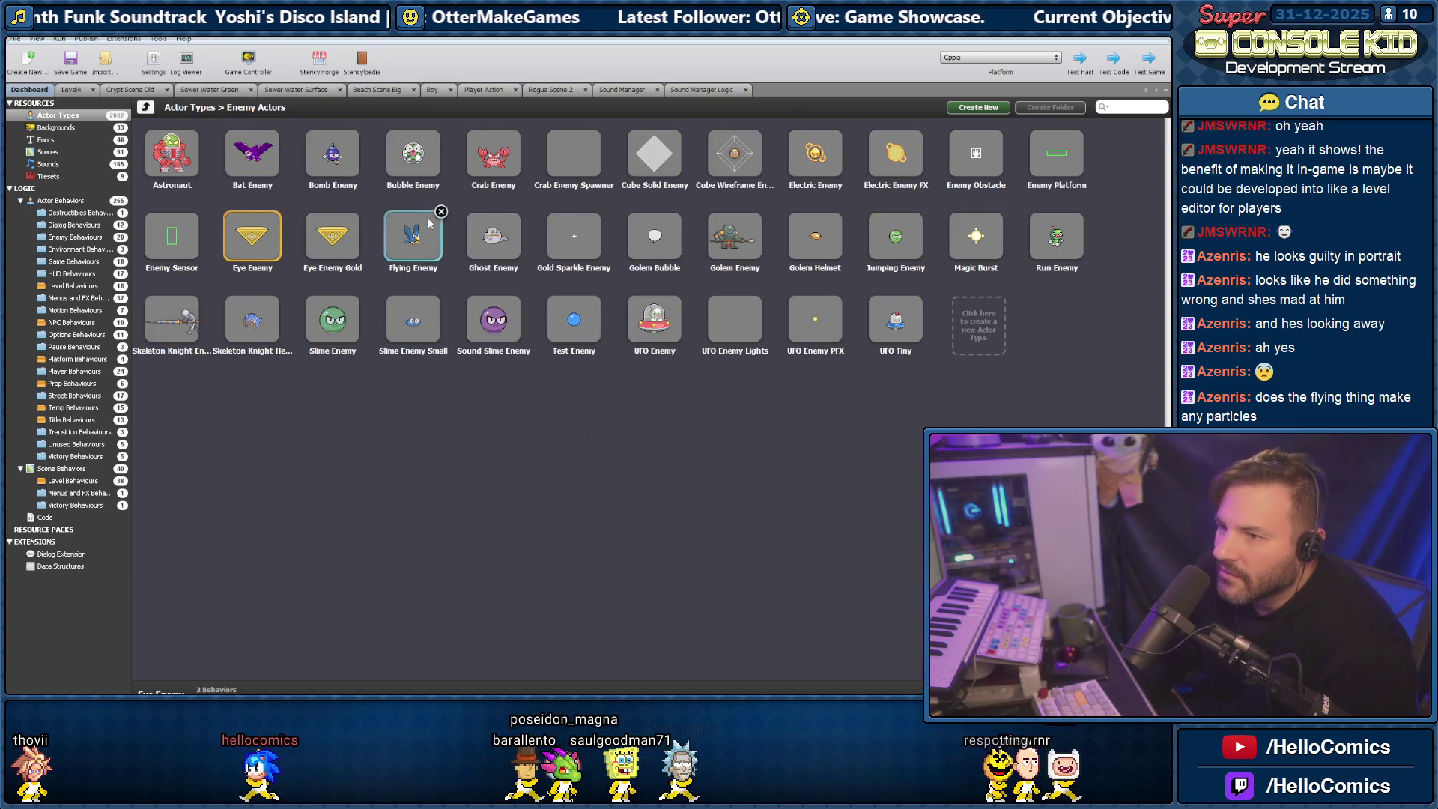
# Open the Skeleton Knight Enemy actor and edit its Common Enemy Logic behavior.
pyautogui.doubleClick(180, 319)
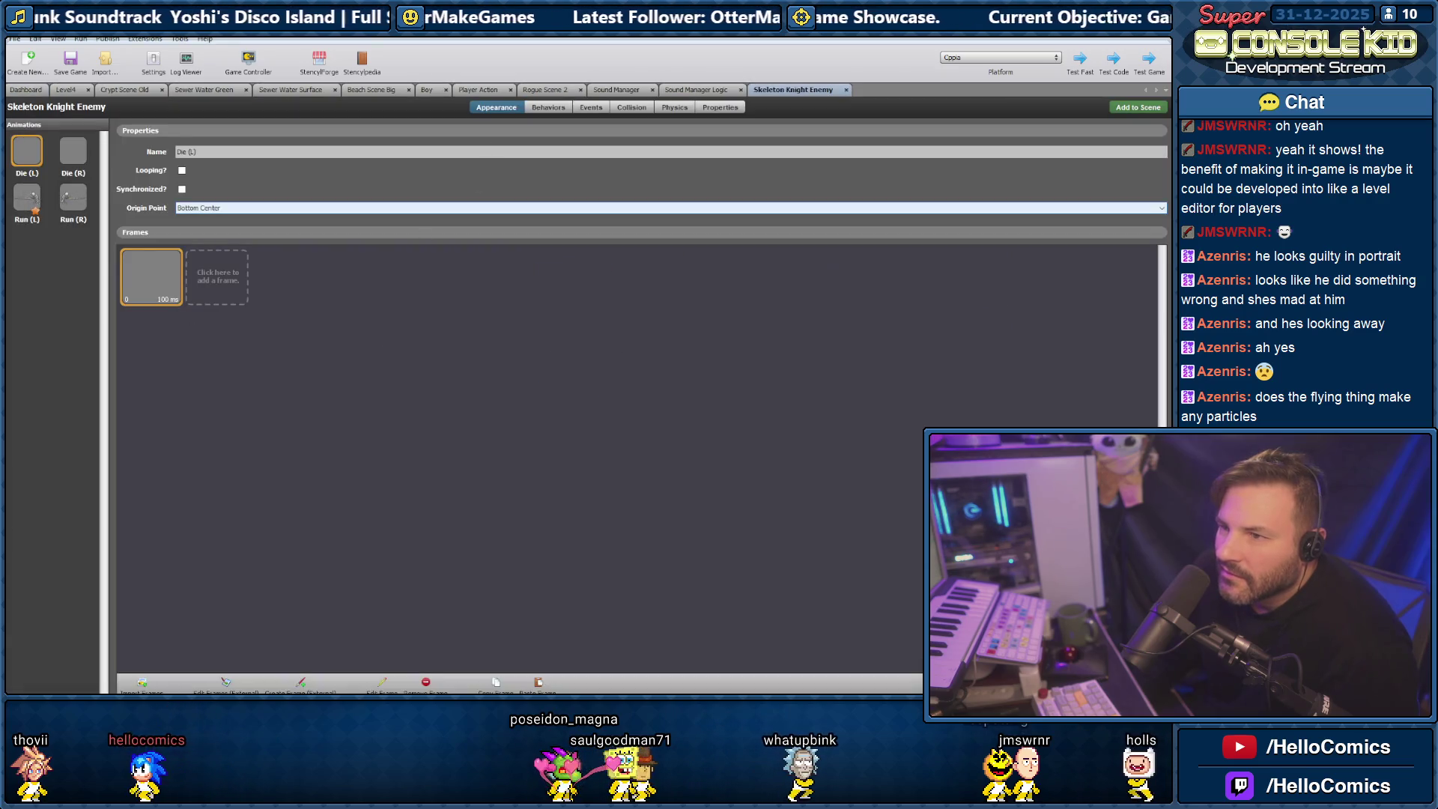
pyautogui.click(539, 107)
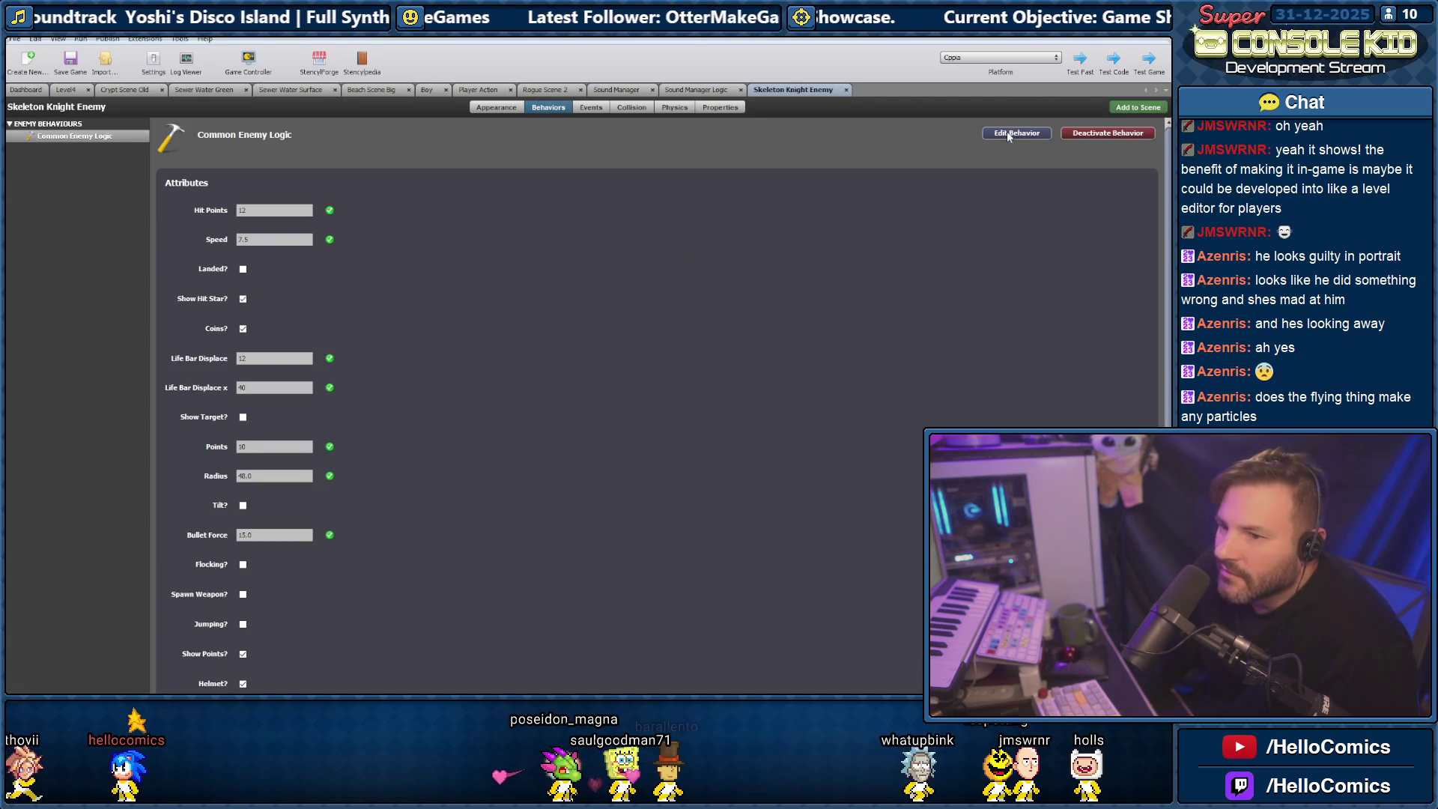
pyautogui.click(1009, 134)
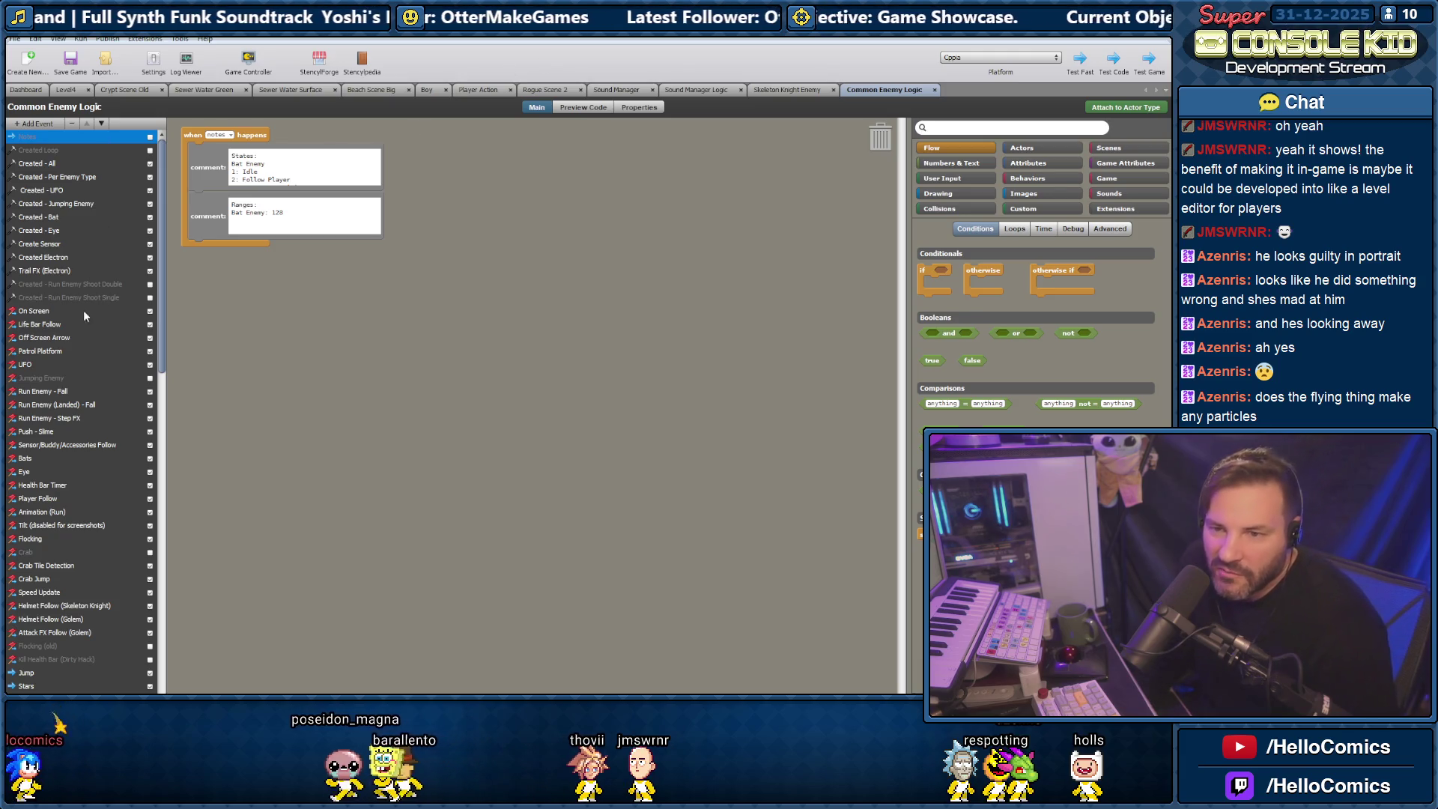
# Browse the Off Screen Arrow, Patrol Platform, UFO and both Helmet Follow events, then open Hit.
pyautogui.click(35, 337)
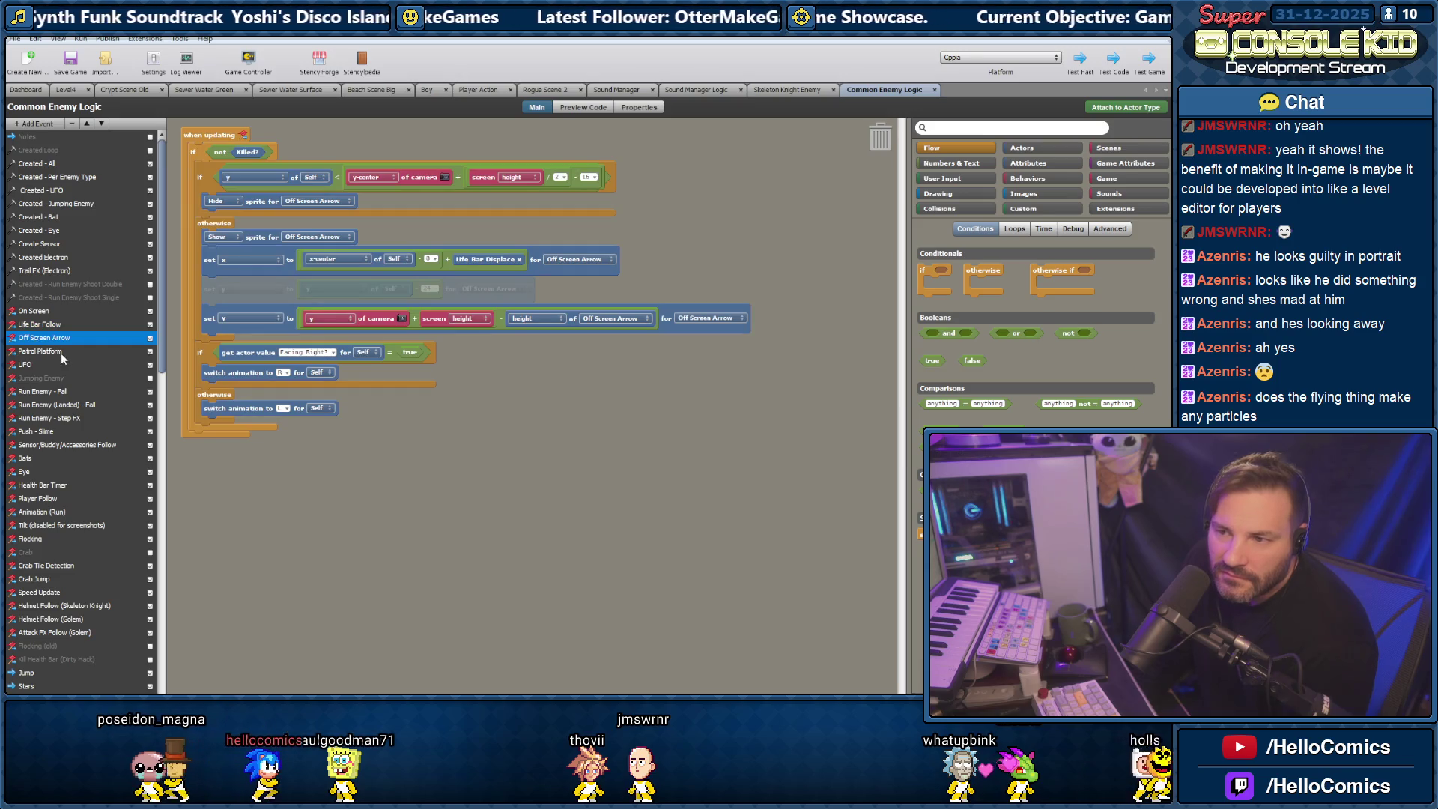
pyautogui.click(41, 352)
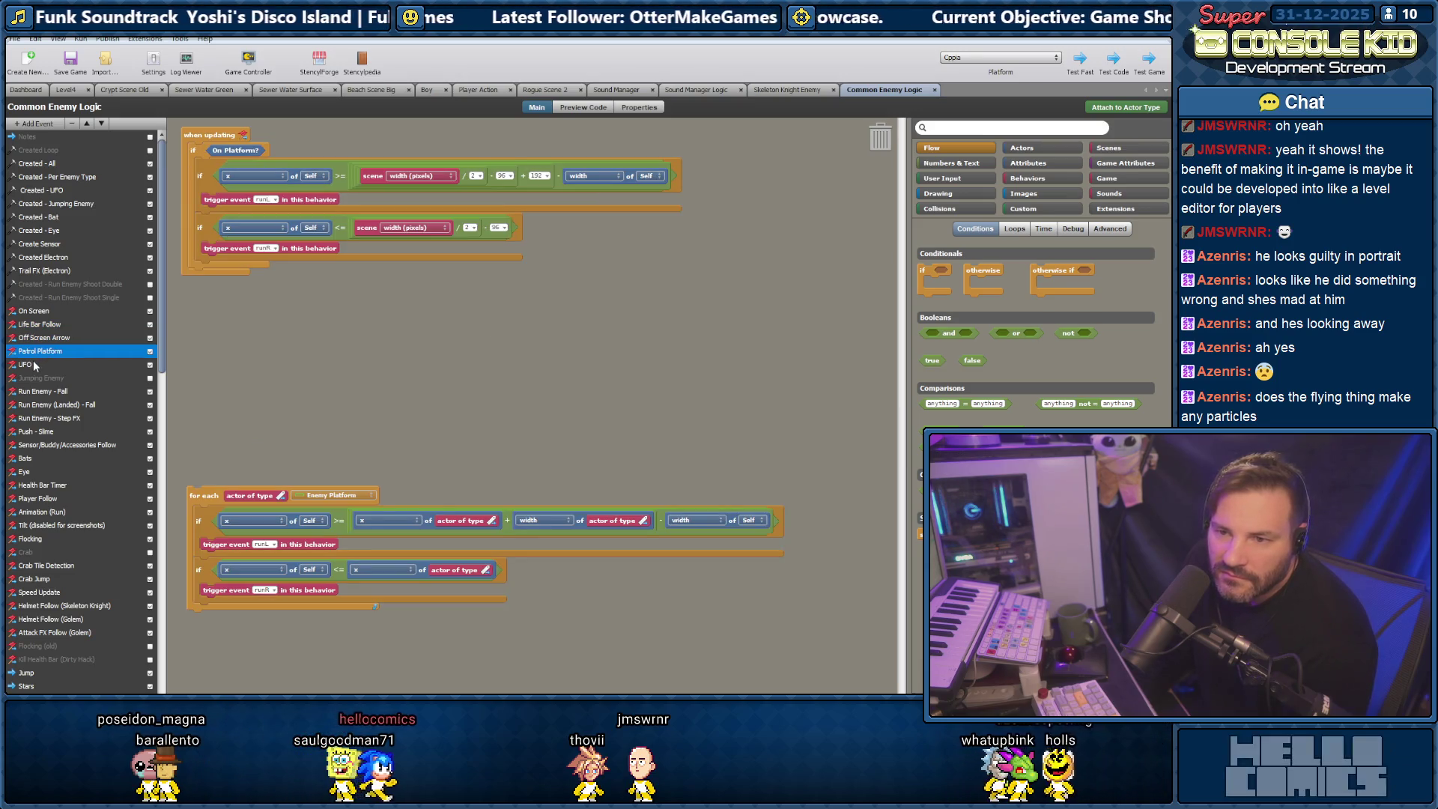
pyautogui.click(35, 365)
pyautogui.scroll(-2, 36, 388)
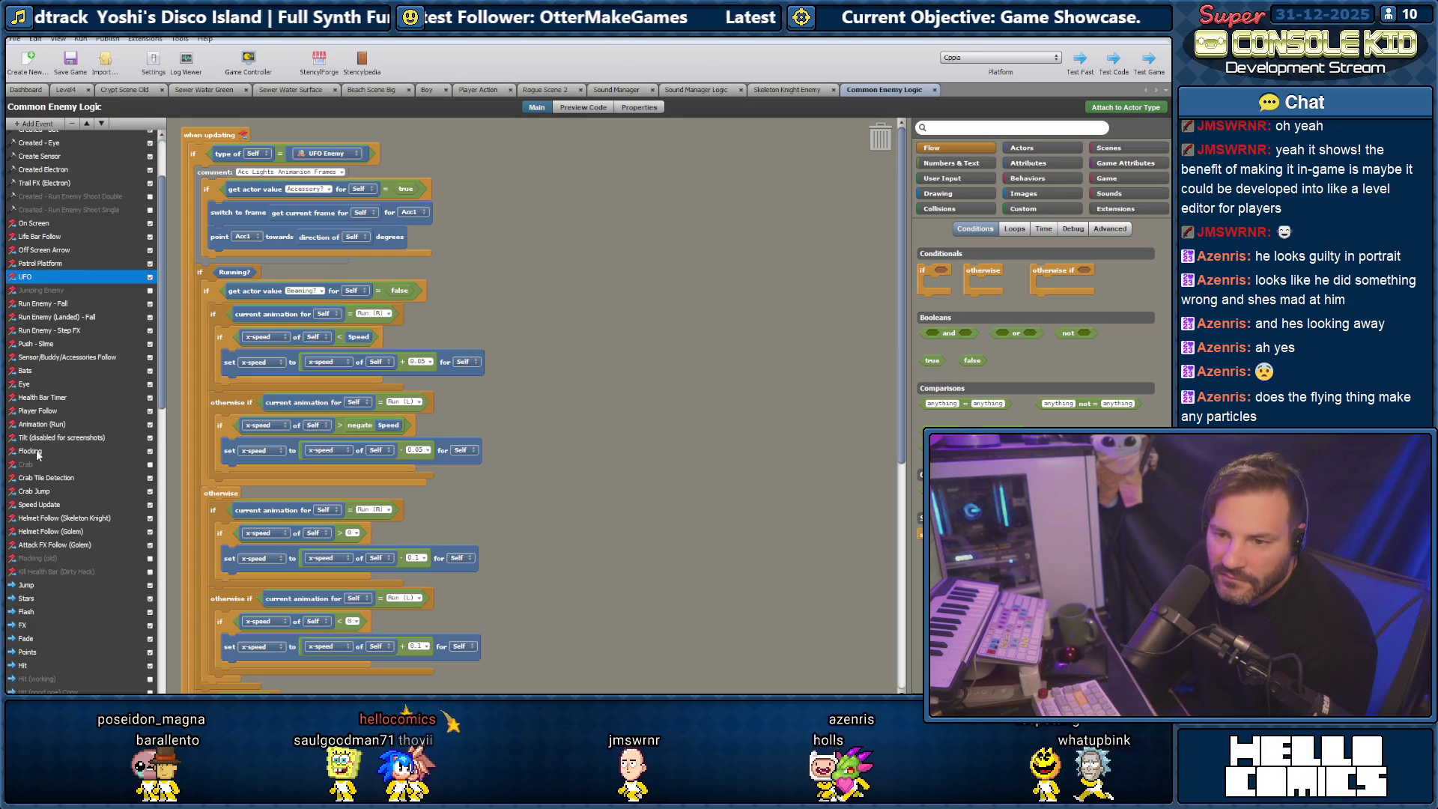
pyautogui.click(57, 520)
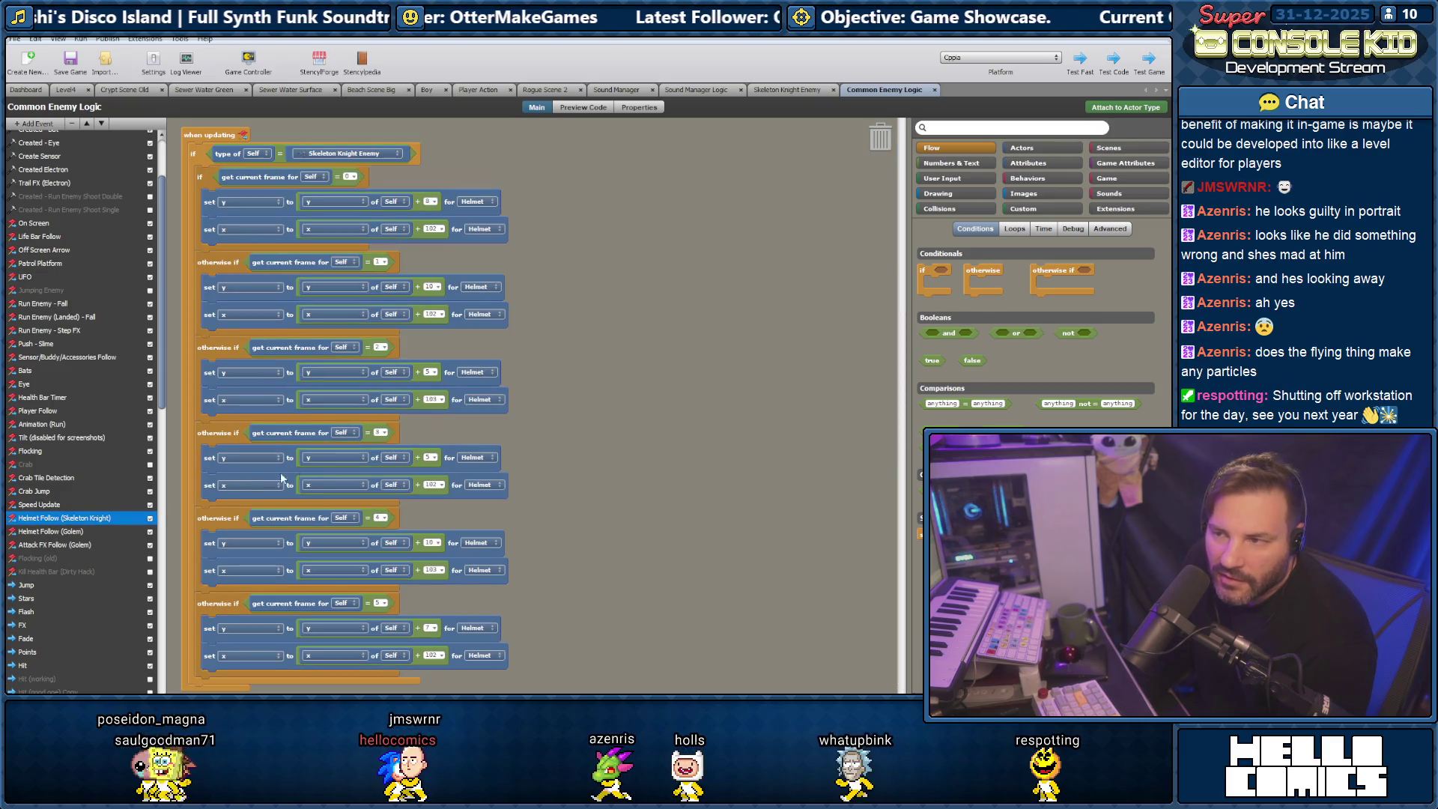
pyautogui.click(48, 543)
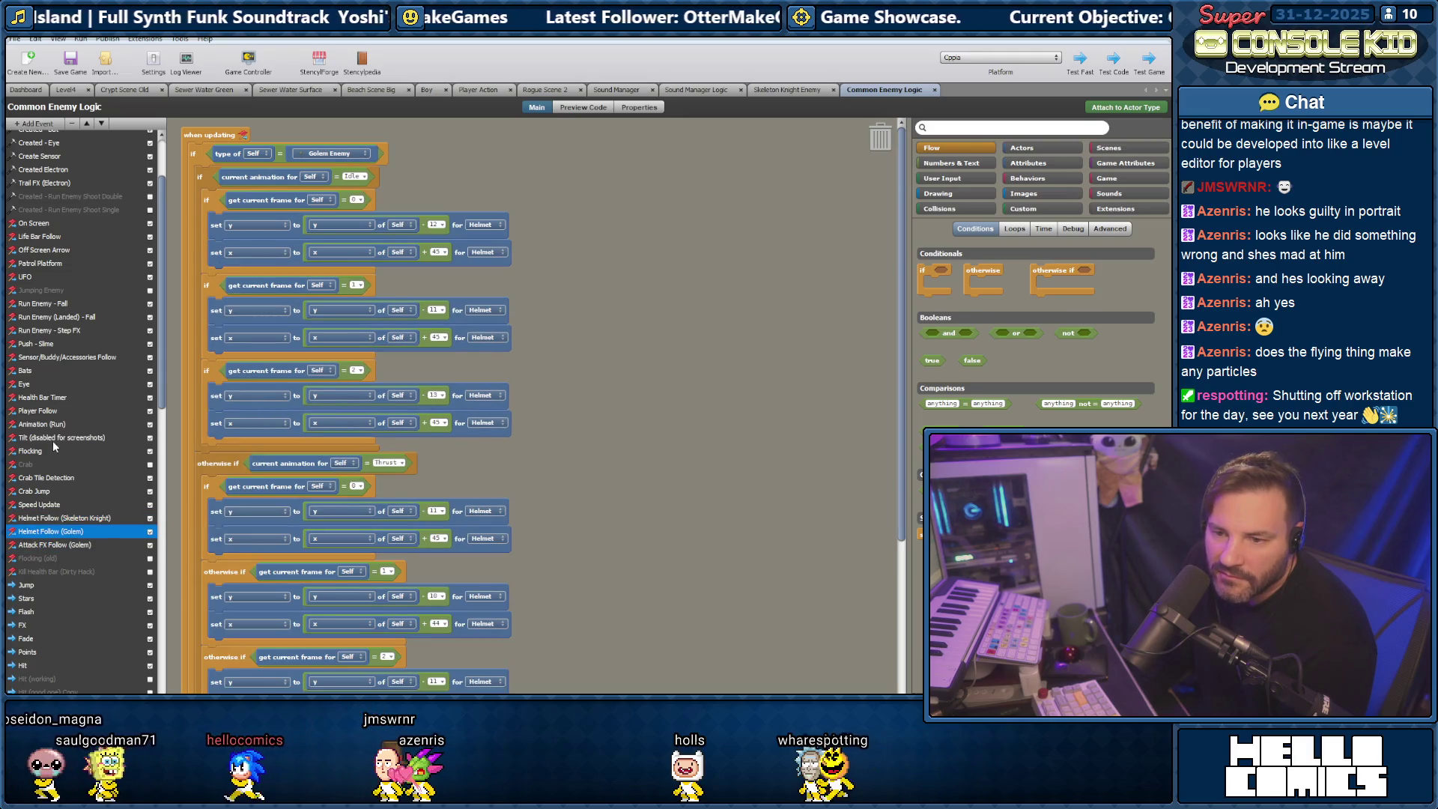
pyautogui.scroll(-5, 53, 440)
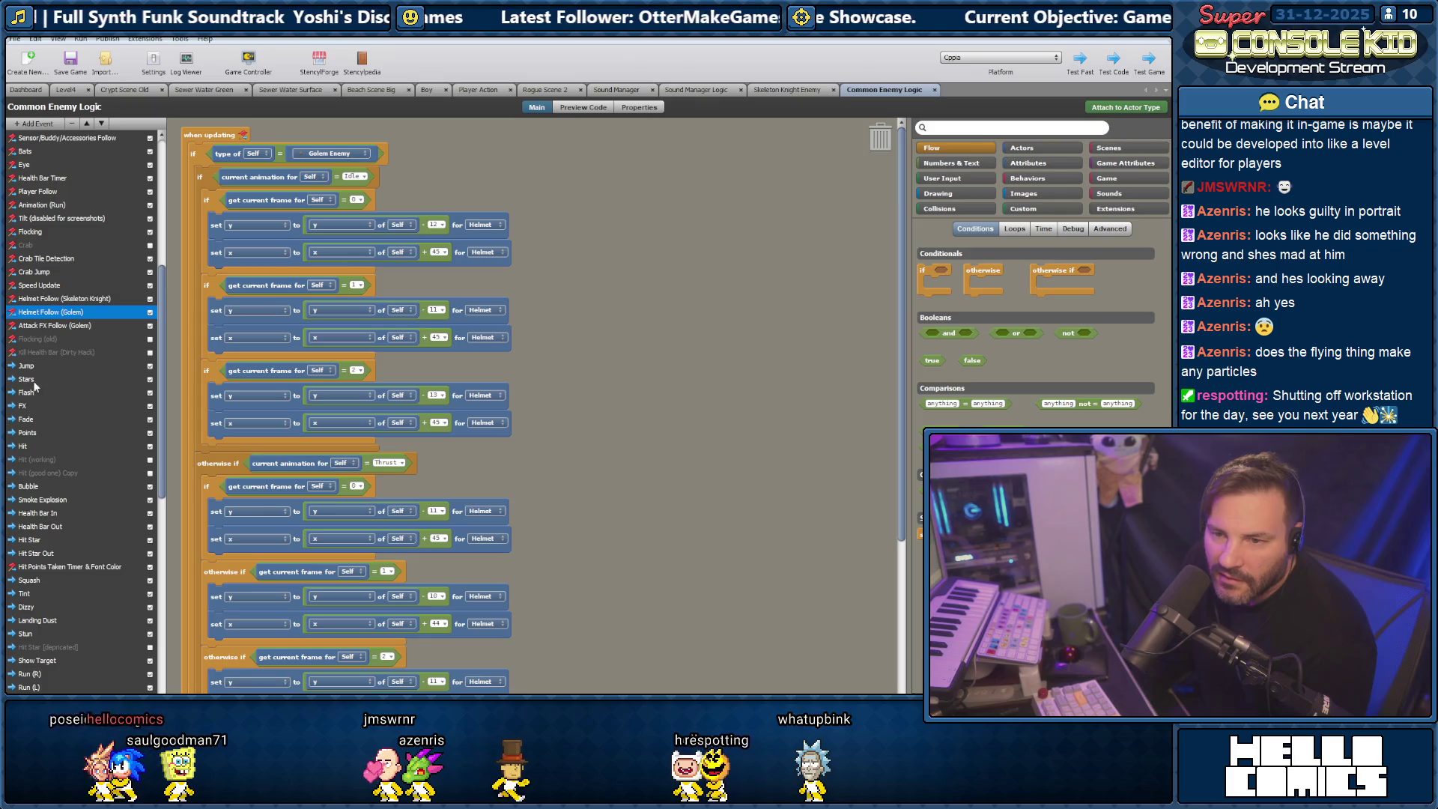
pyautogui.click(38, 447)
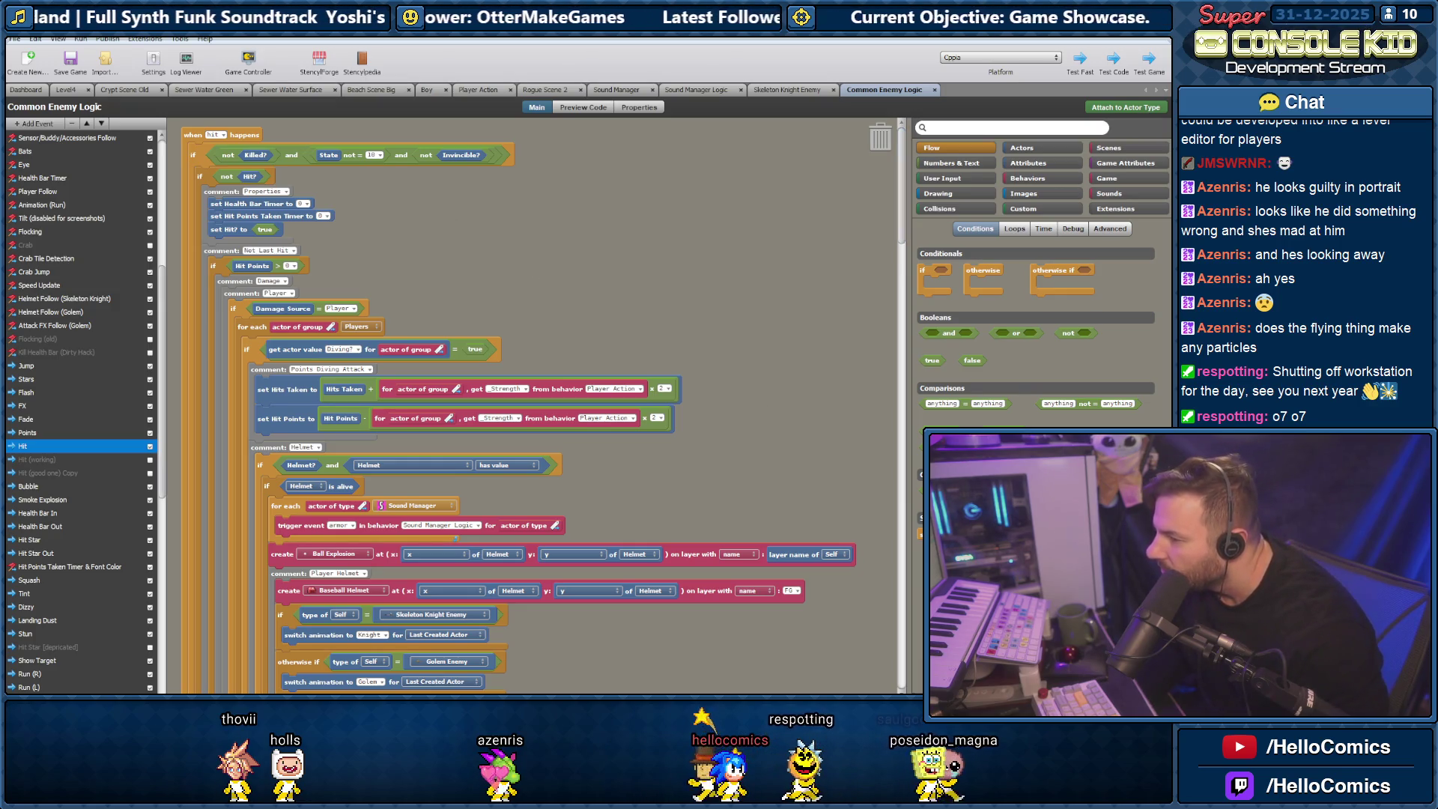
pyautogui.press('super+alt+d')
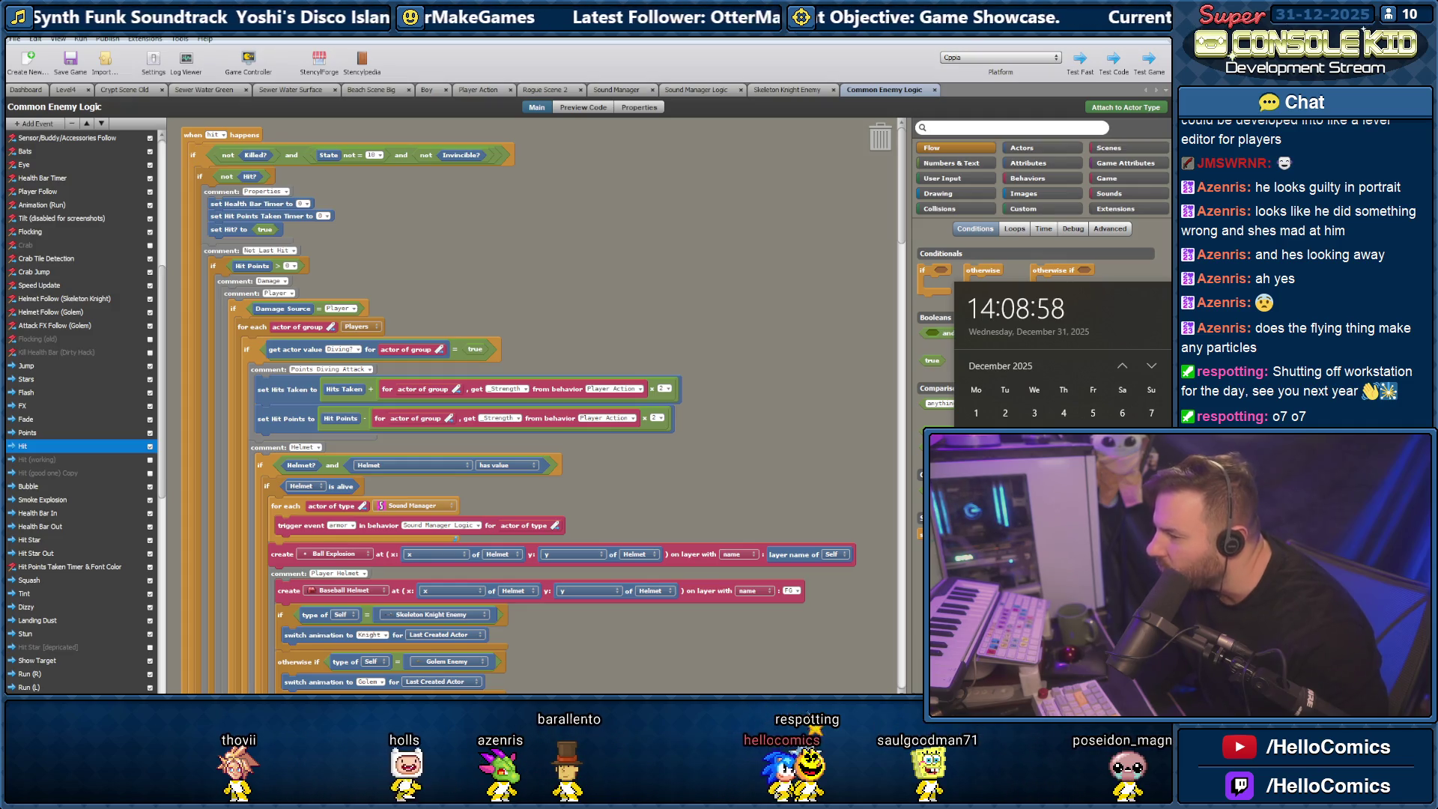
pyautogui.click(778, 298)
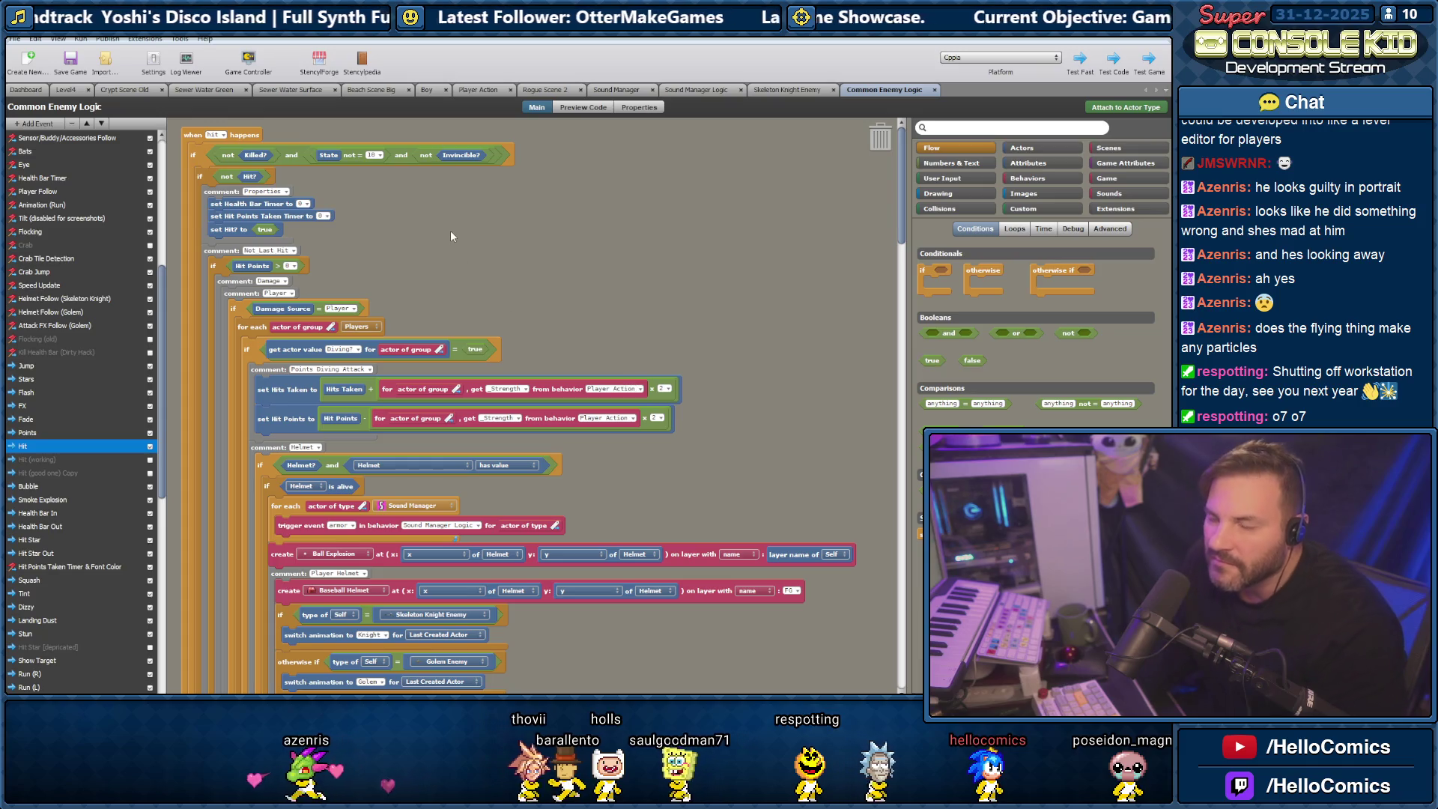
pyautogui.scroll(-3, 475, 224)
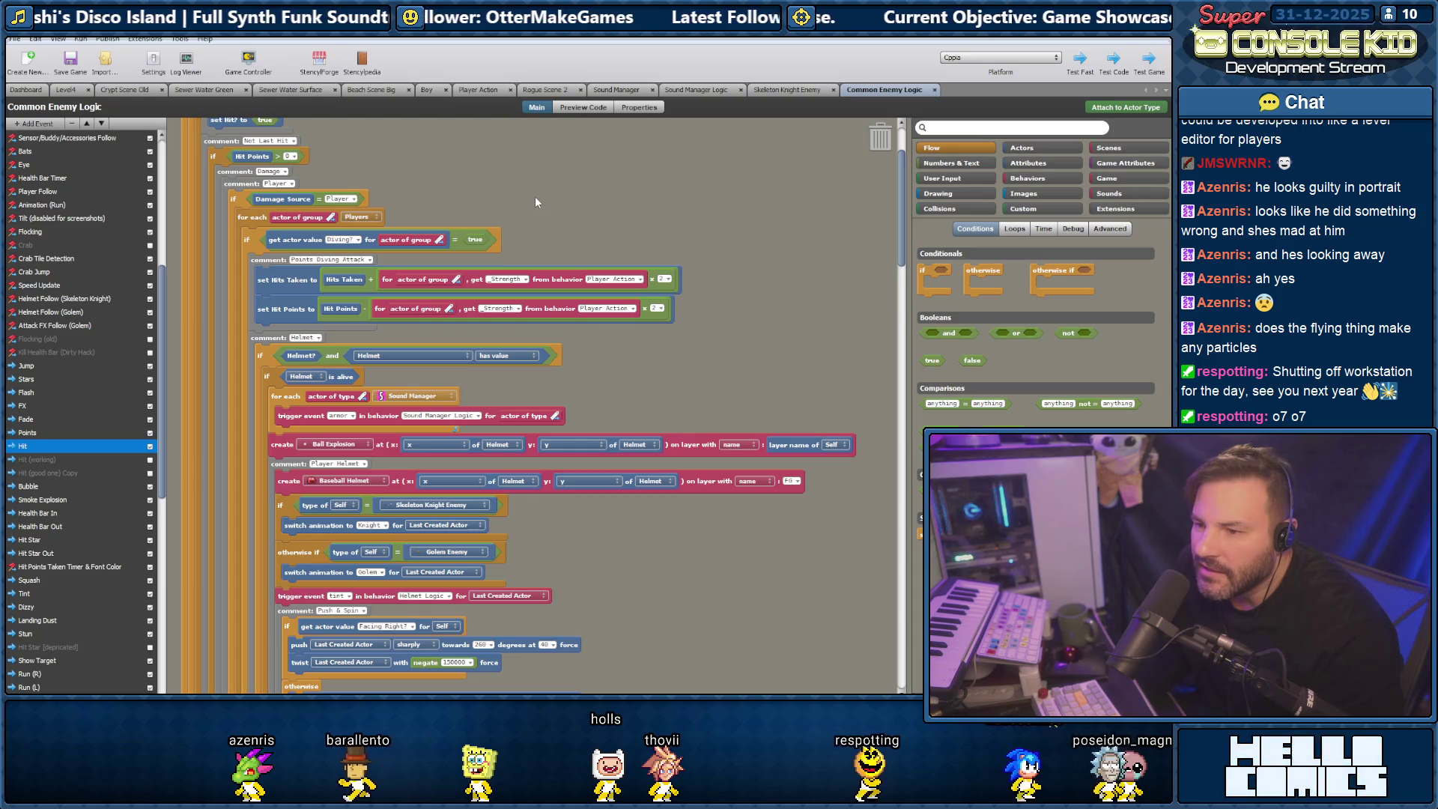
pyautogui.scroll(3, 535, 196)
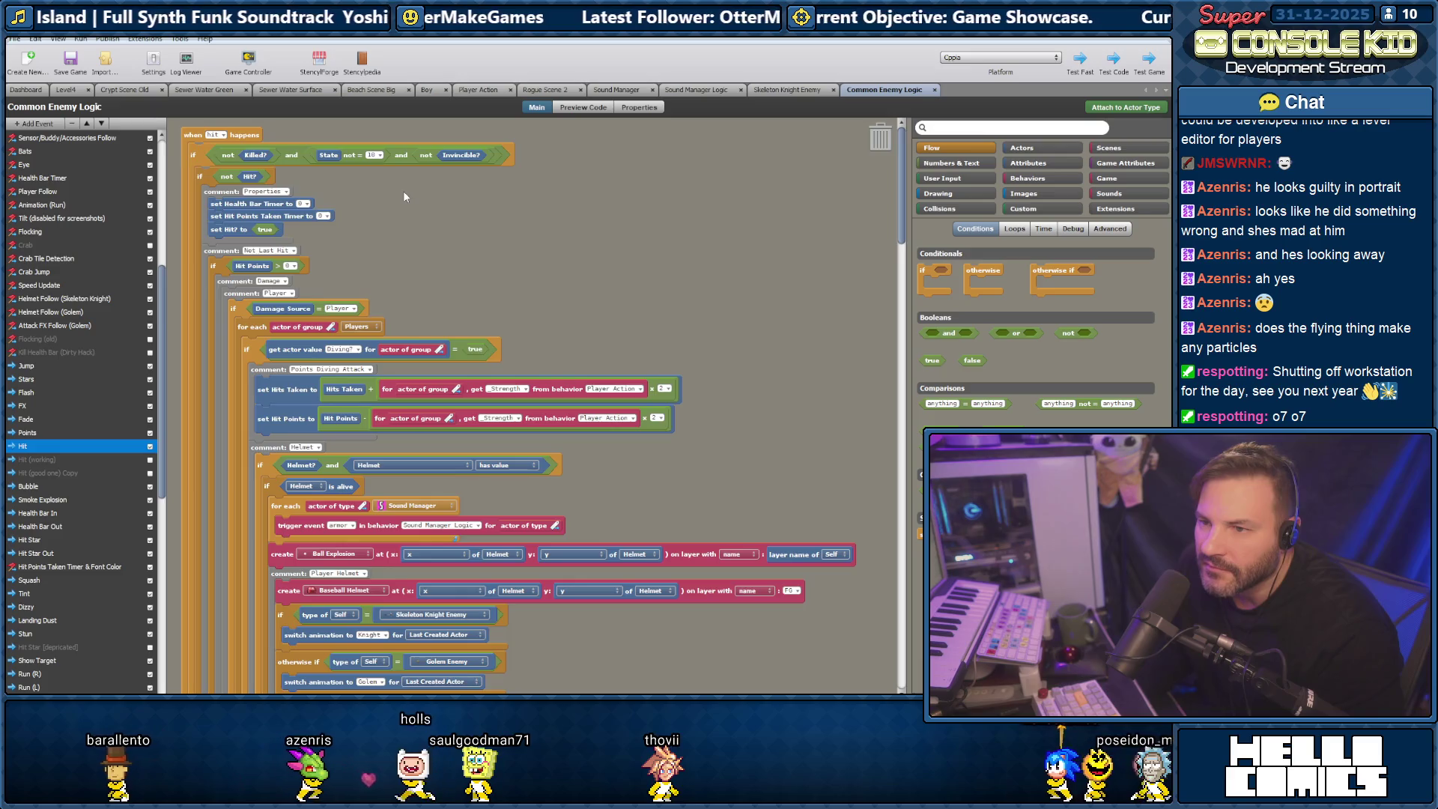
pyautogui.scroll(-3, 382, 196)
pyautogui.scroll(-15, 380, 191)
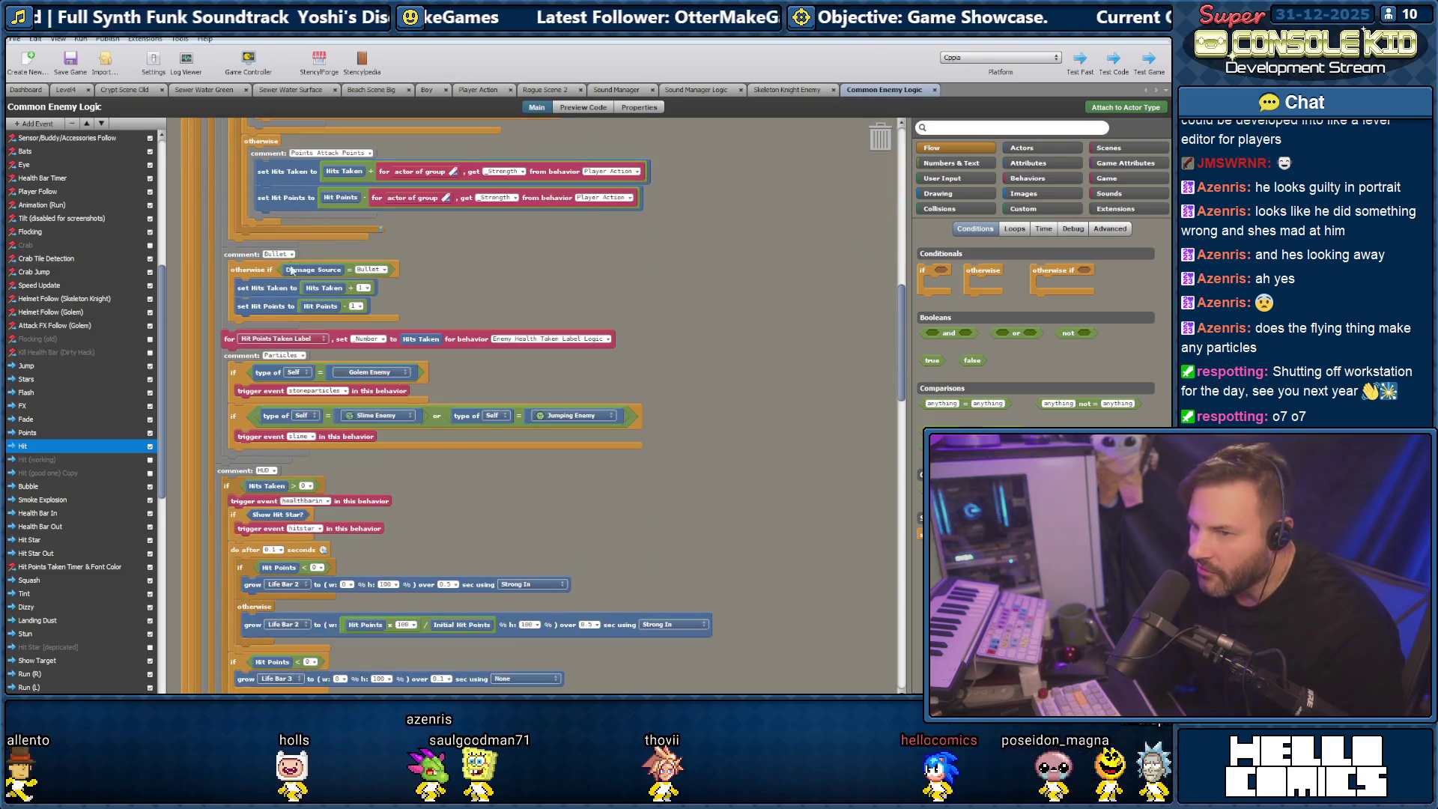
pyautogui.scroll(-5, 296, 309)
pyautogui.scroll(-10, 264, 338)
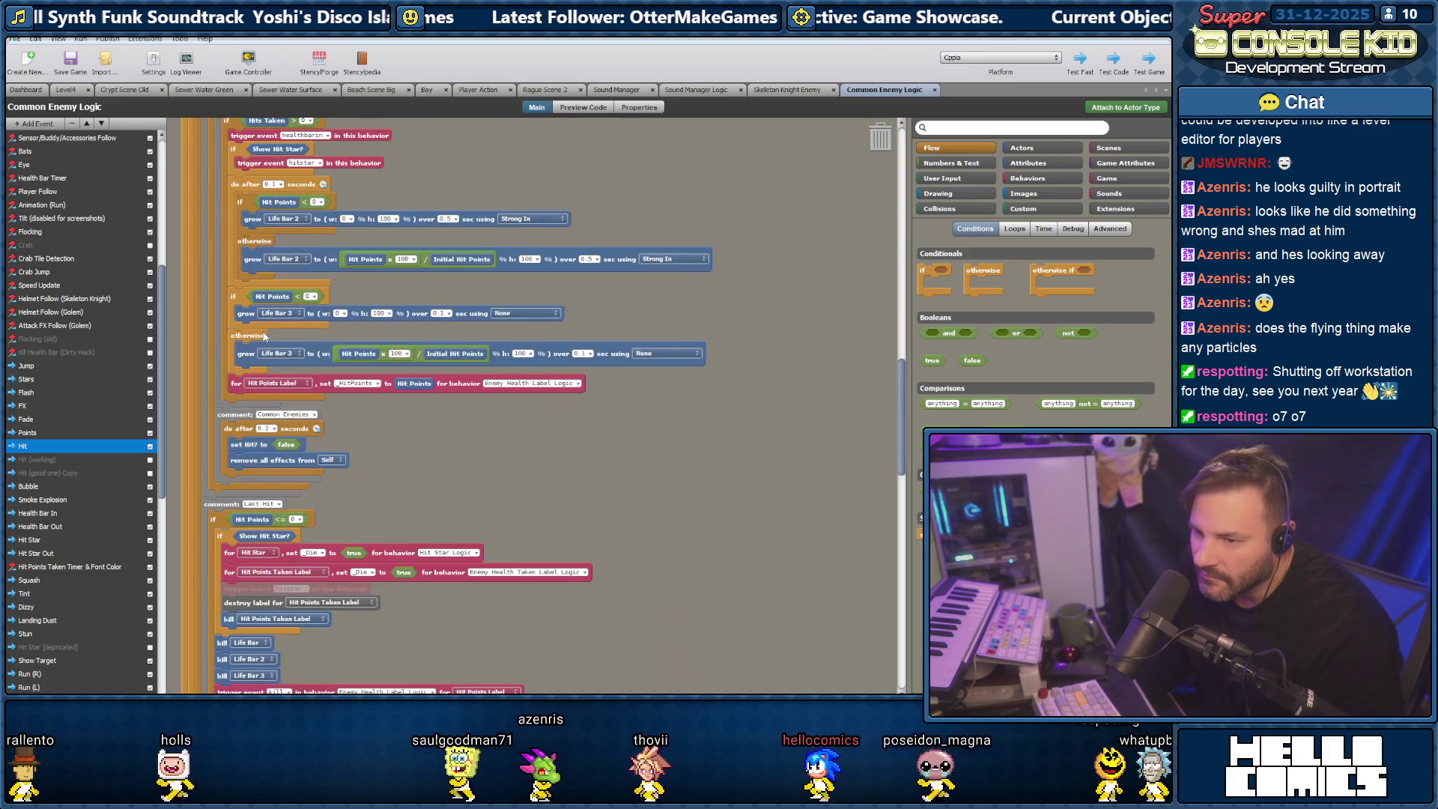
pyautogui.scroll(-3, 356, 400)
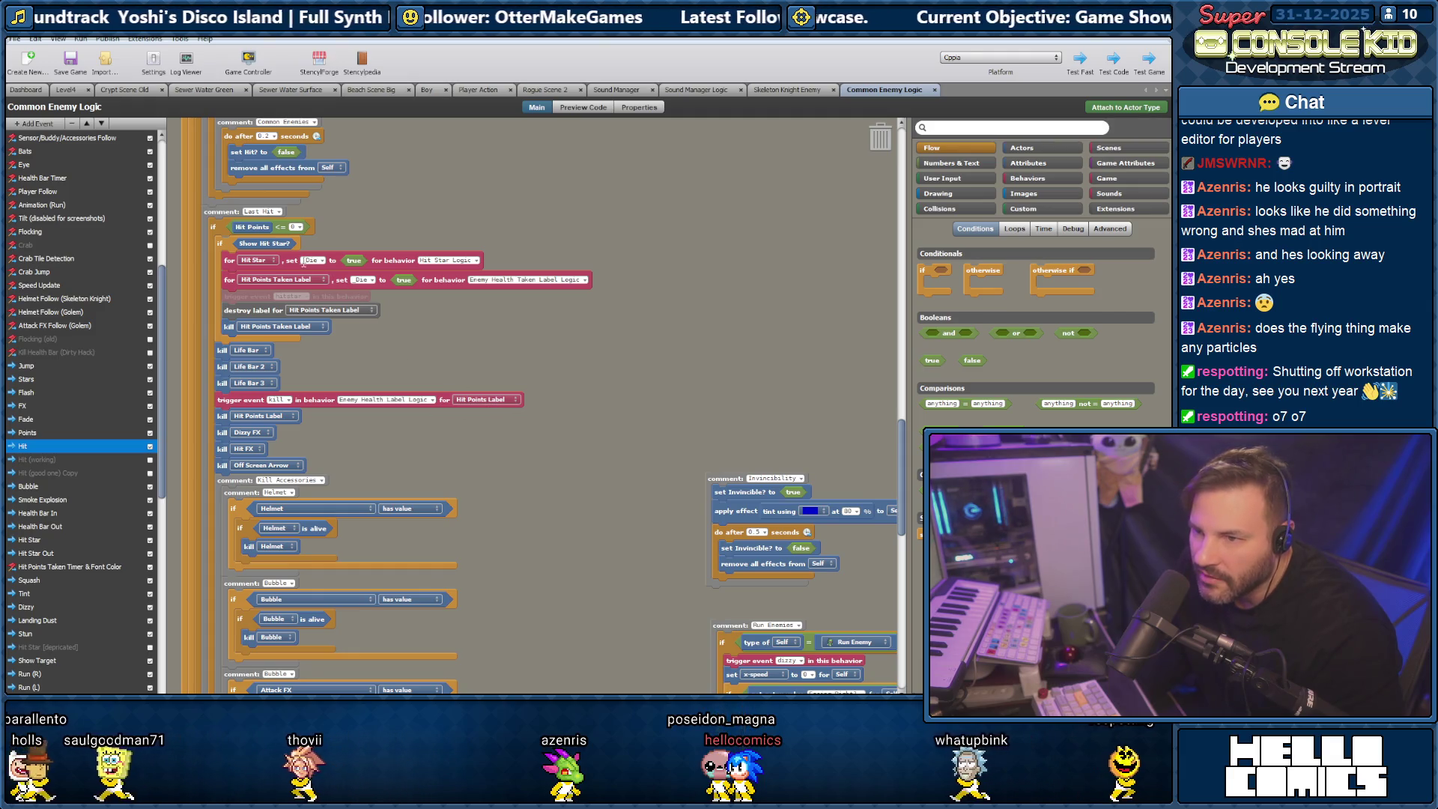
pyautogui.scroll(-15, 271, 288)
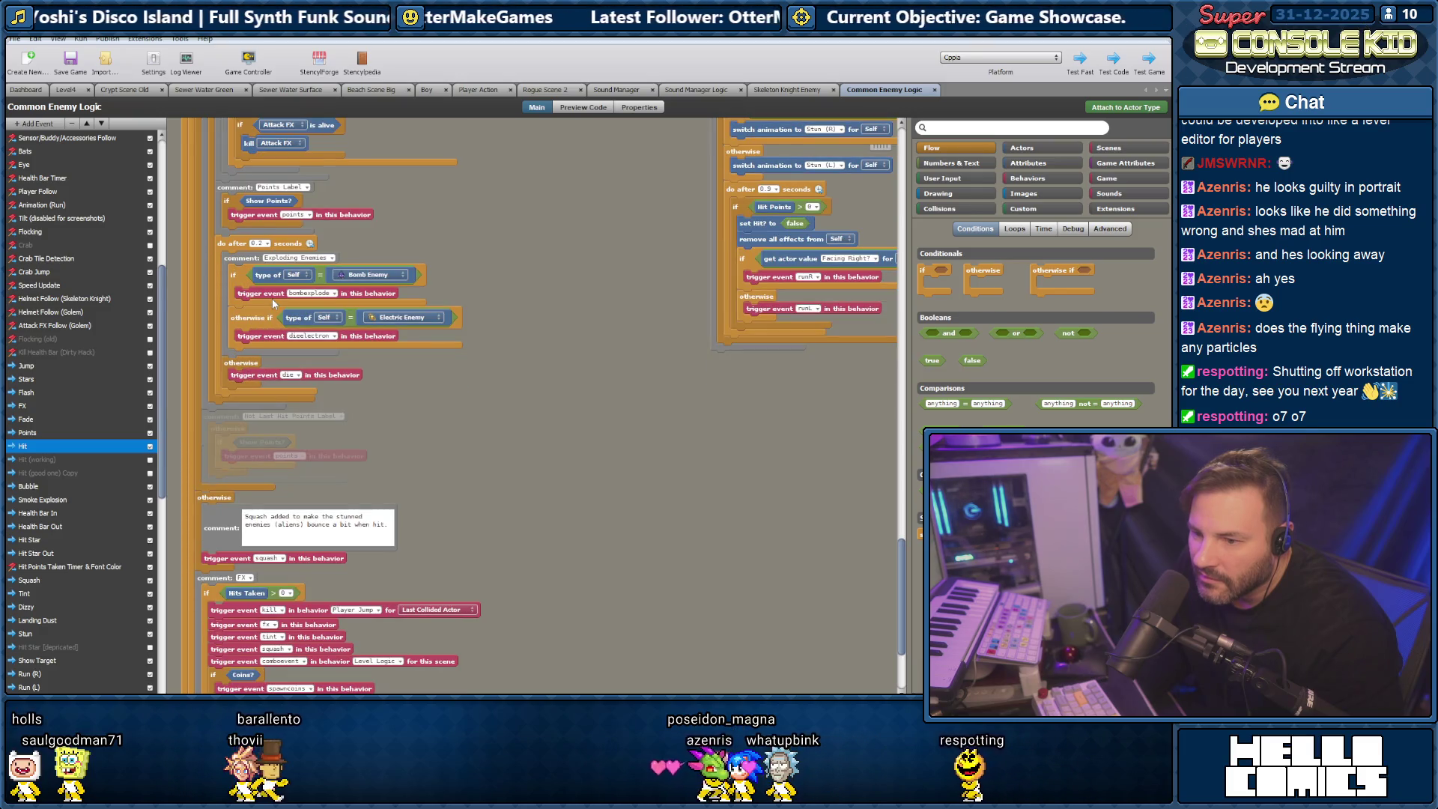
pyautogui.scroll(3, 272, 298)
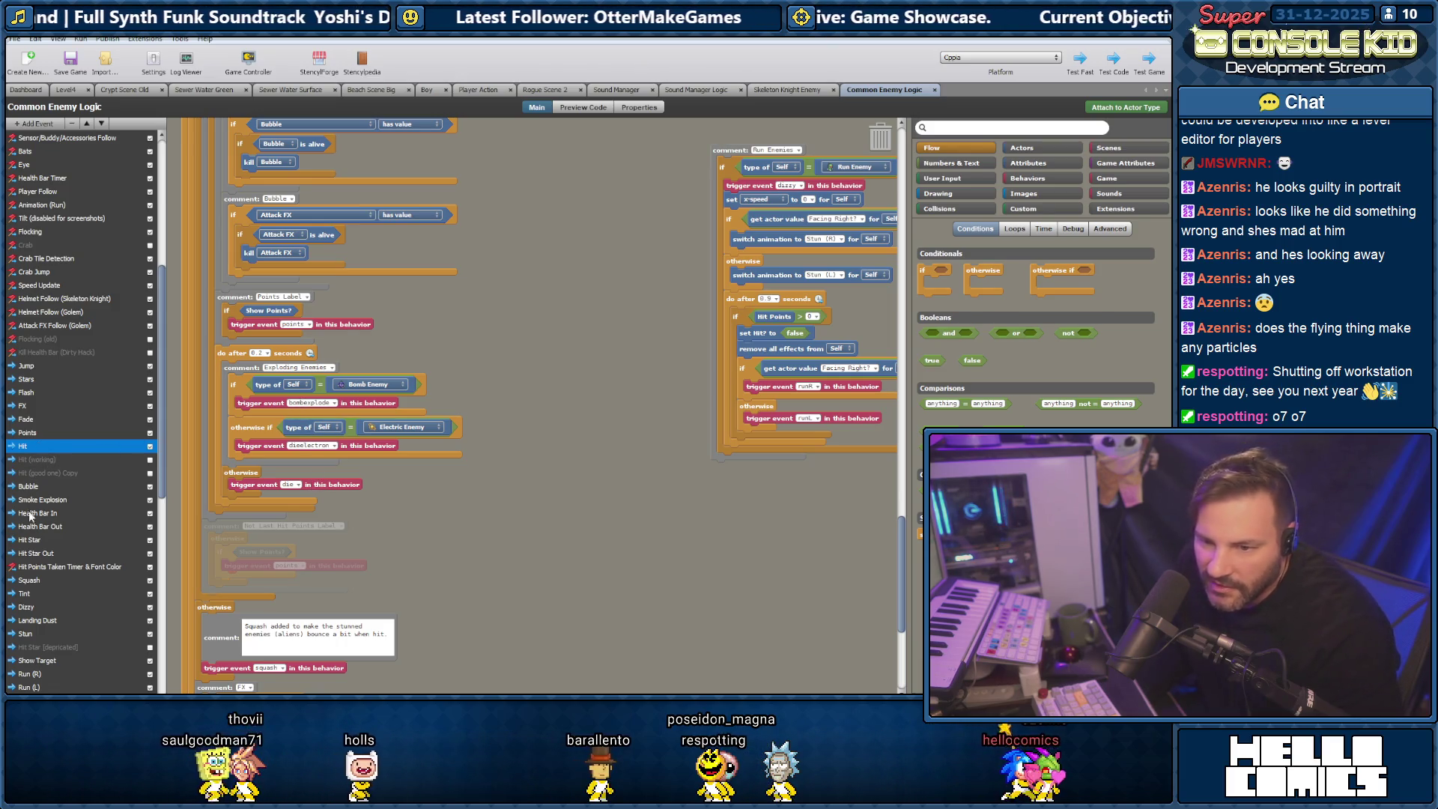
pyautogui.scroll(-5, 36, 424)
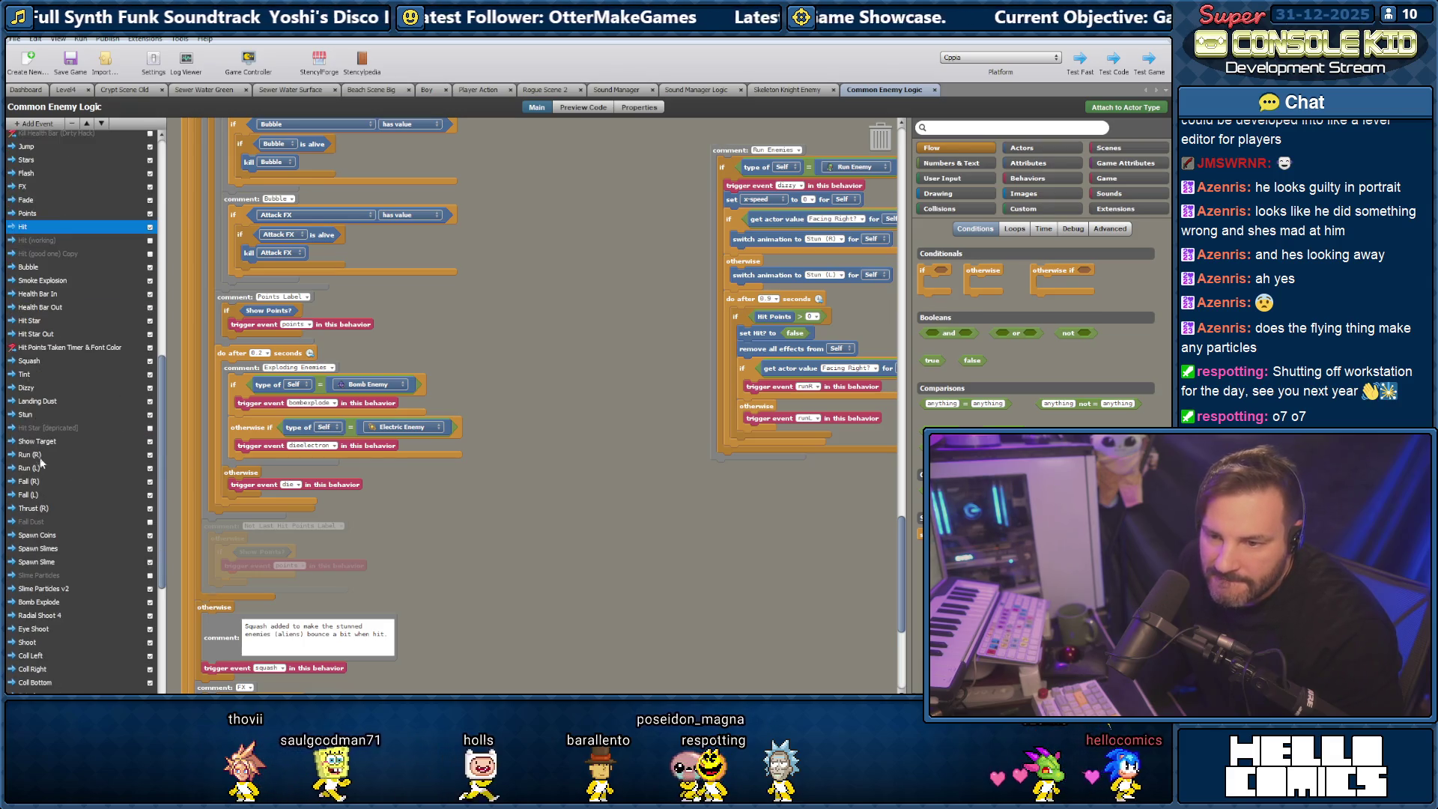
pyautogui.scroll(-6, 41, 461)
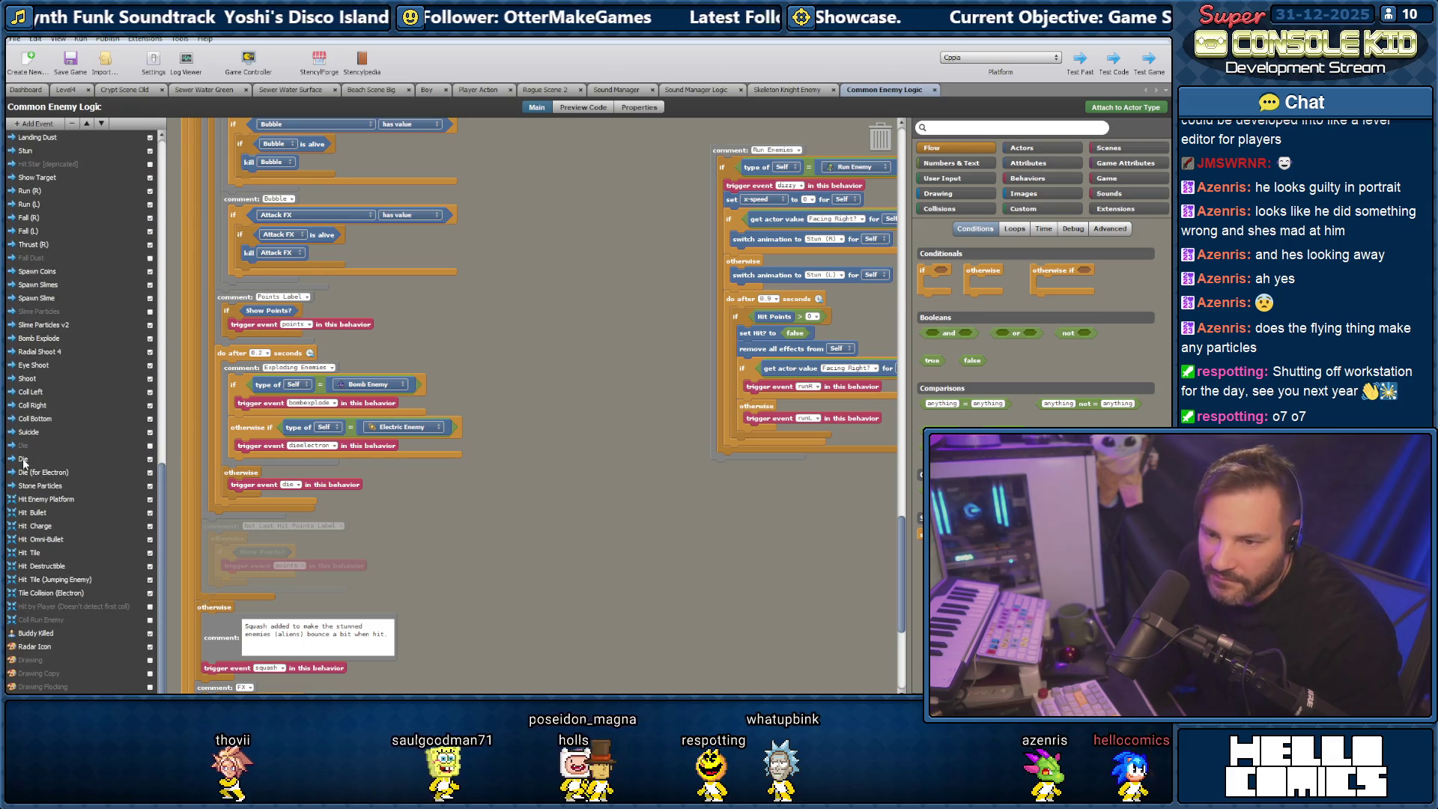
# Scroll through the Die event's blocks and back up, then return to the Hit event.
pyautogui.click(23, 460)
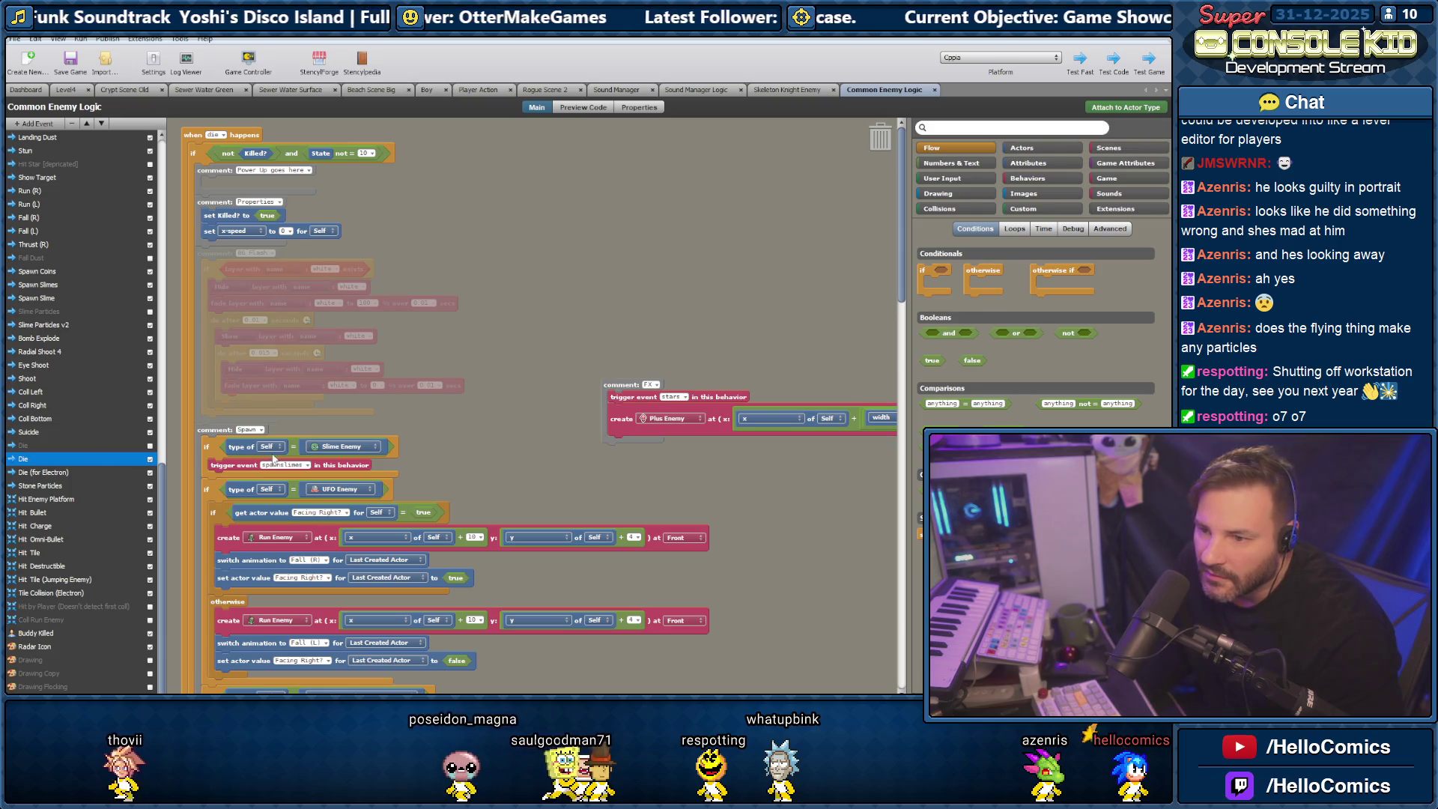
pyautogui.scroll(-3, 259, 296)
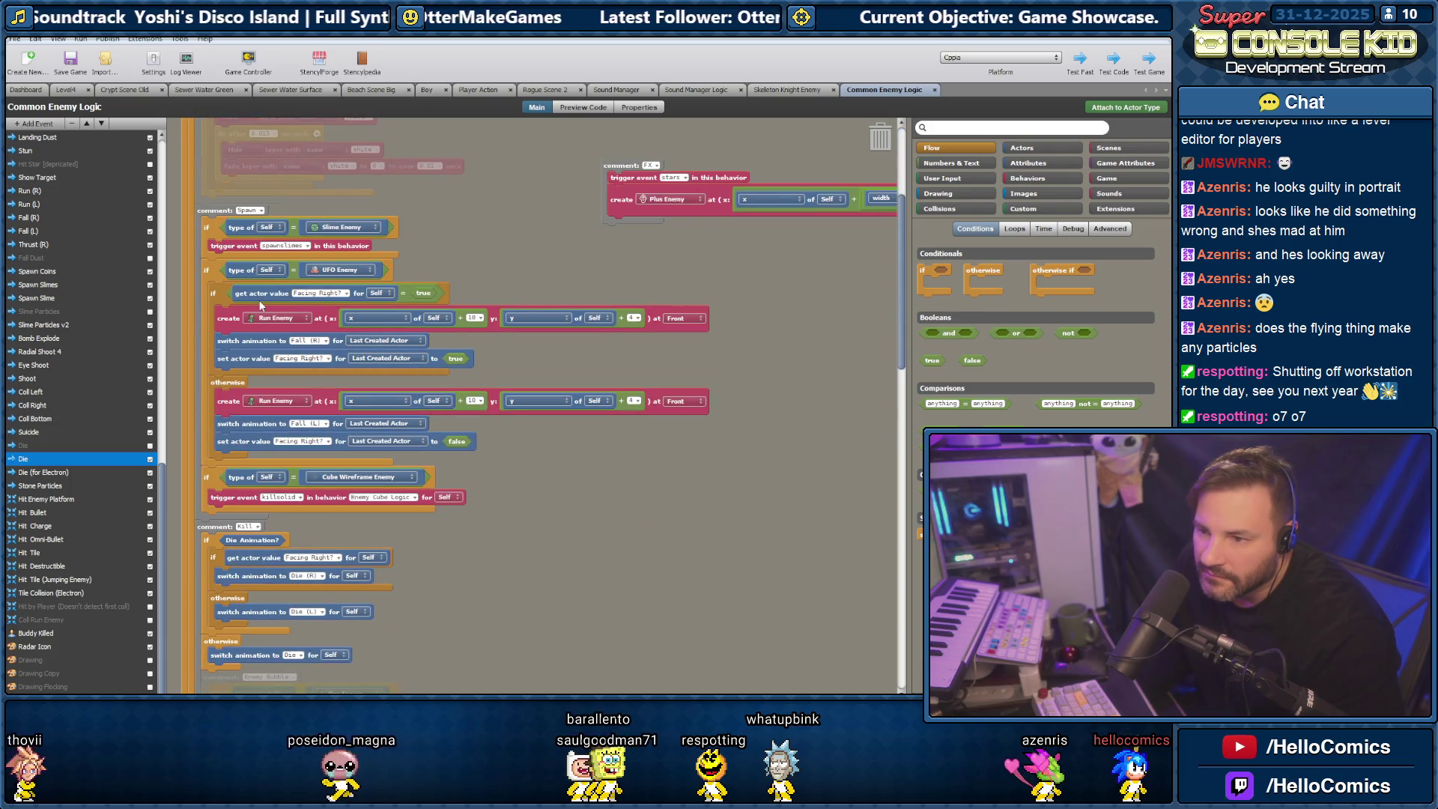
pyautogui.scroll(-4, 258, 299)
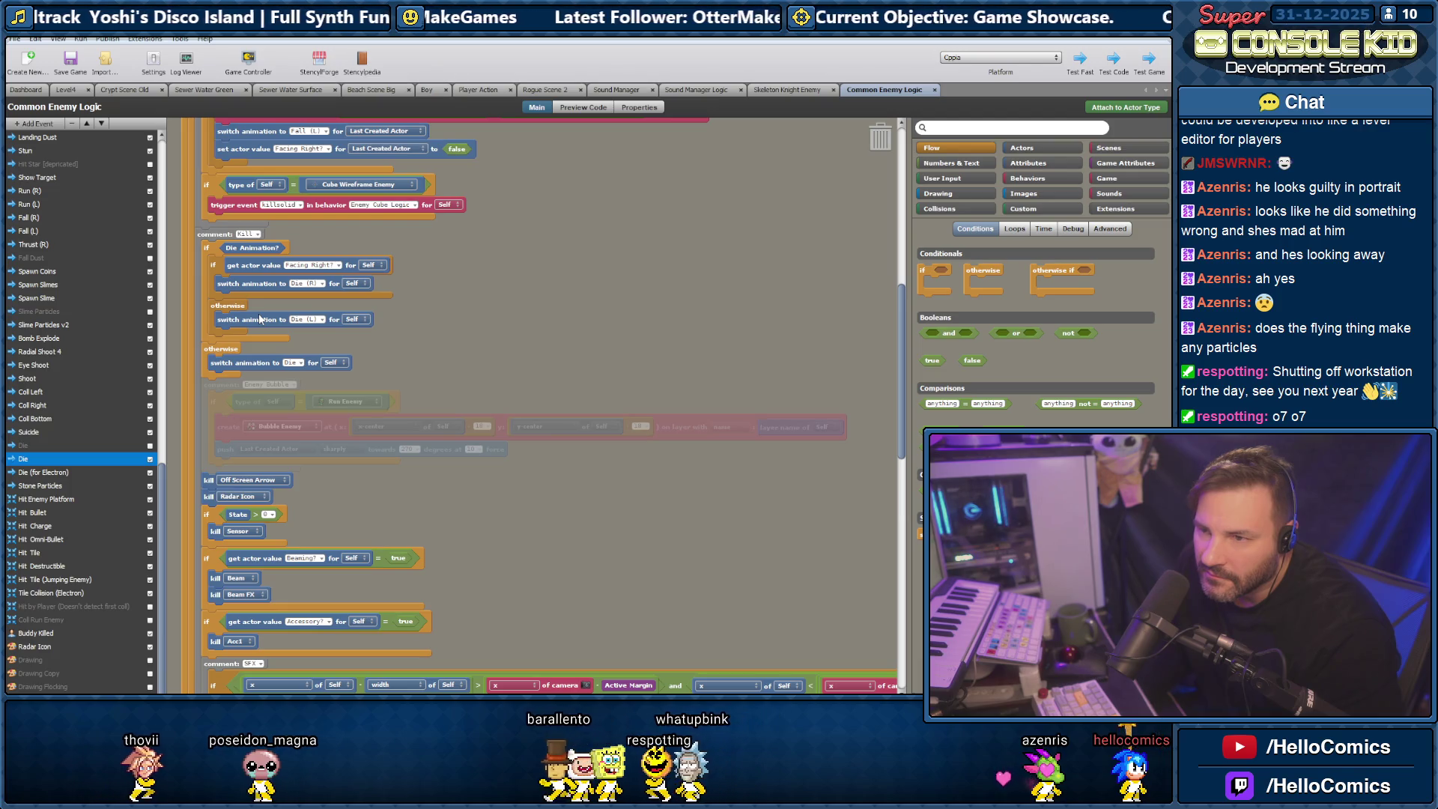
pyautogui.scroll(-4, 260, 318)
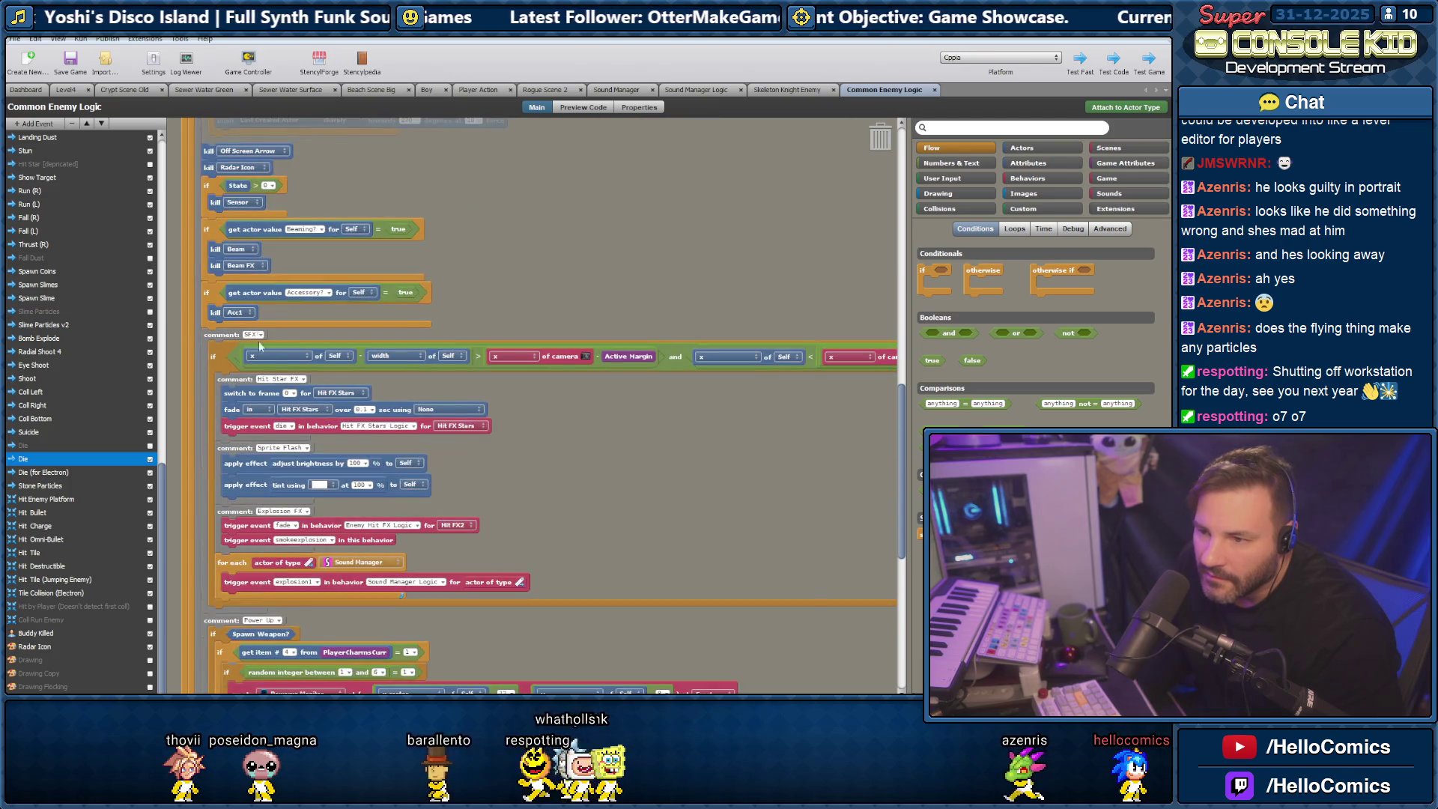
pyautogui.scroll(-1, 325, 440)
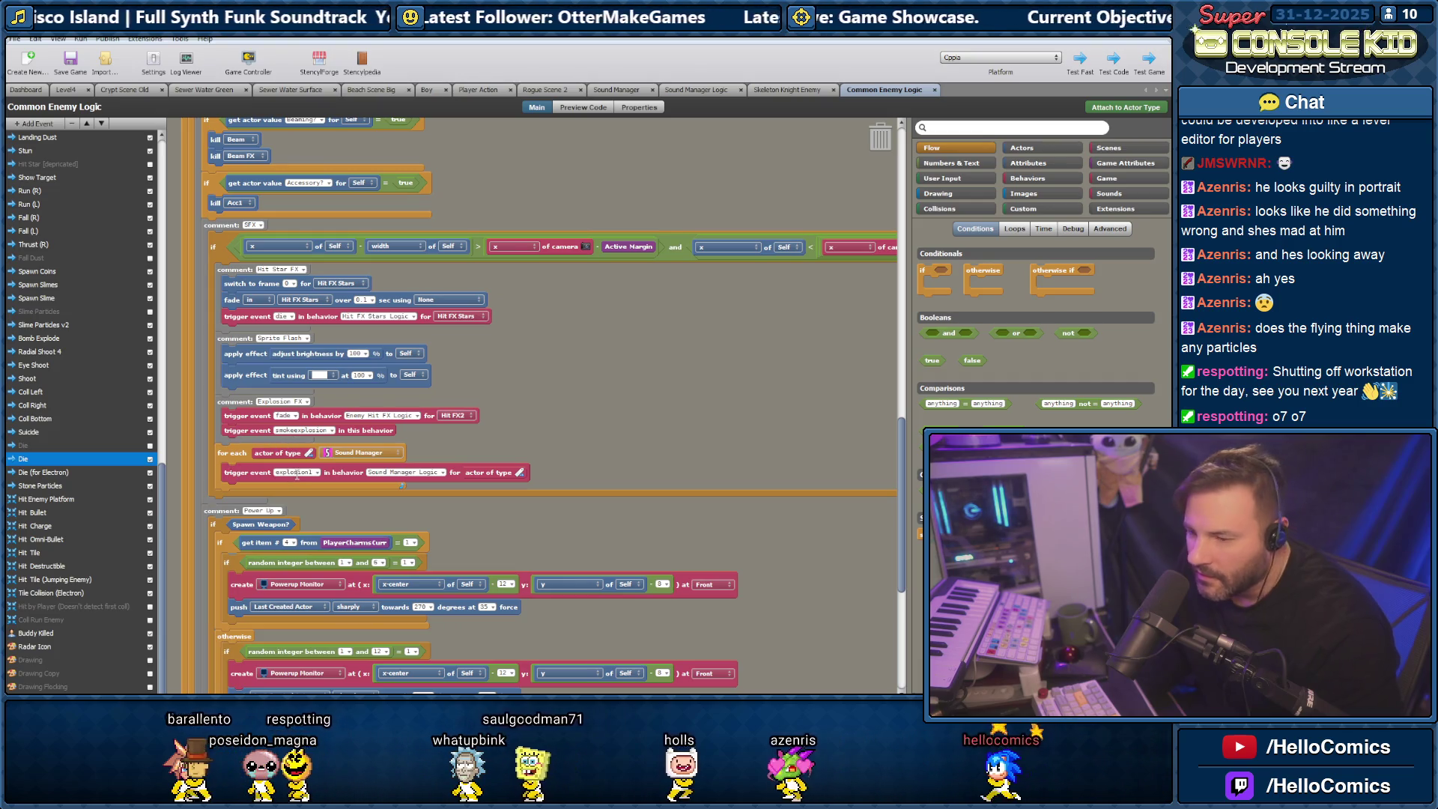
pyautogui.scroll(-3, 284, 414)
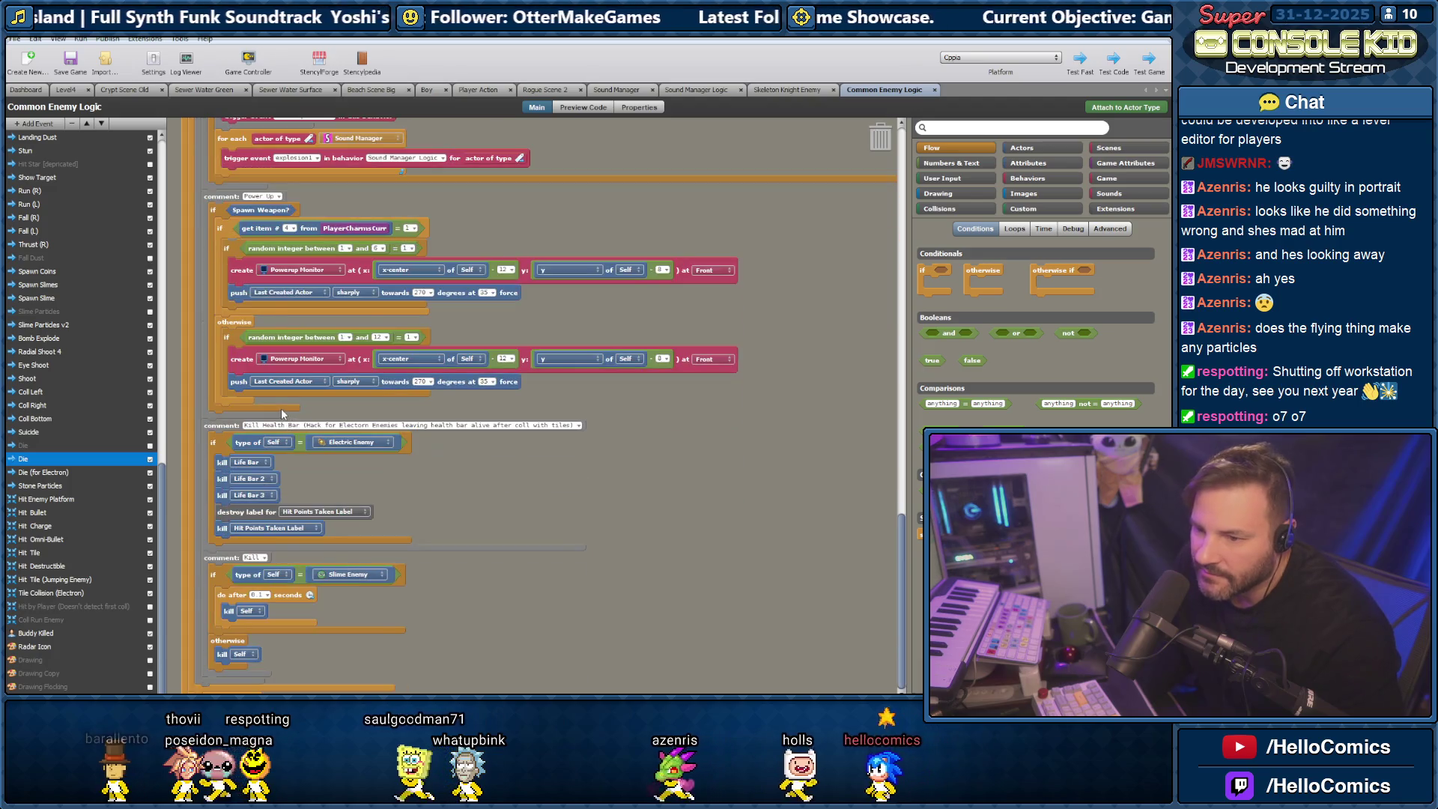
pyautogui.scroll(12, 283, 414)
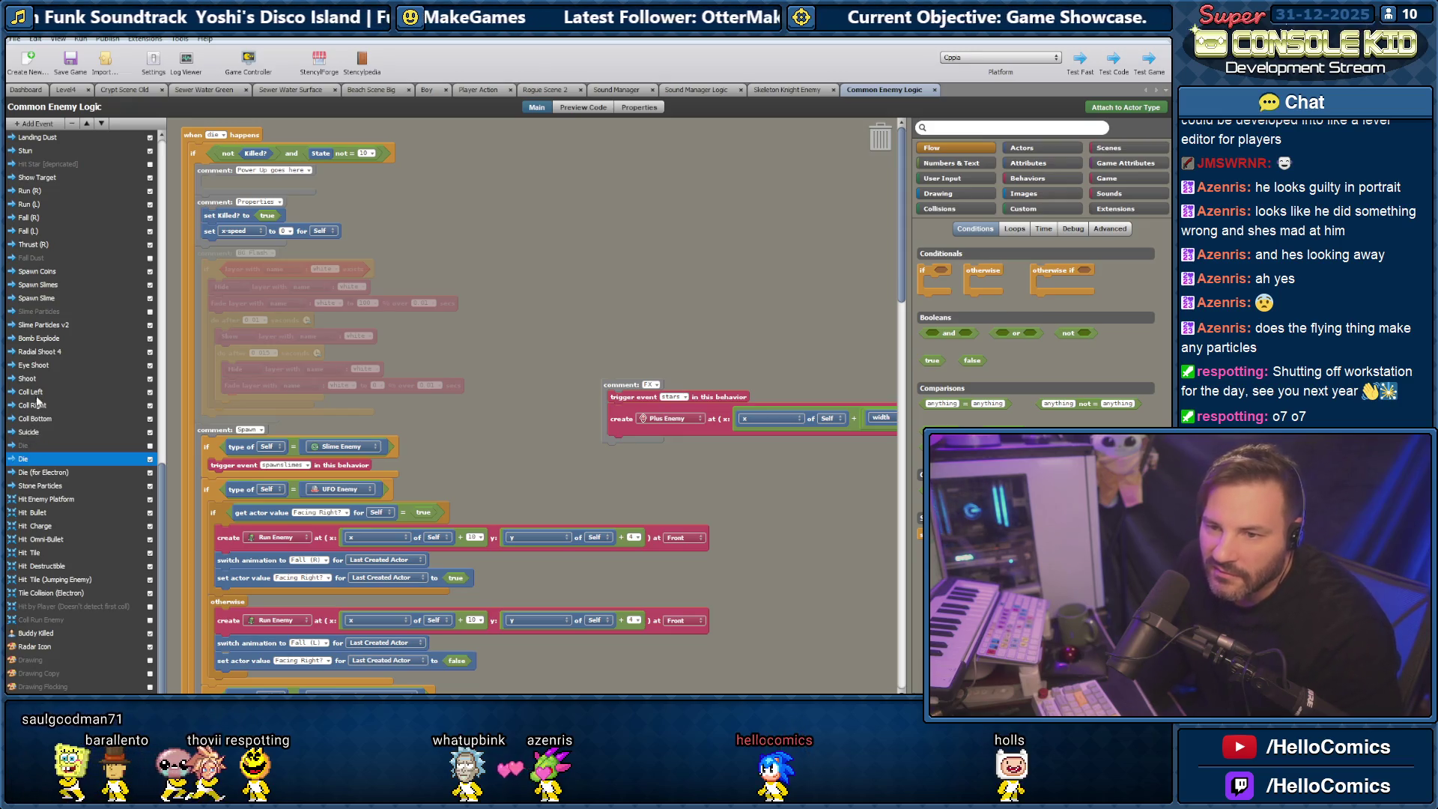
pyautogui.scroll(5, 43, 230)
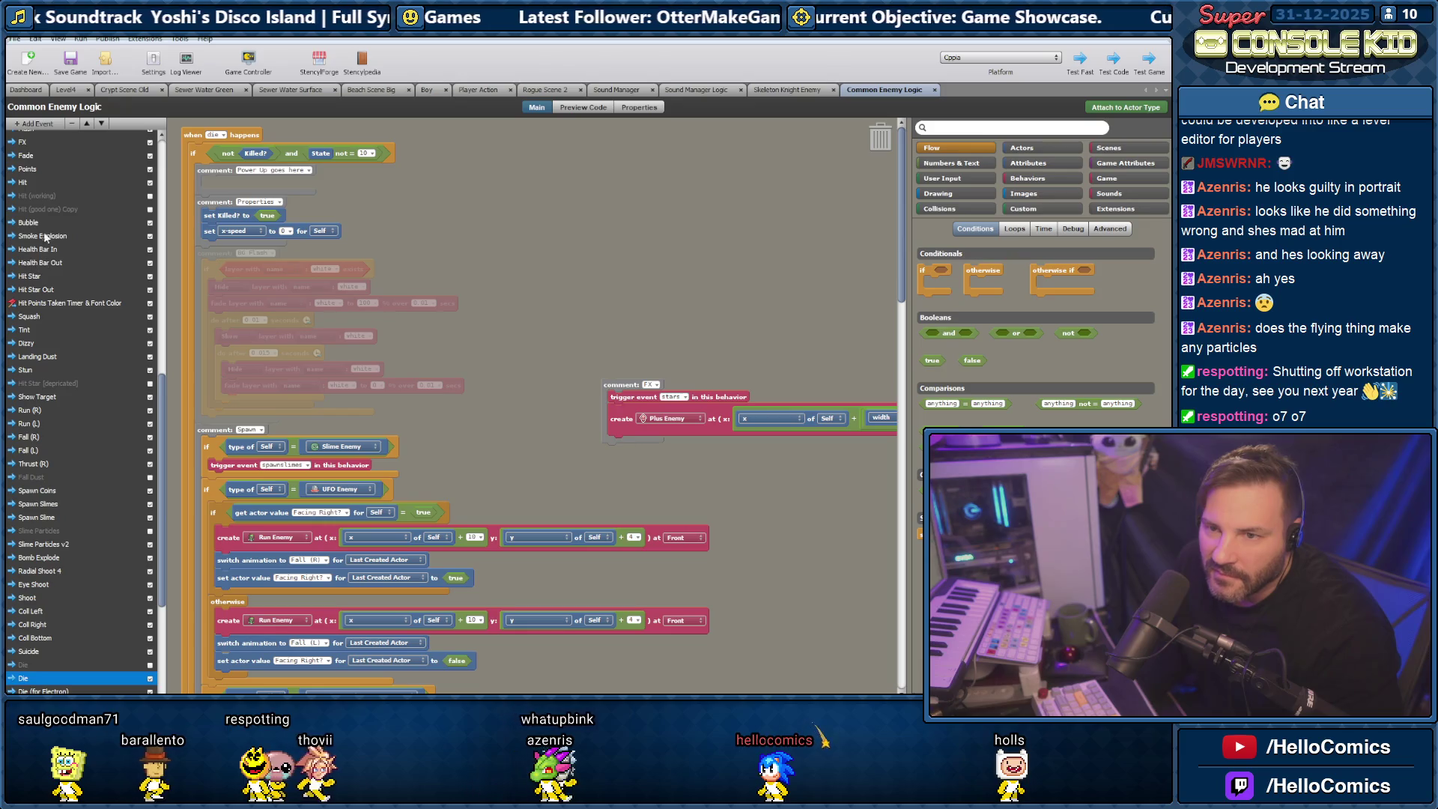
pyautogui.click(24, 184)
# Scroll down Hit to its FX section, open the FX event, and reveal its condition's right end.
pyautogui.scroll(-5, 300, 392)
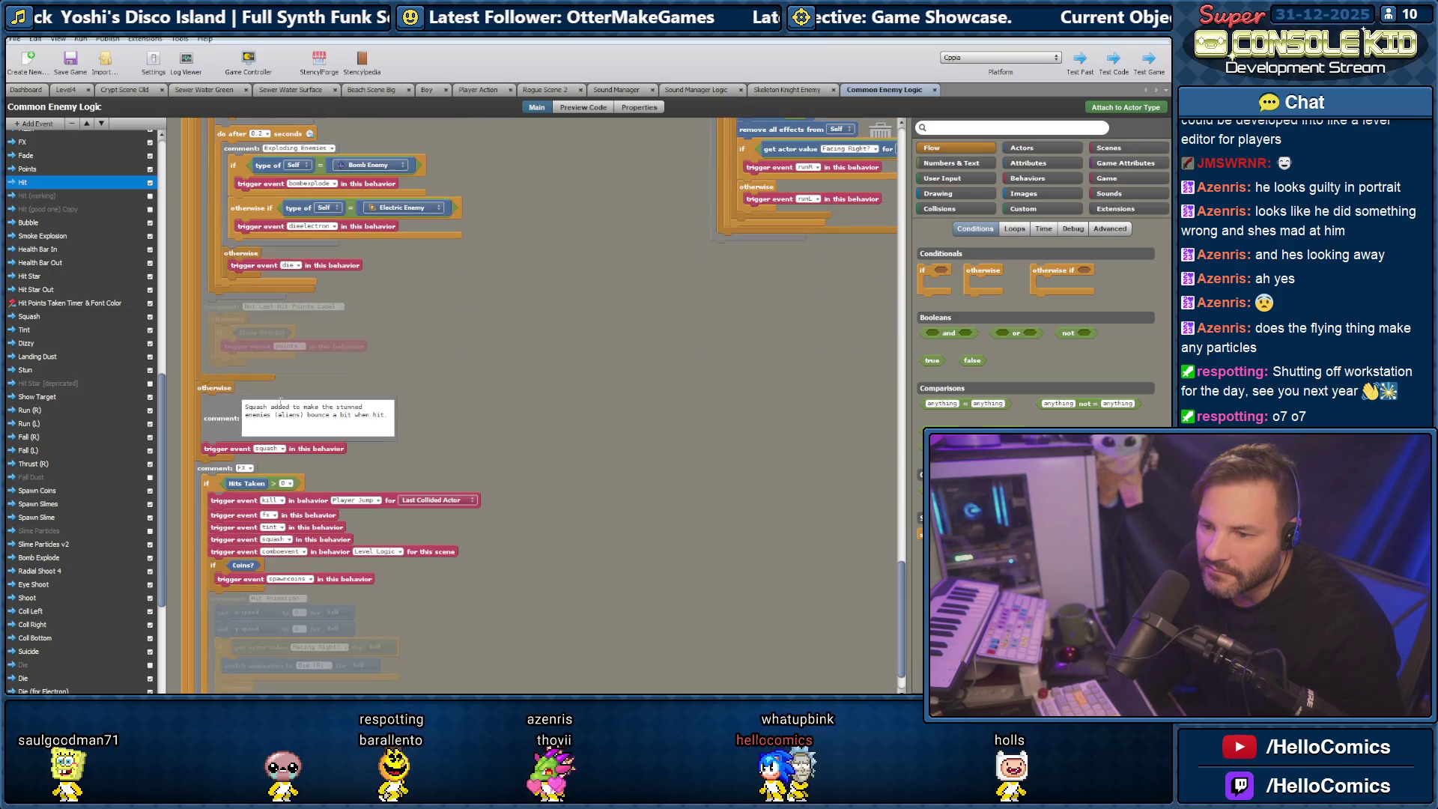
pyautogui.scroll(-1, 260, 454)
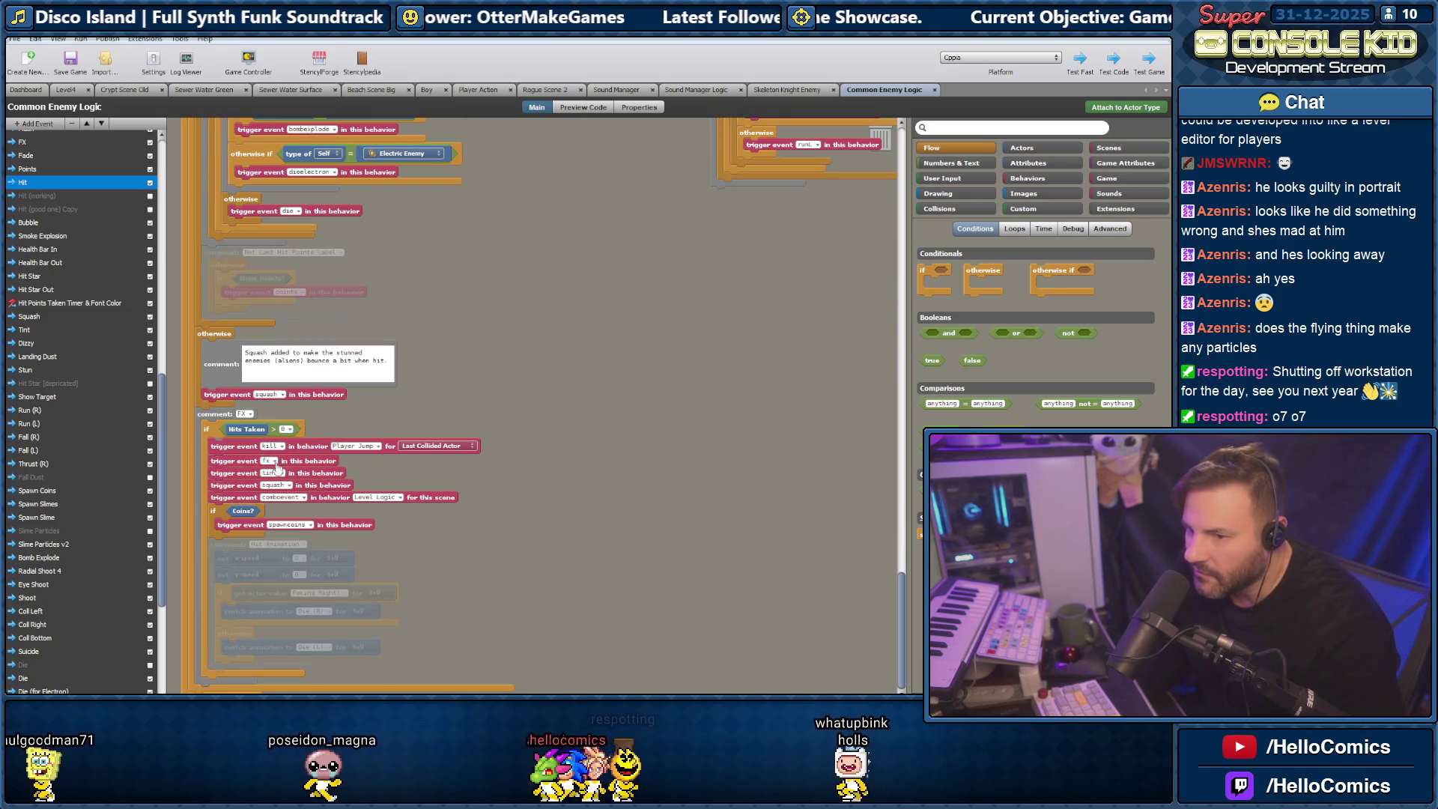
pyautogui.click(24, 142)
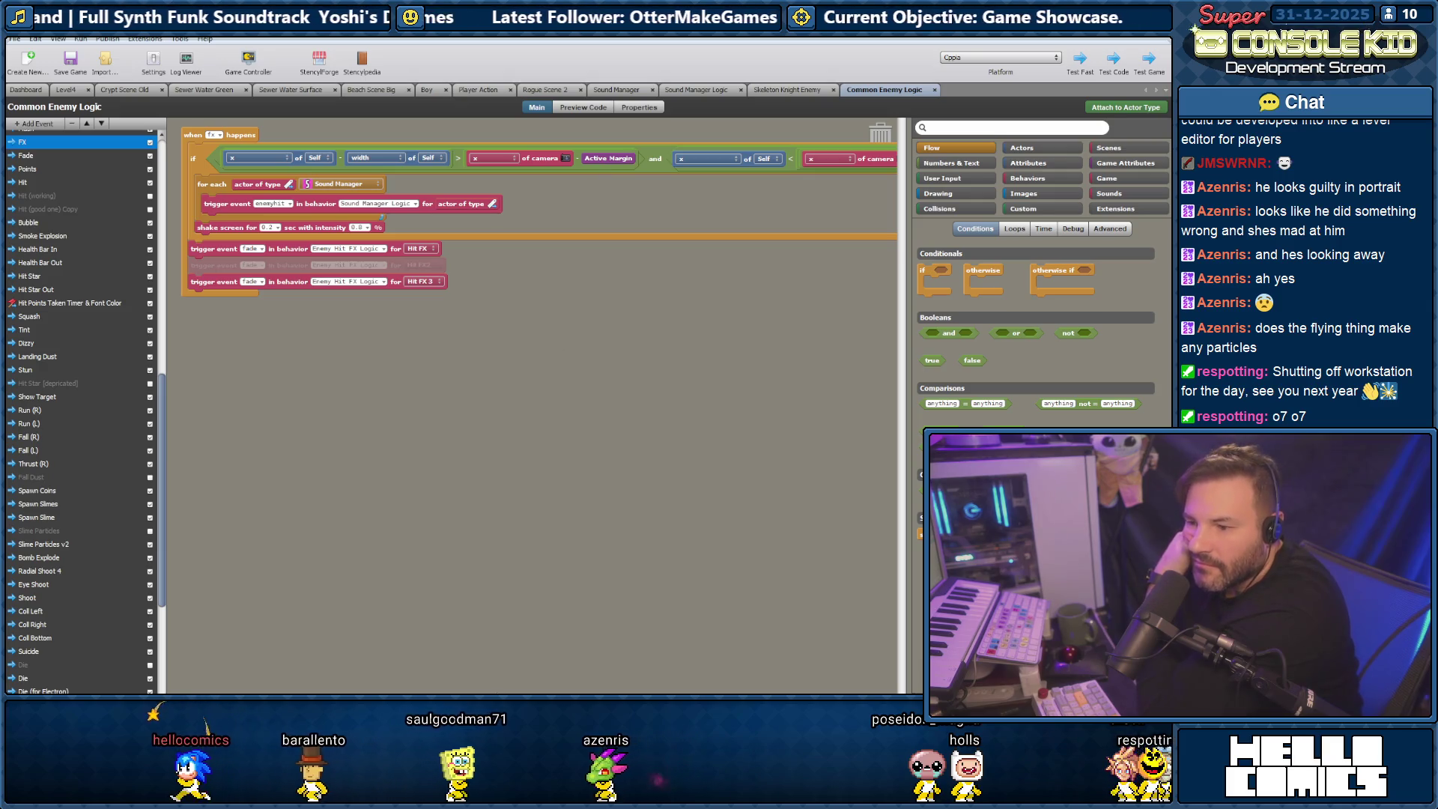
pyautogui.moveTo(497, 693); pyautogui.dragTo(715, 691)
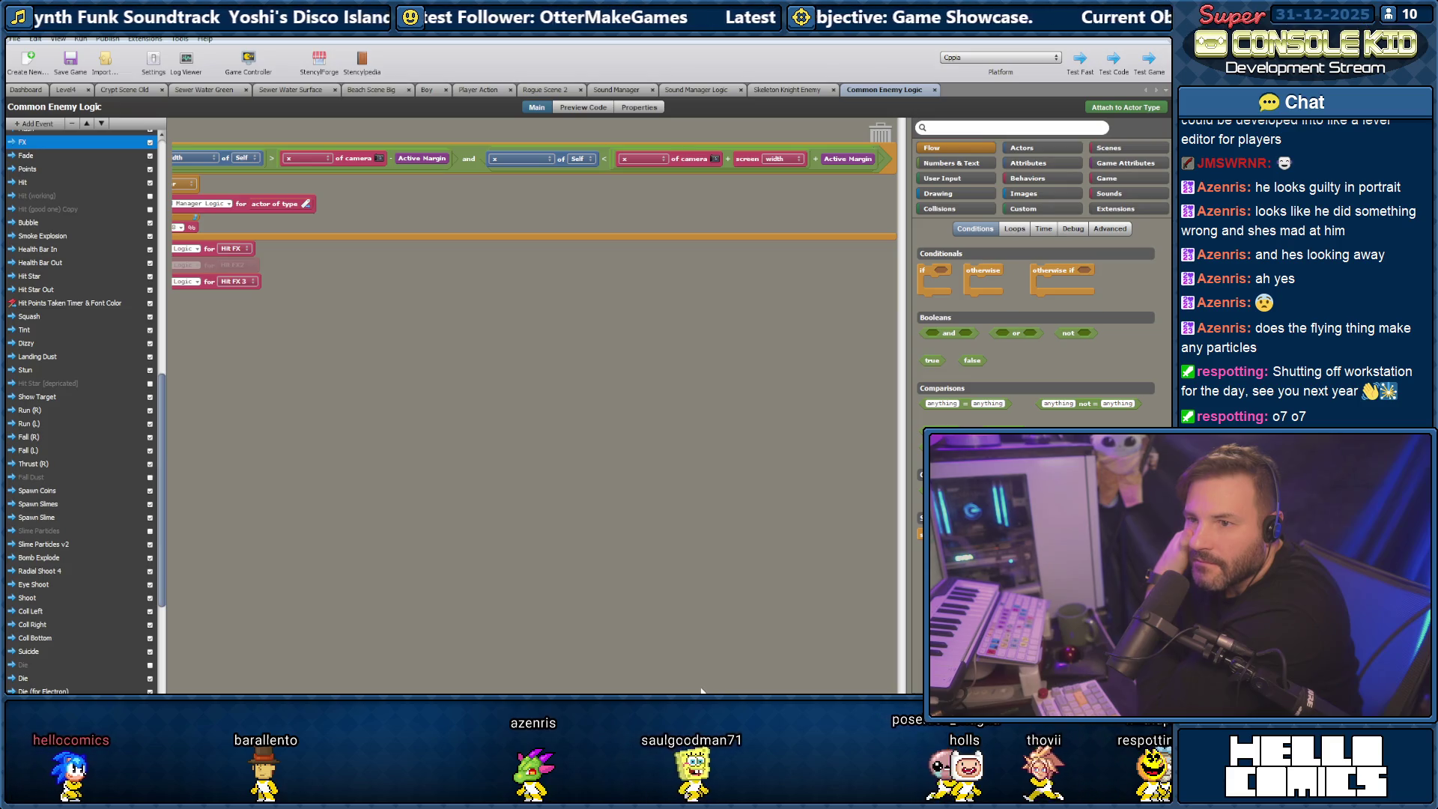
# Scroll the FX canvas back left and switch to the browser's YouTube tab.
pyautogui.hscroll(-5, 546, 667)
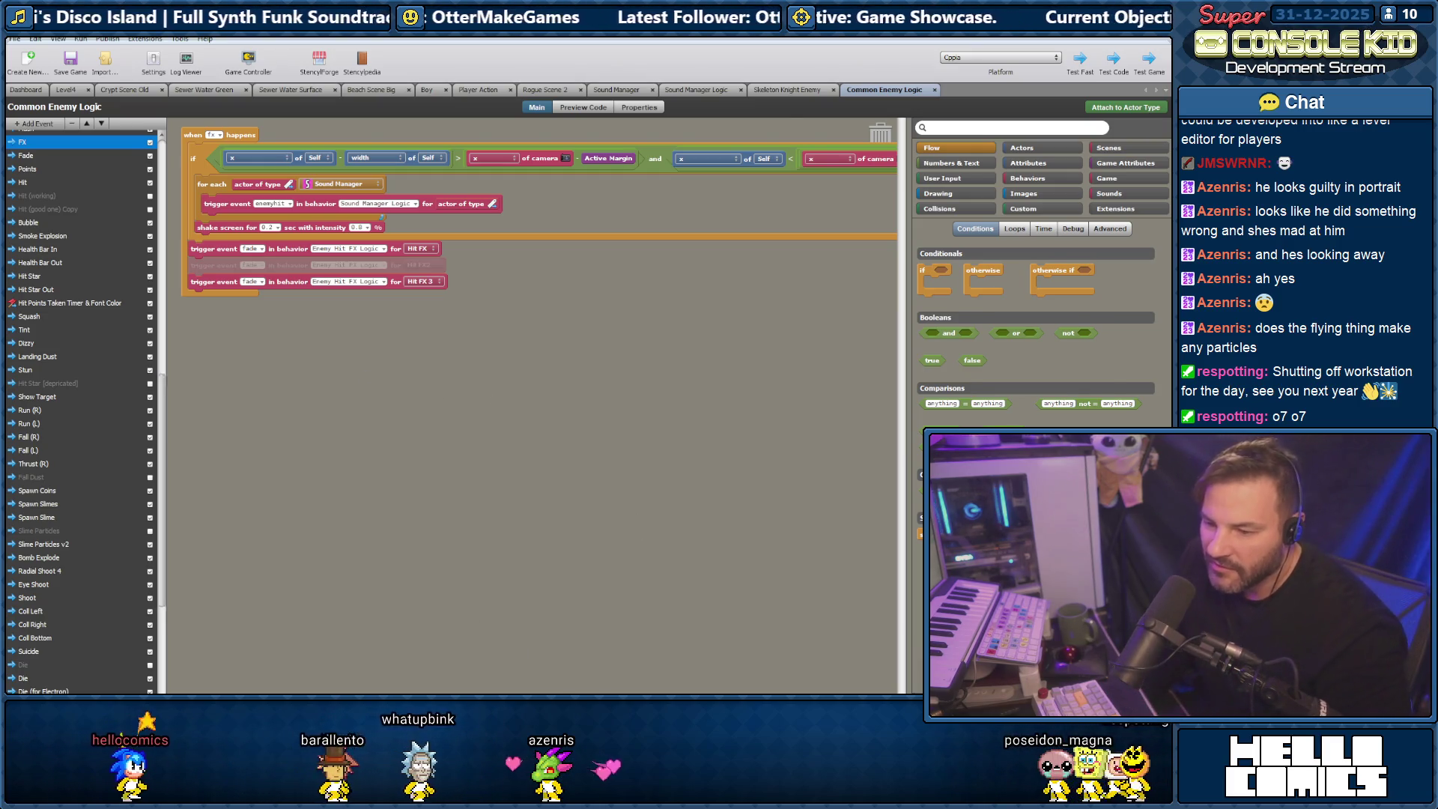
pyautogui.hotkey('alt', 'Tab')
pyautogui.hotkey('ctrl', 'Tab')
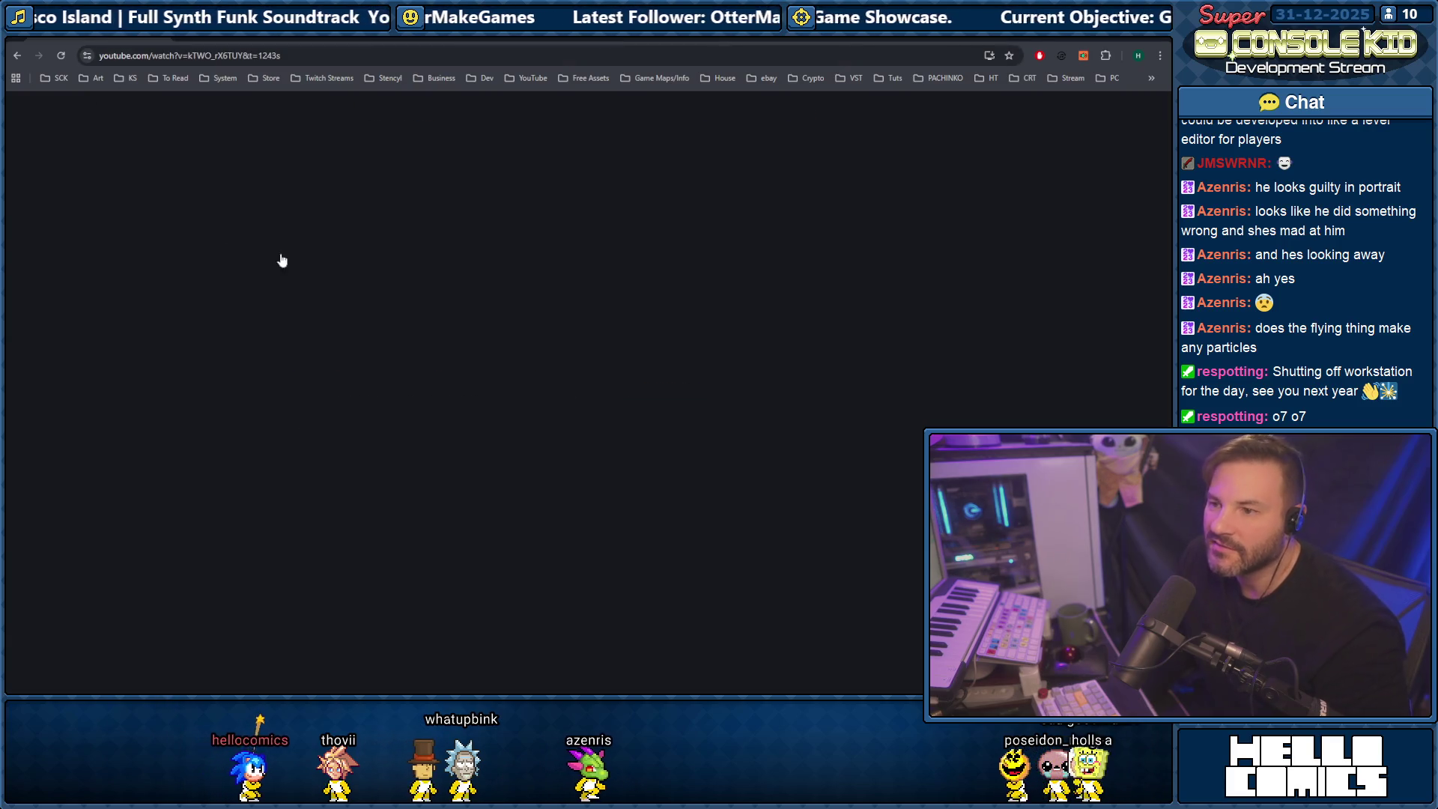